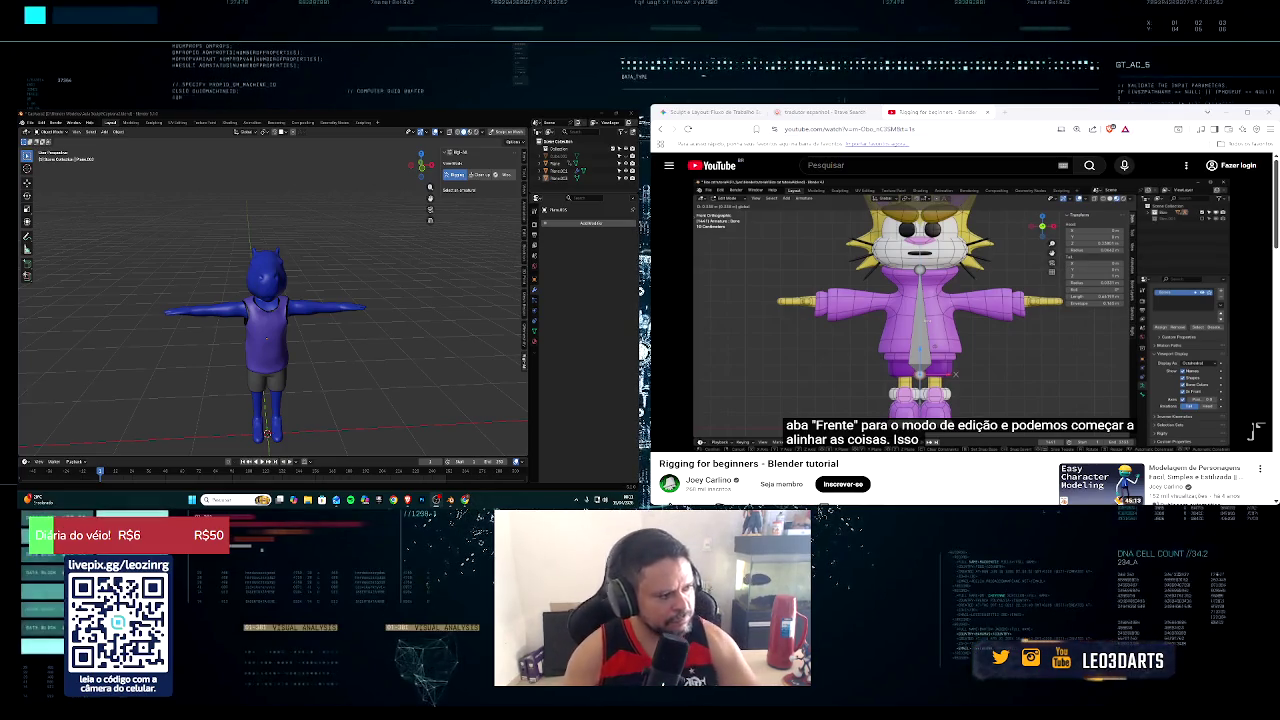
# Step: Return to Blender and frame the blue character from the front
pyautogui.hotkey('alt', 'Tab')
pyautogui.click(390, 327)
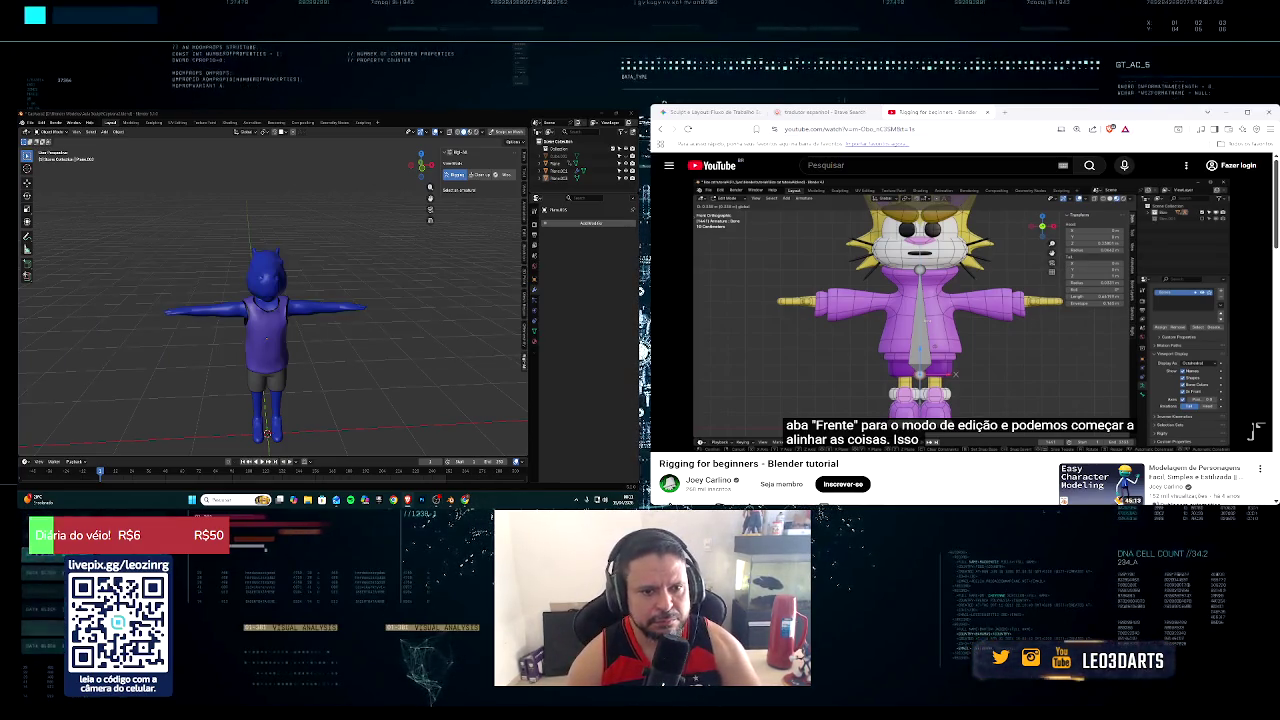
pyautogui.press('Tab')
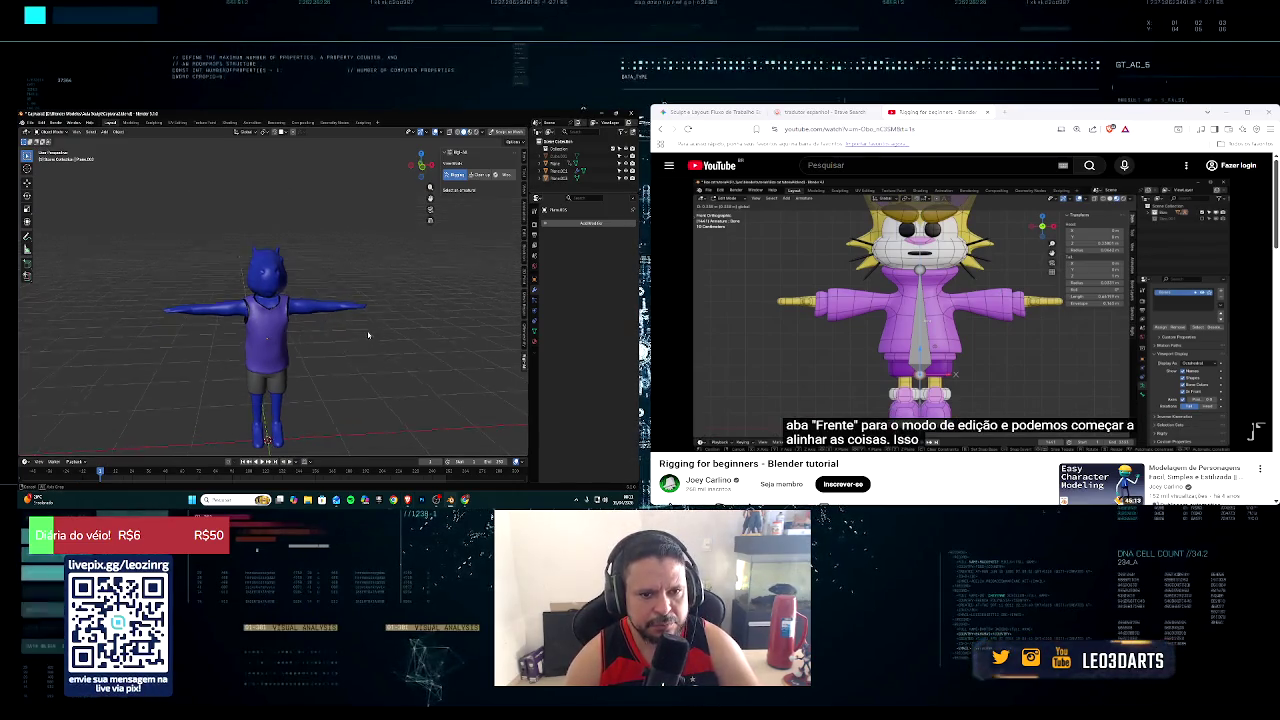
pyautogui.scroll(3, 368, 335)
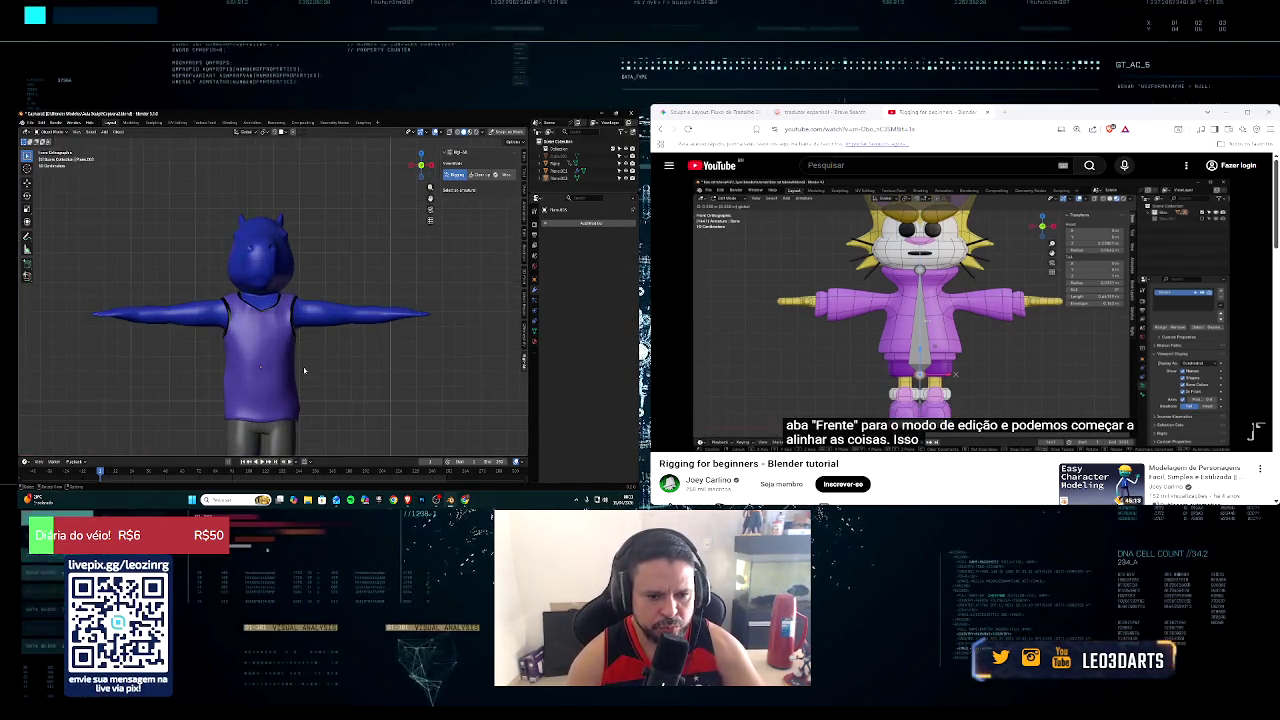
pyautogui.scroll(-3, 338, 240)
pyautogui.keyDown('shift'); pyautogui.moveTo(338, 240); pyautogui.dragTo(305, 343, button='middle'); pyautogui.keyUp('shift')
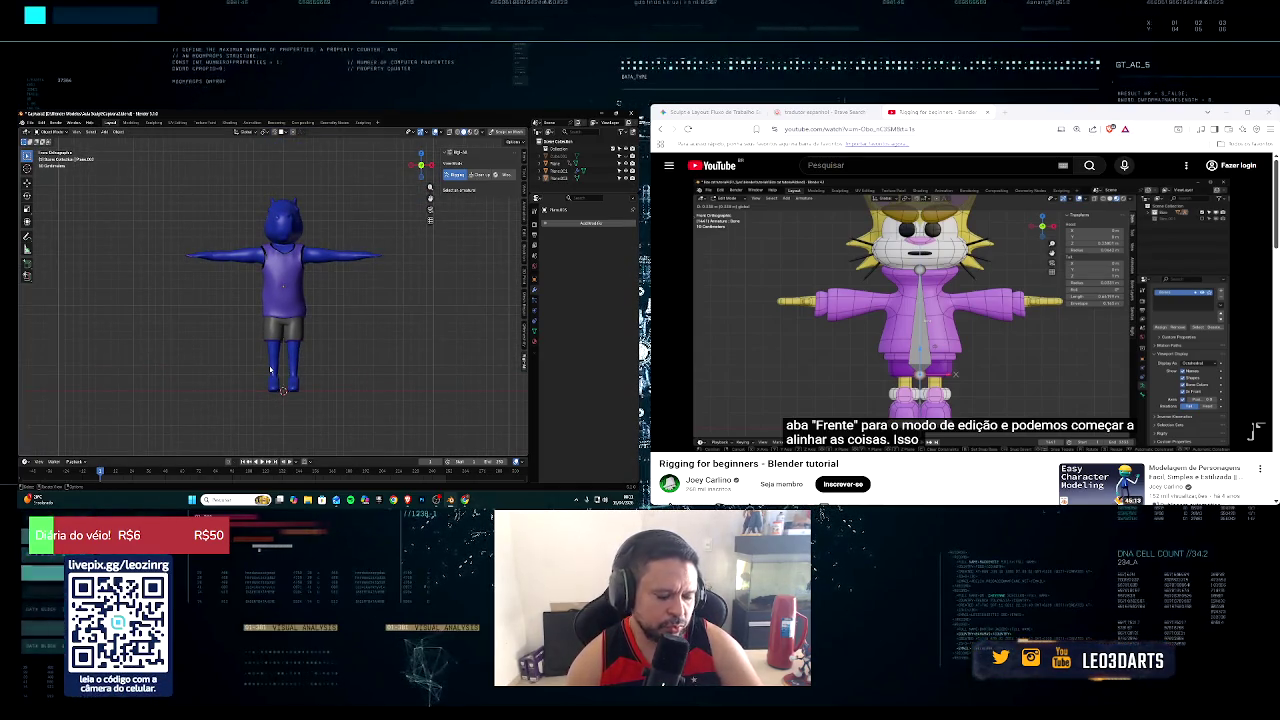
# Step: Snap the 3D cursor to the world origin, ready to add an object
pyautogui.hotkey('shift', 's')
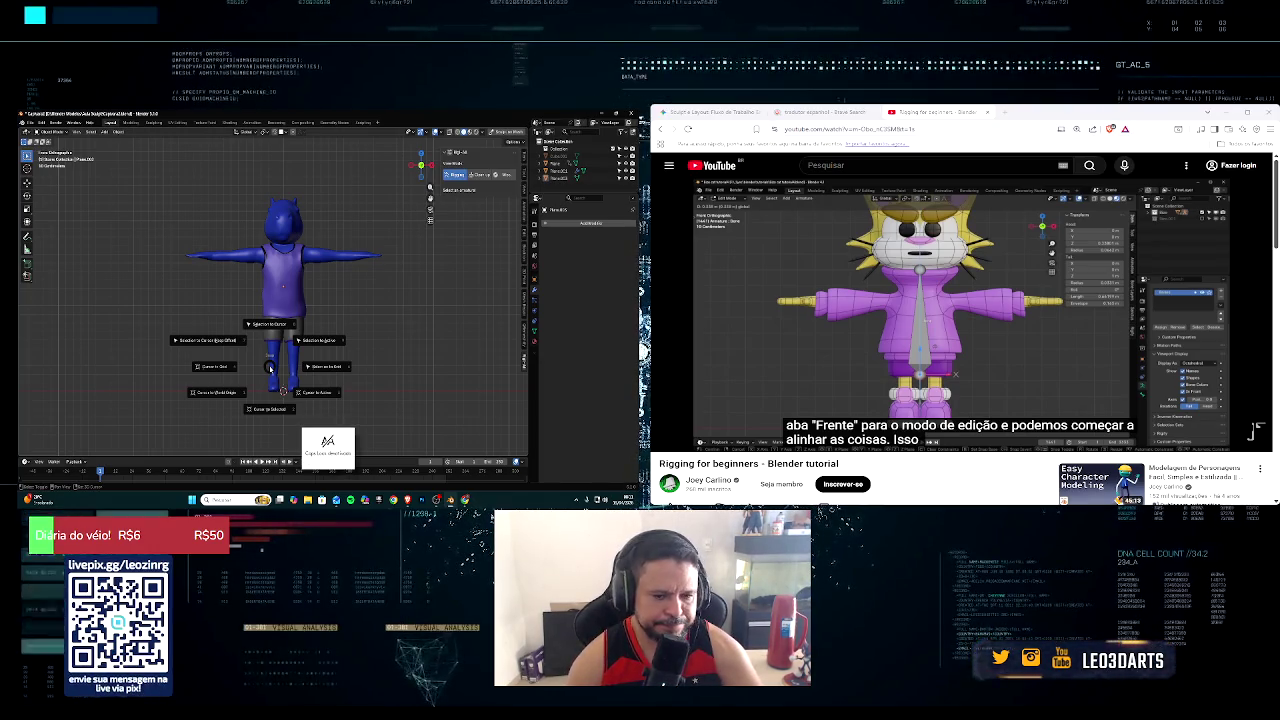
pyautogui.click(391, 335)
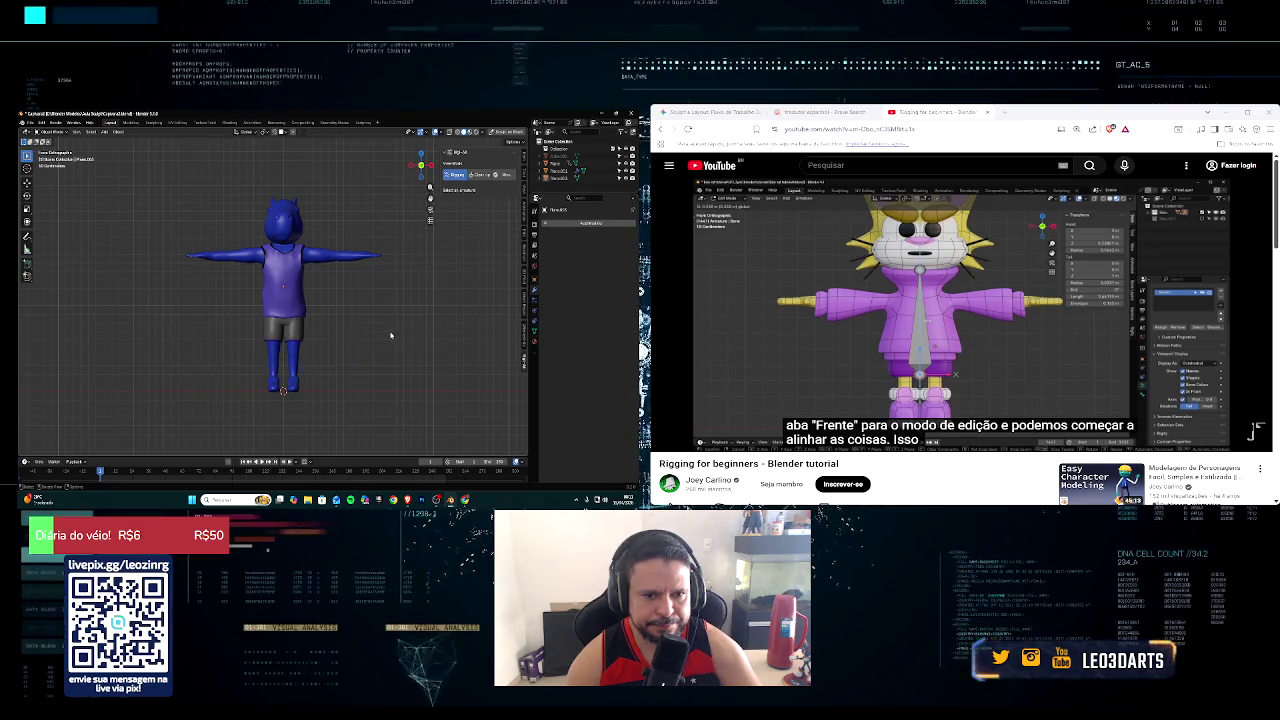
pyautogui.hotkey('shift', 'a')
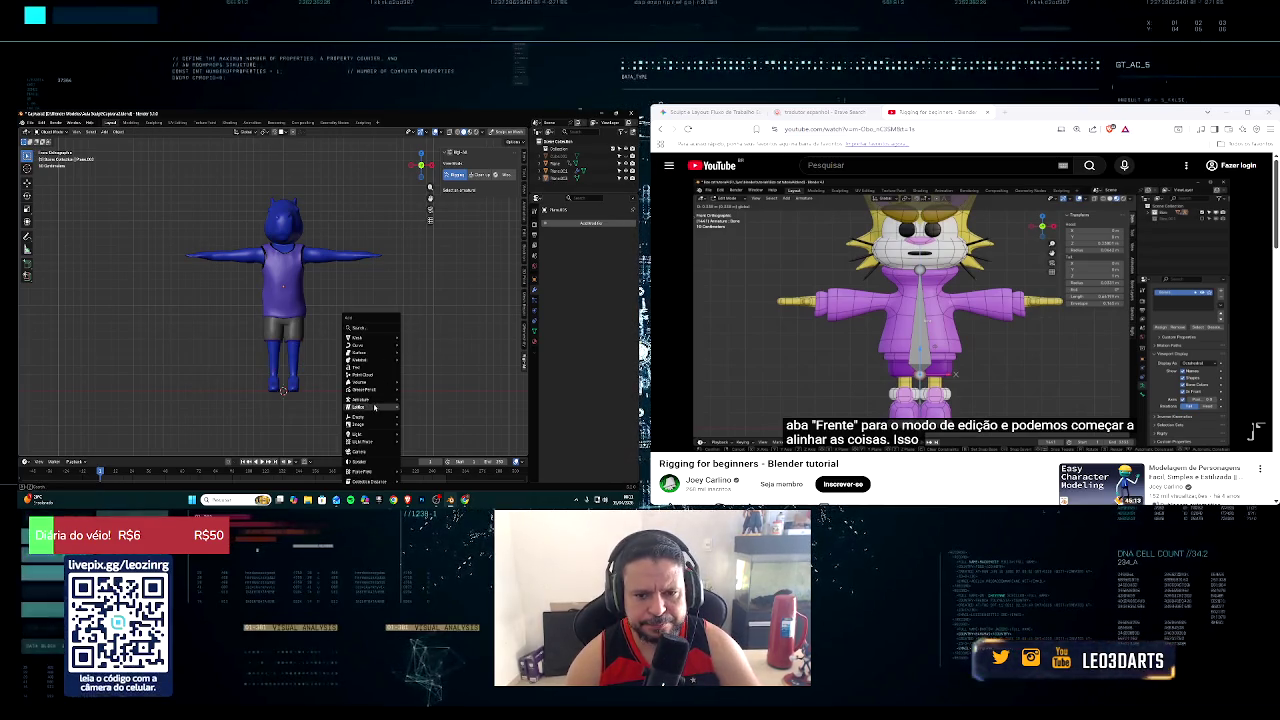
pyautogui.moveTo(360, 399)
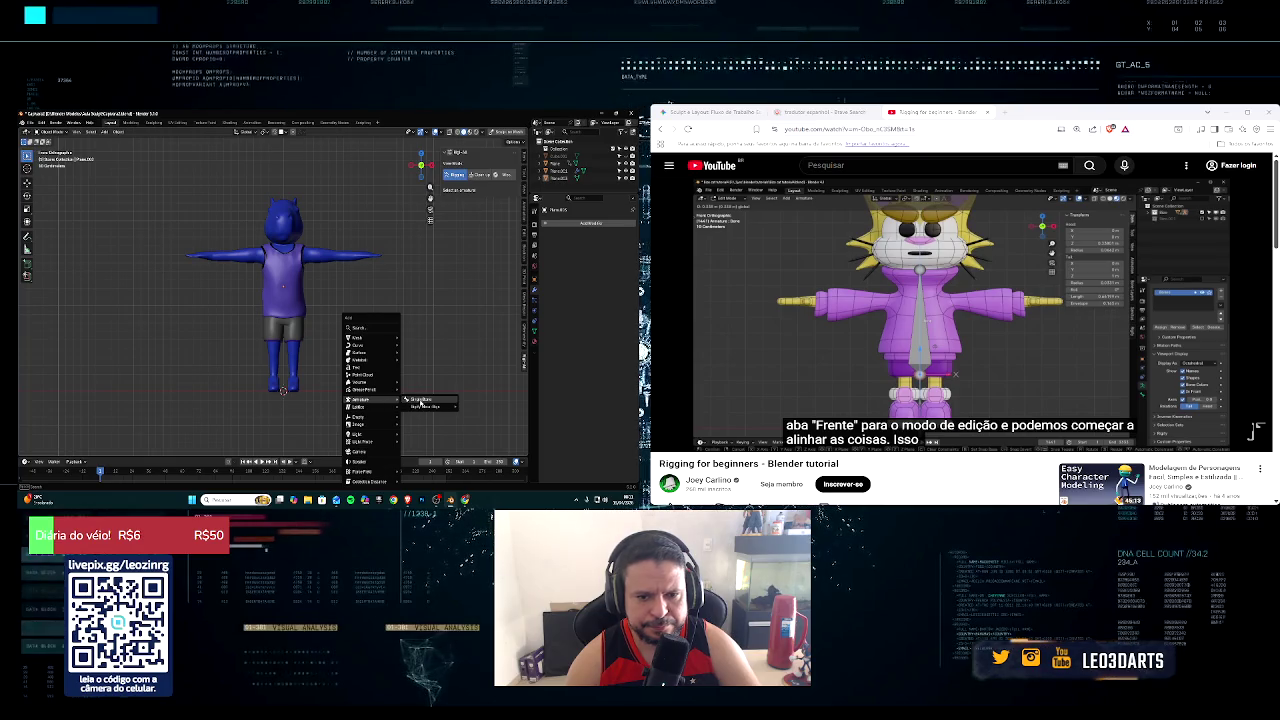
# Step: Add a single-bone armature, enable its bone Axes display, and turn on X-ray
pyautogui.click(420, 399)
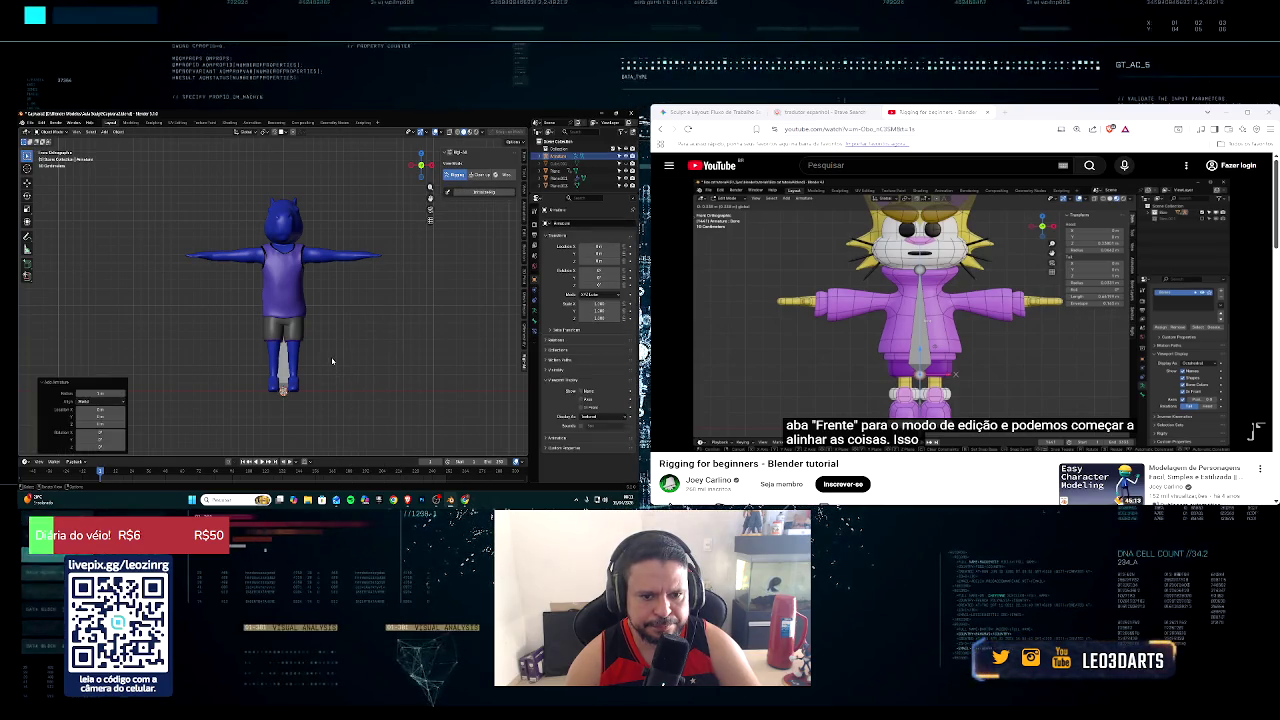
pyautogui.click(533, 313)
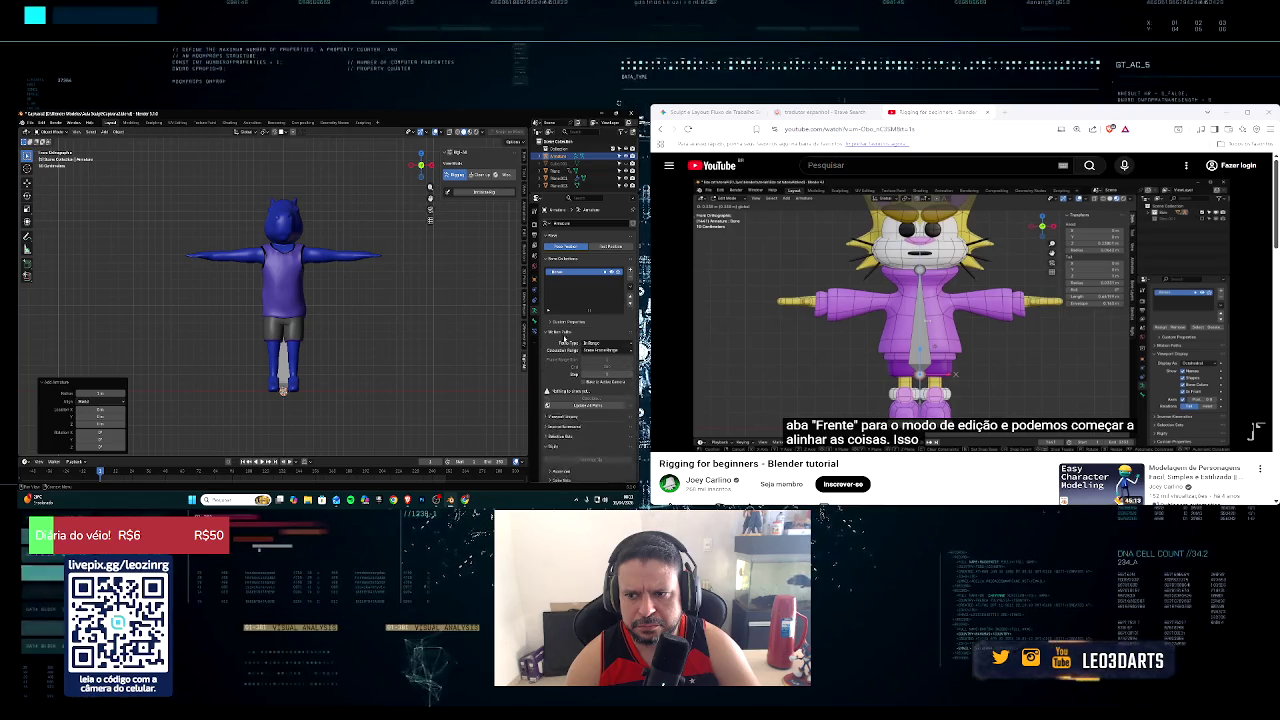
pyautogui.click(562, 342)
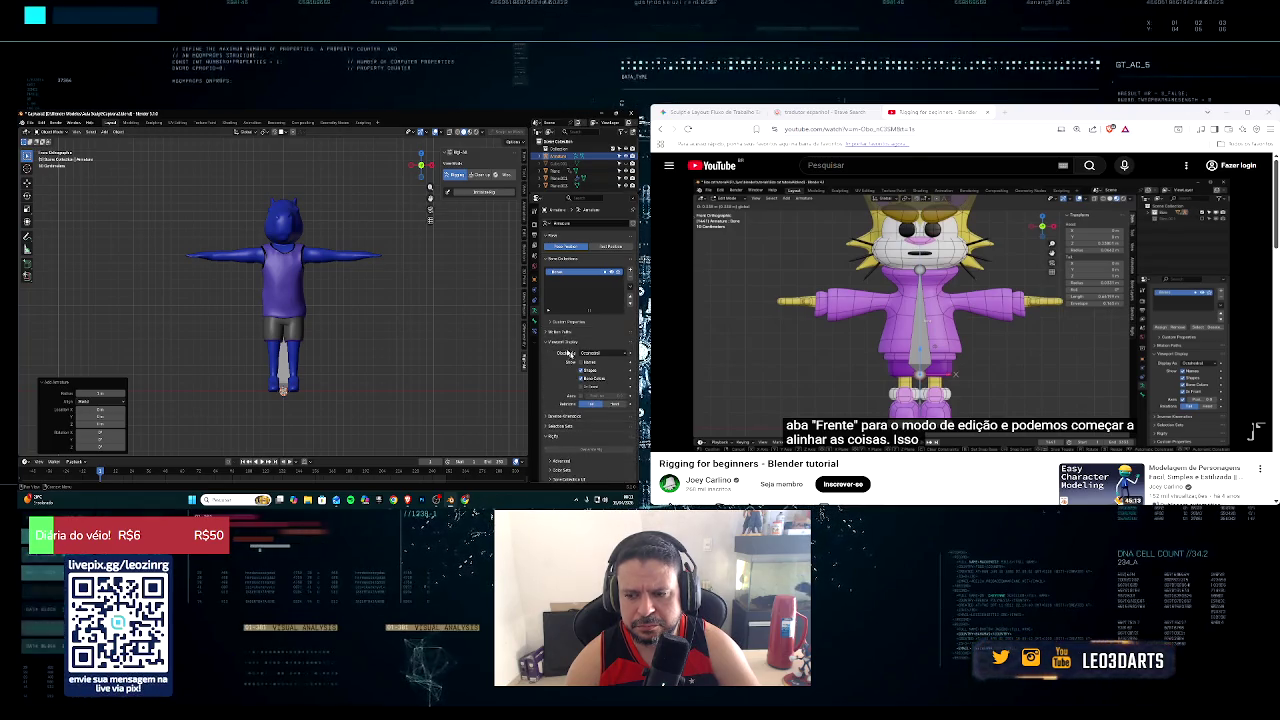
pyautogui.scroll(1, 200, 375)
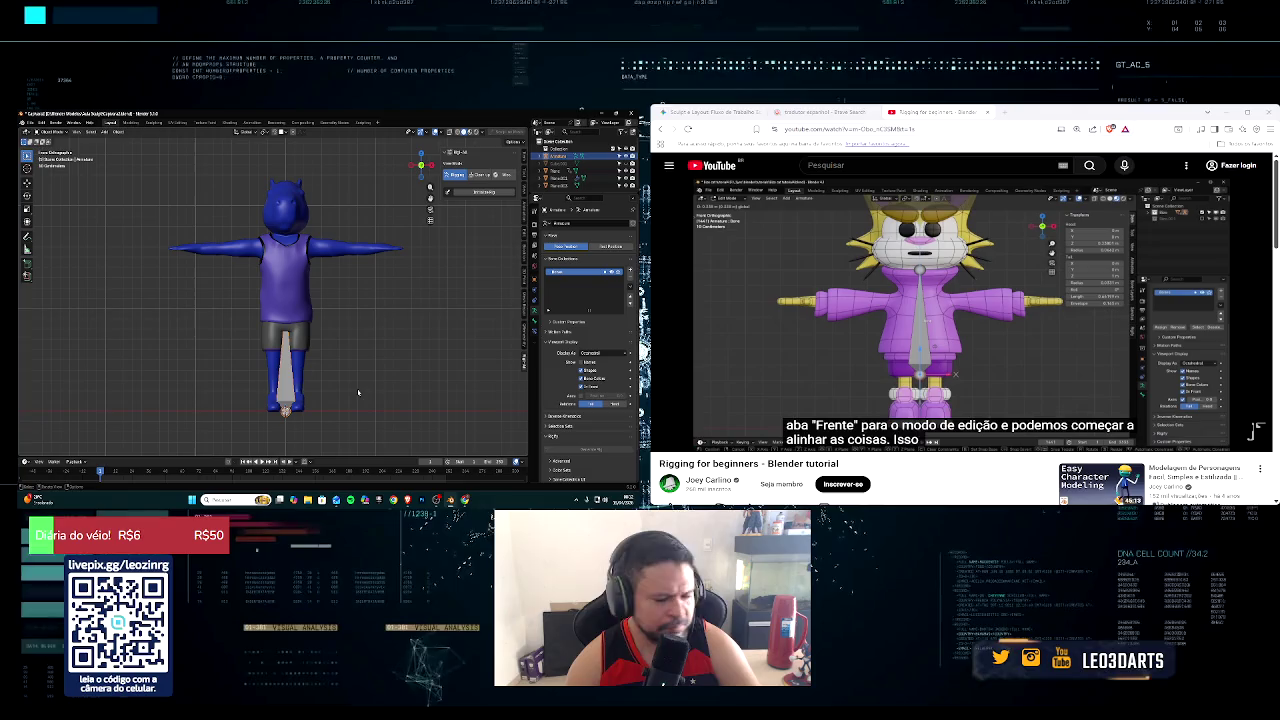
pyautogui.click(582, 395)
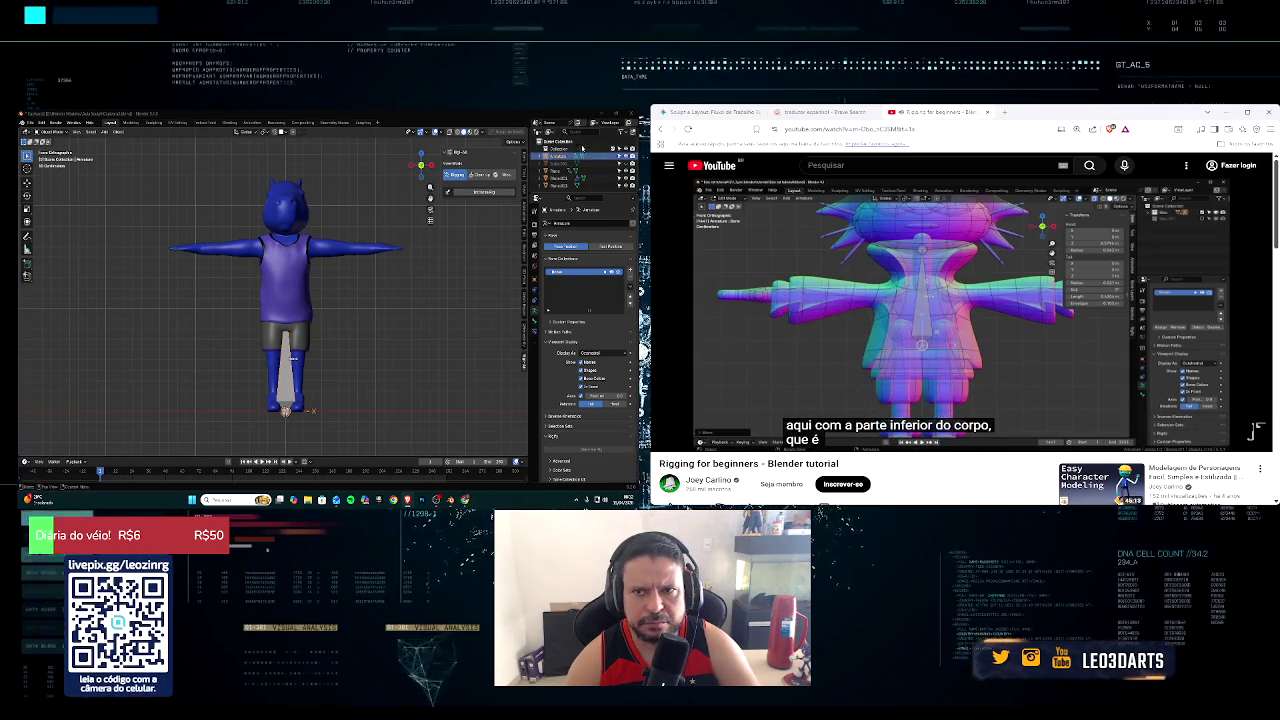
pyautogui.click(455, 132)
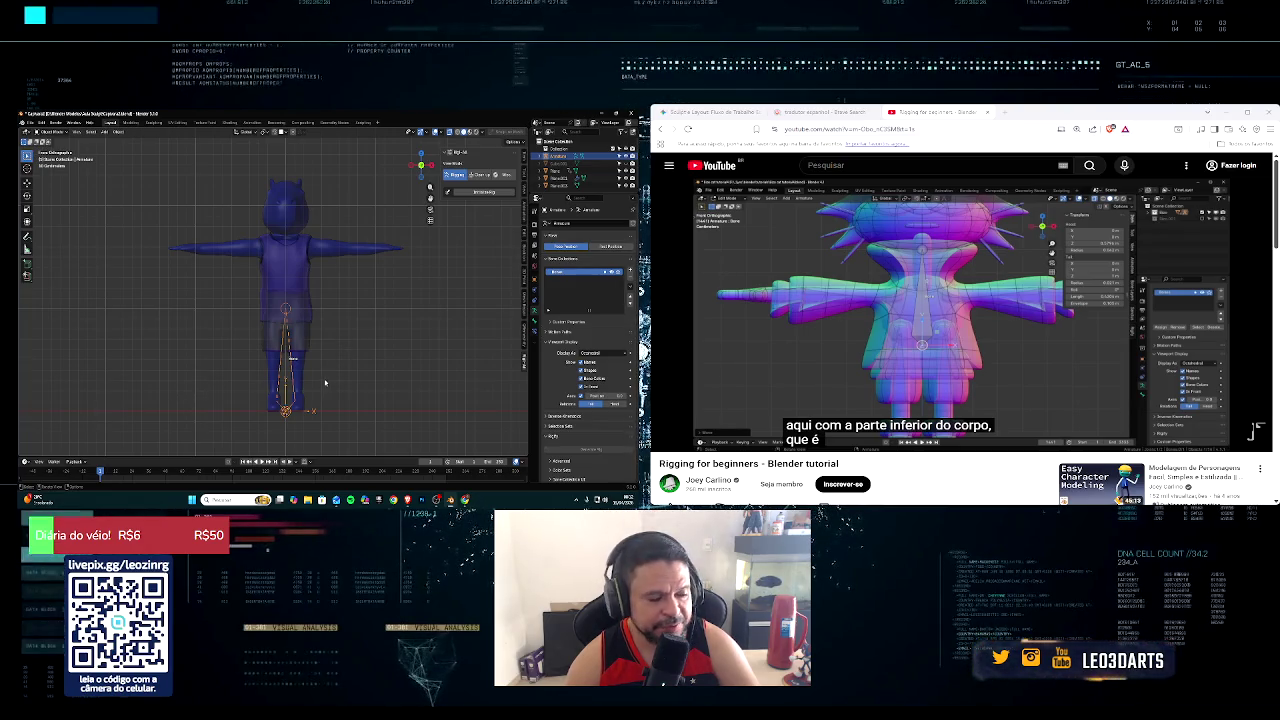
pyautogui.press('r')
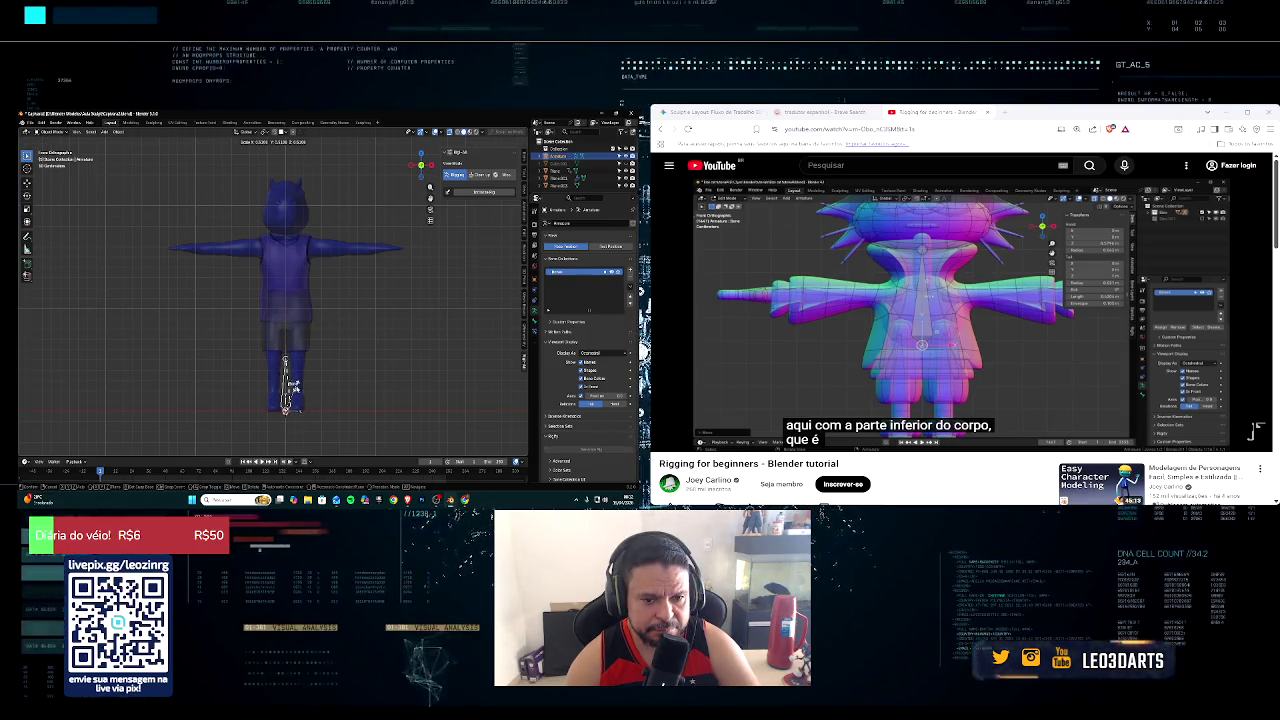
# Step: Shrink the bone and move it up into the character's hips
pyautogui.click(290, 385)
pyautogui.press('g')
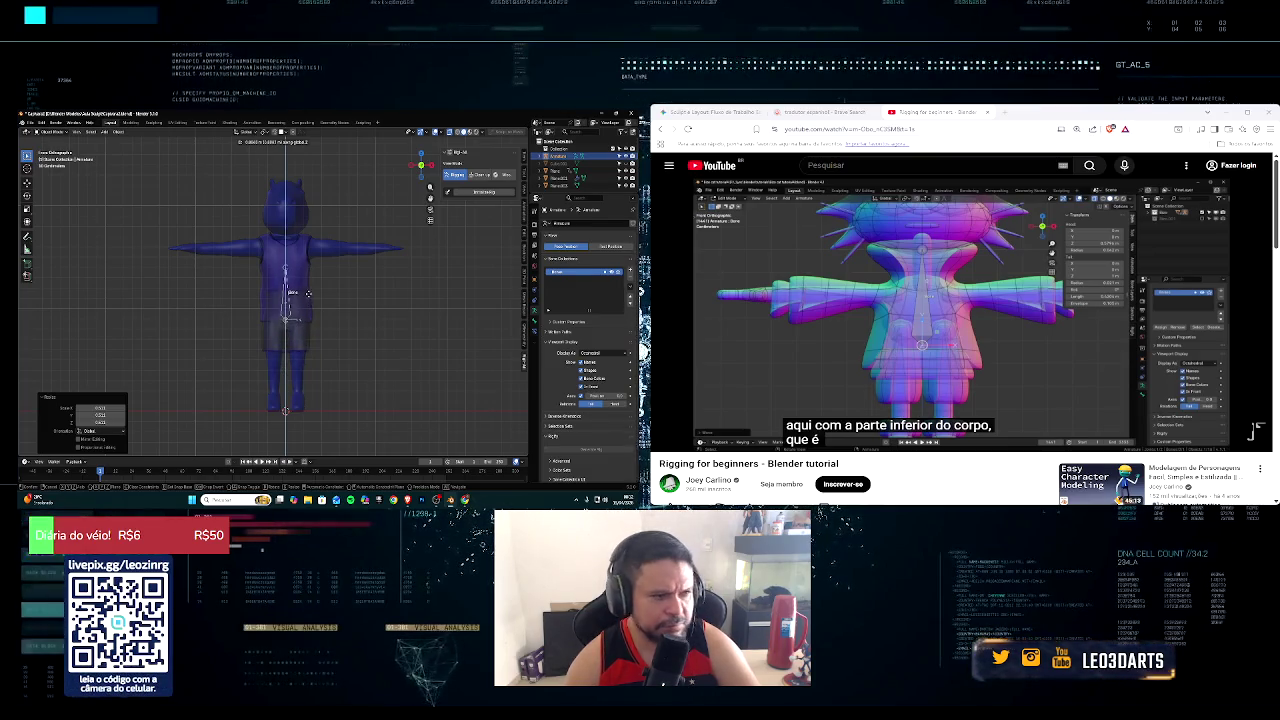
pyautogui.click(310, 296)
pyautogui.moveTo(694, 438)
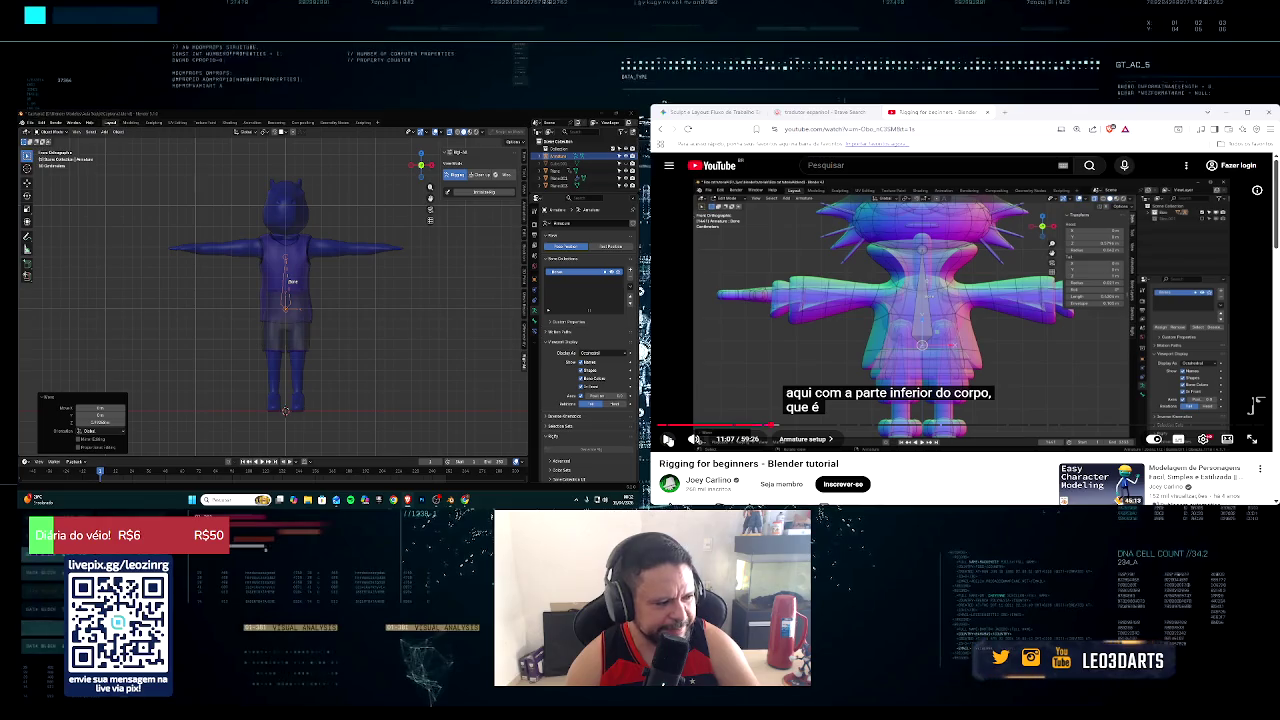
pyautogui.click(669, 439)
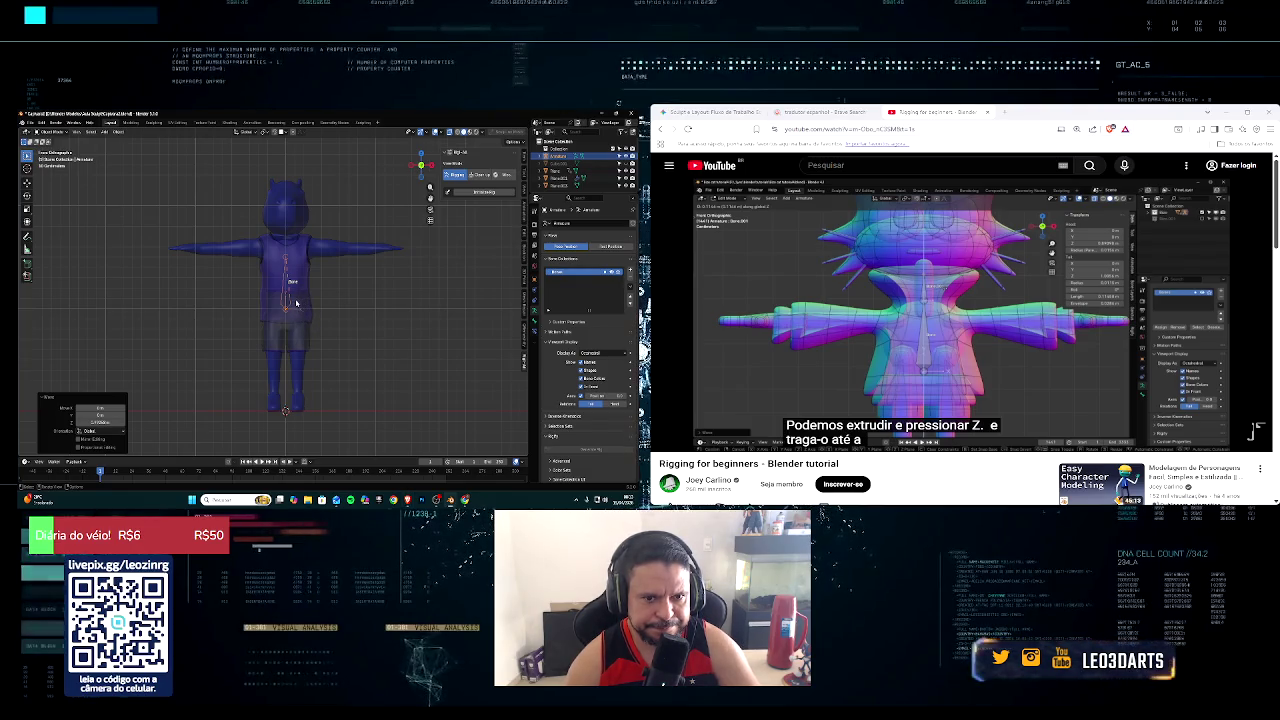
# Step: Sort out the shirt, shorts and armature selection, ending with the torso bone selected
pyautogui.click(288, 307)
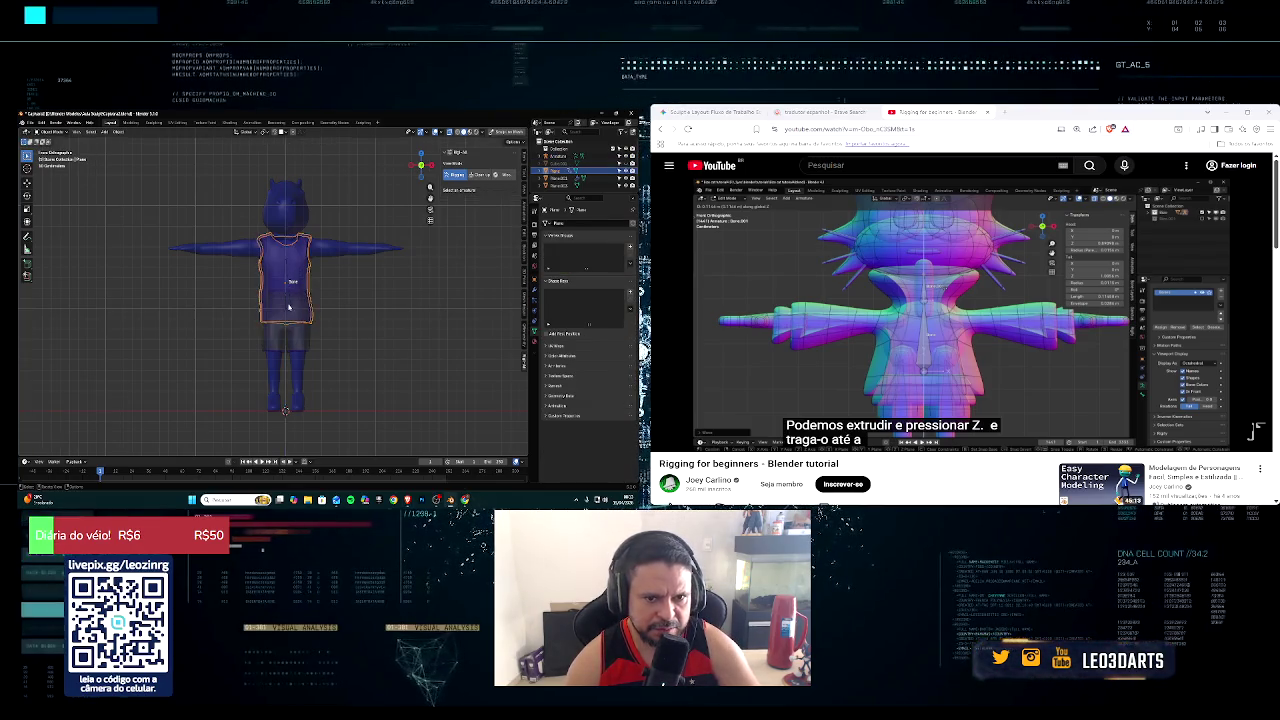
pyautogui.click(555, 186)
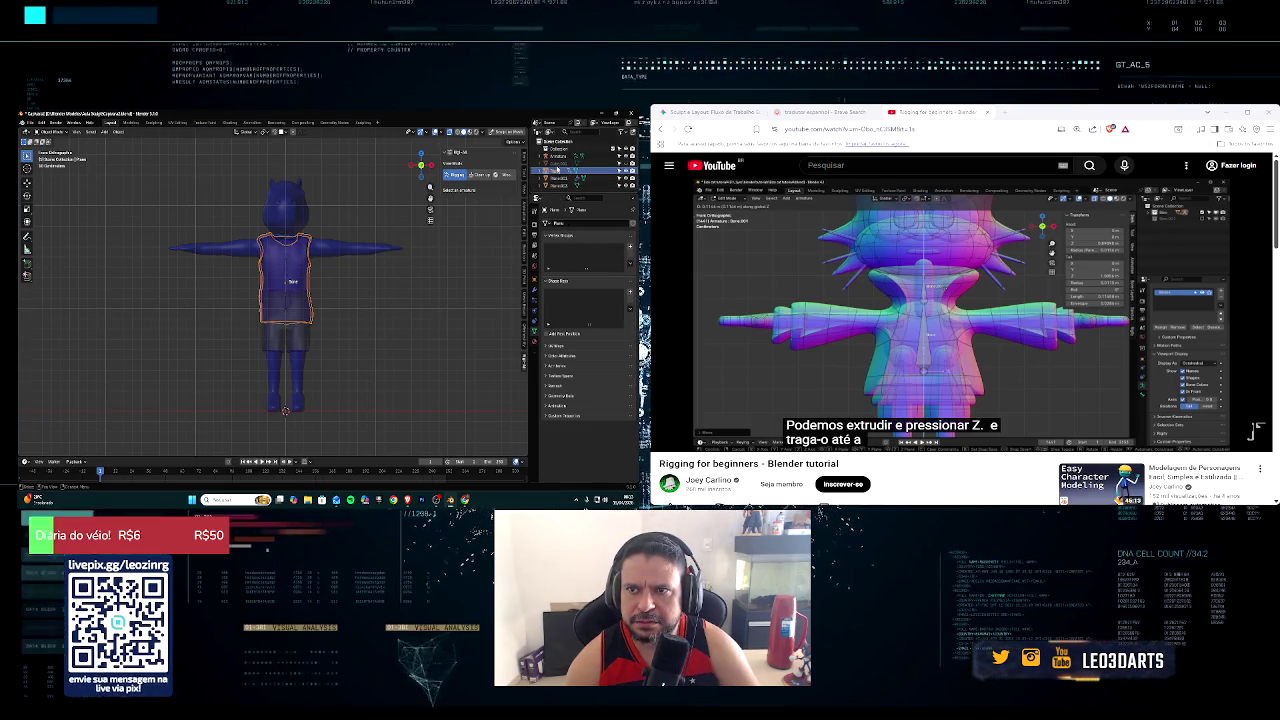
pyautogui.click(354, 307)
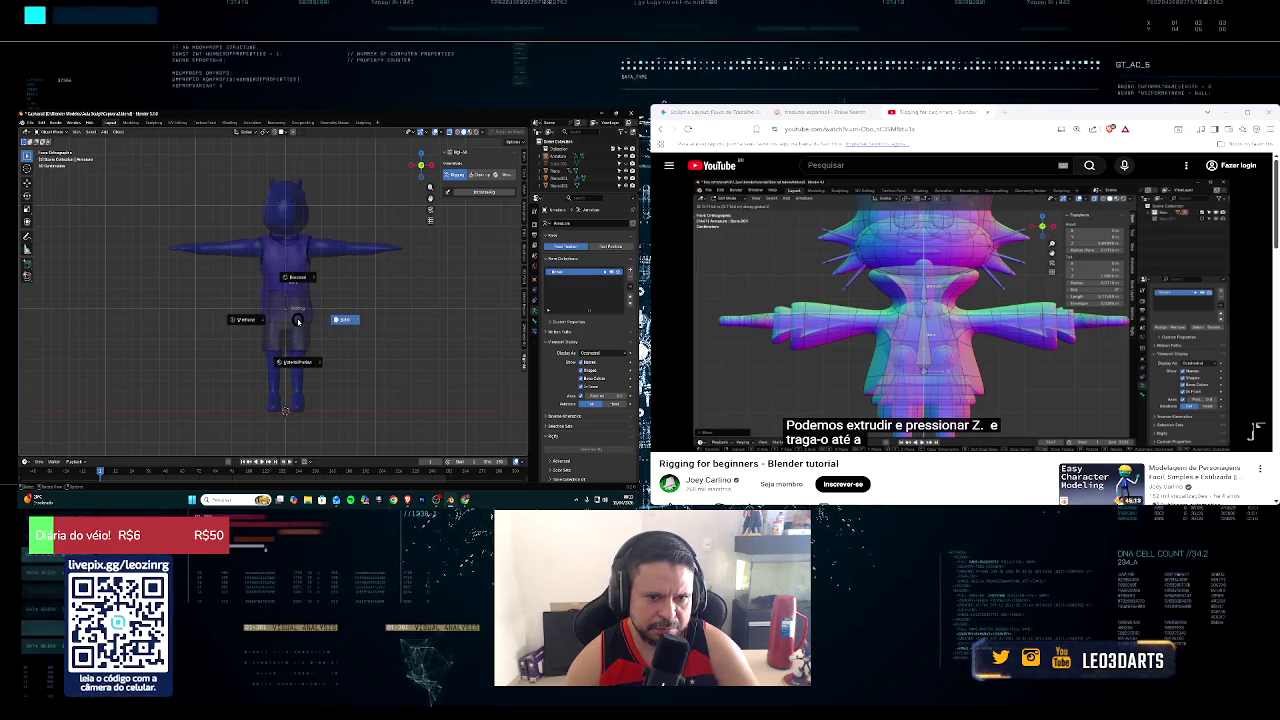
pyautogui.hotkey('ctrl', 'z')
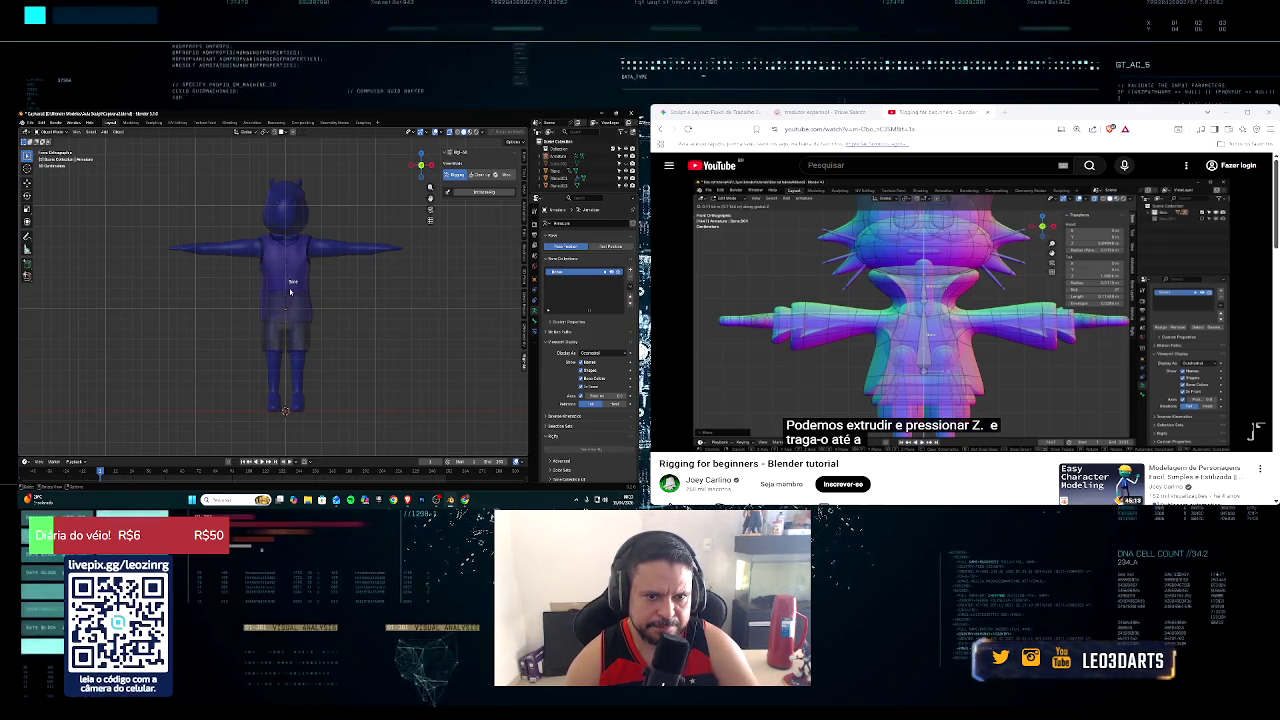
pyautogui.click(288, 298)
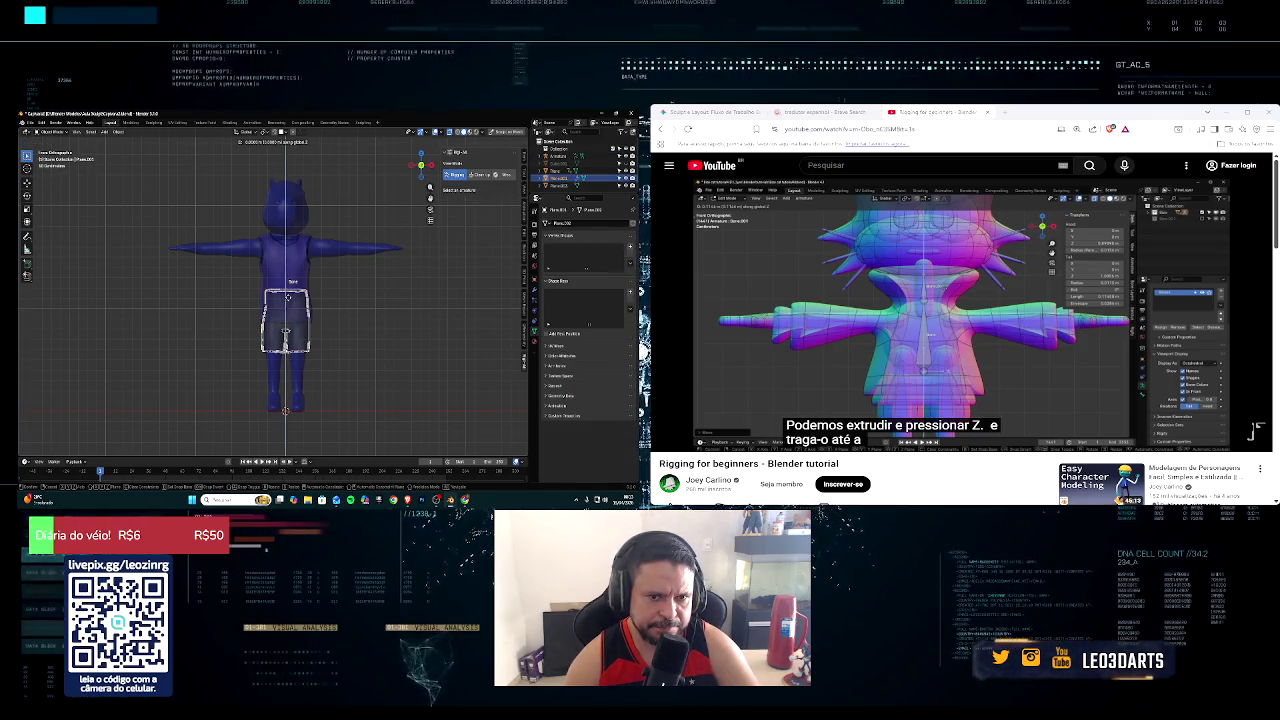
pyautogui.press('Tab')
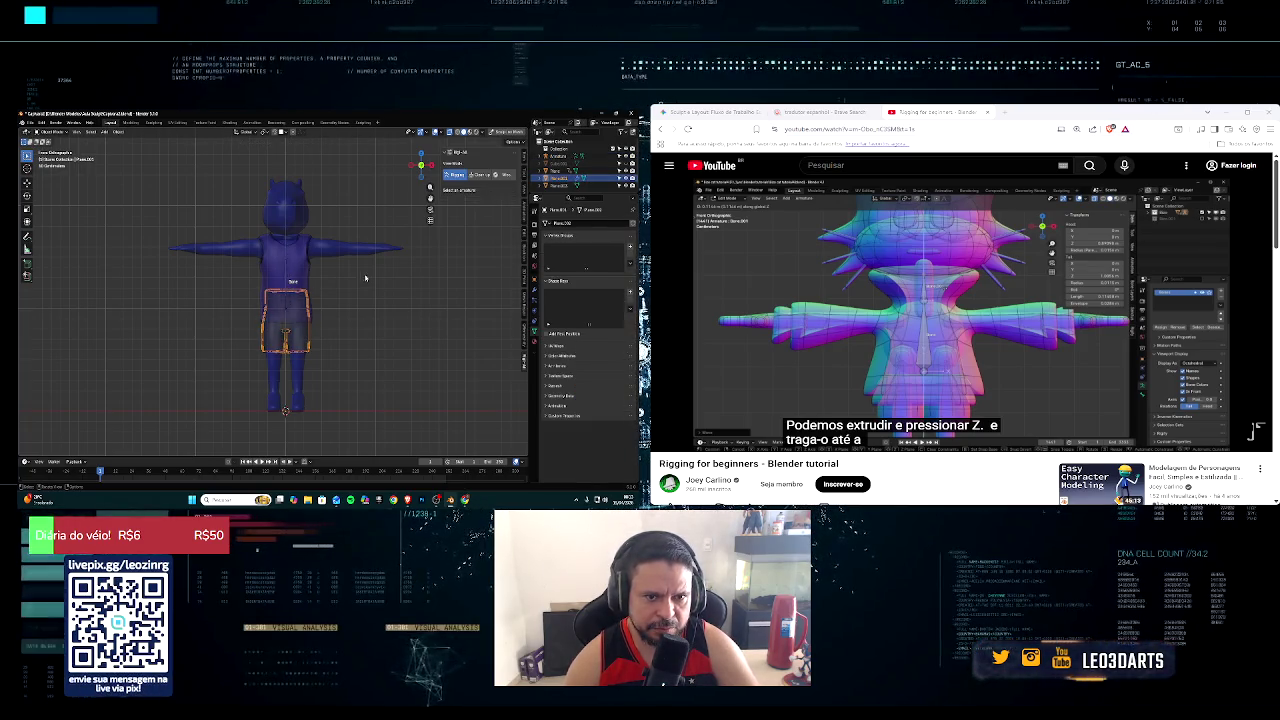
pyautogui.click(292, 283)
pyautogui.click(338, 327)
pyautogui.scroll(3, 338, 327)
pyautogui.click(553, 157)
pyautogui.click(293, 320)
# Step: Extrude a new bone straight up along Z from the bone's tip
pyautogui.press('e')
pyautogui.press('z')
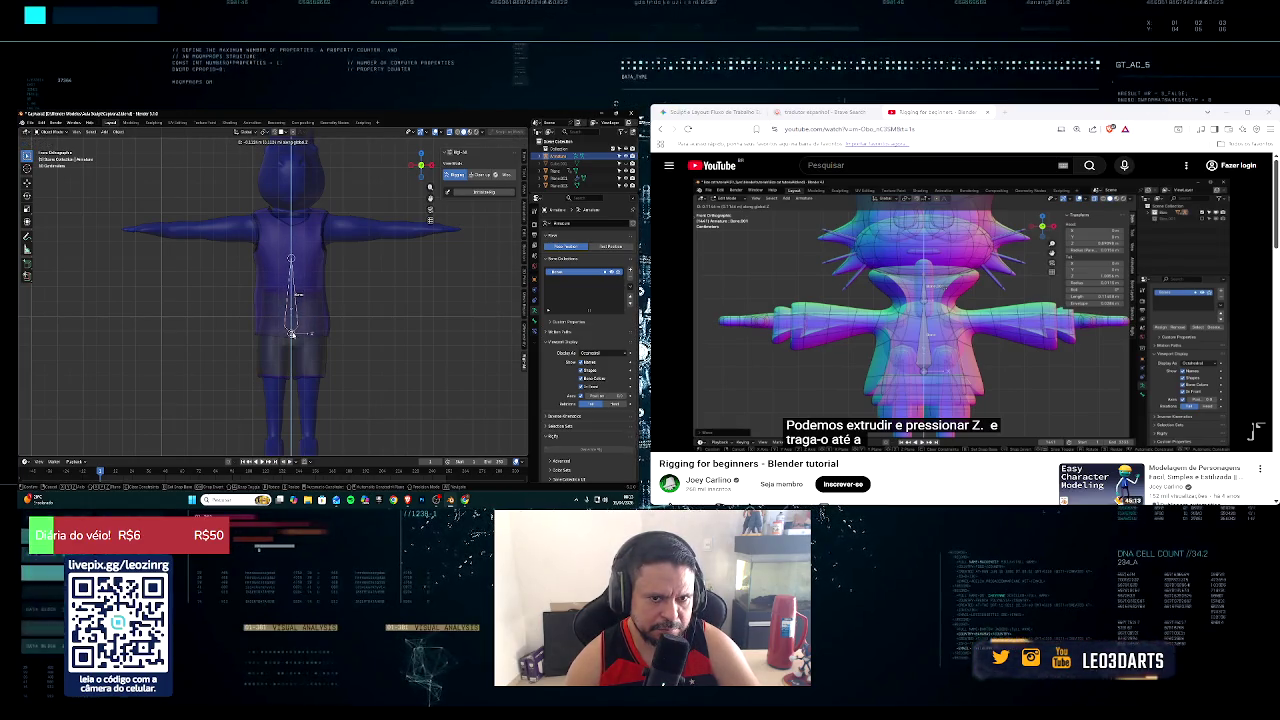
pyautogui.click(291, 334)
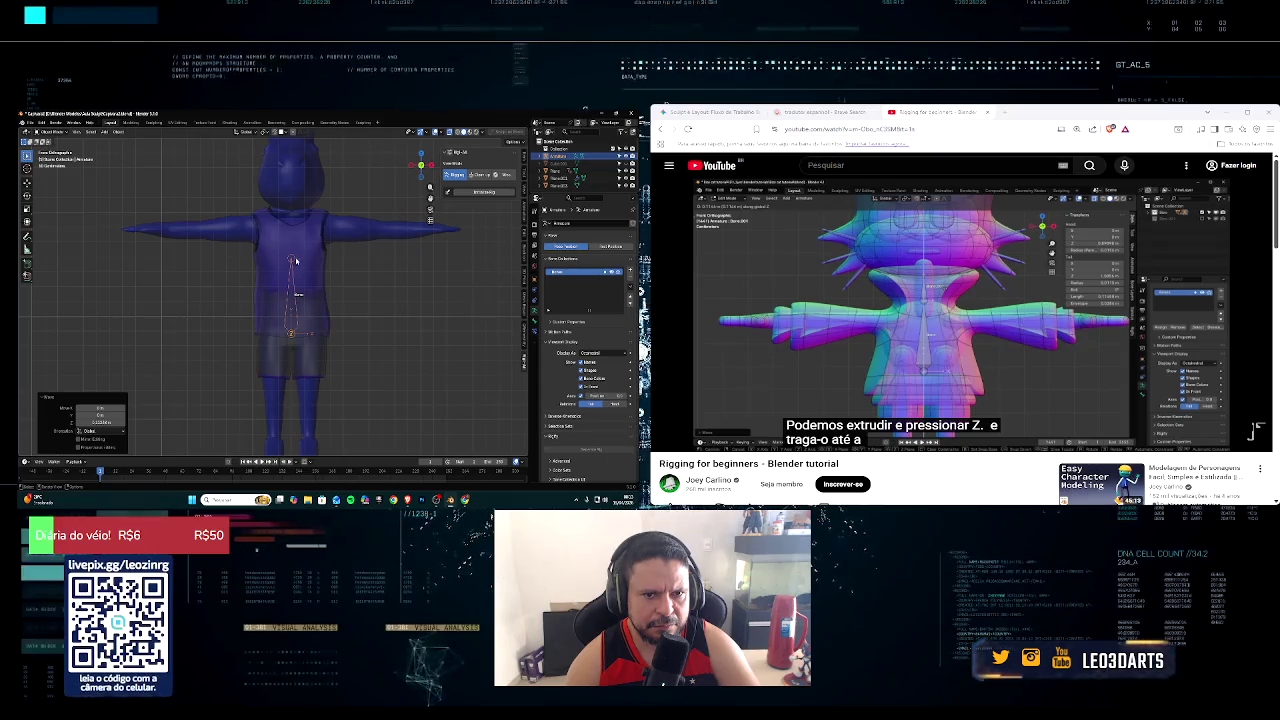
pyautogui.click(292, 261)
pyautogui.scroll(3, 295, 260)
pyautogui.scroll(-1, 298, 258)
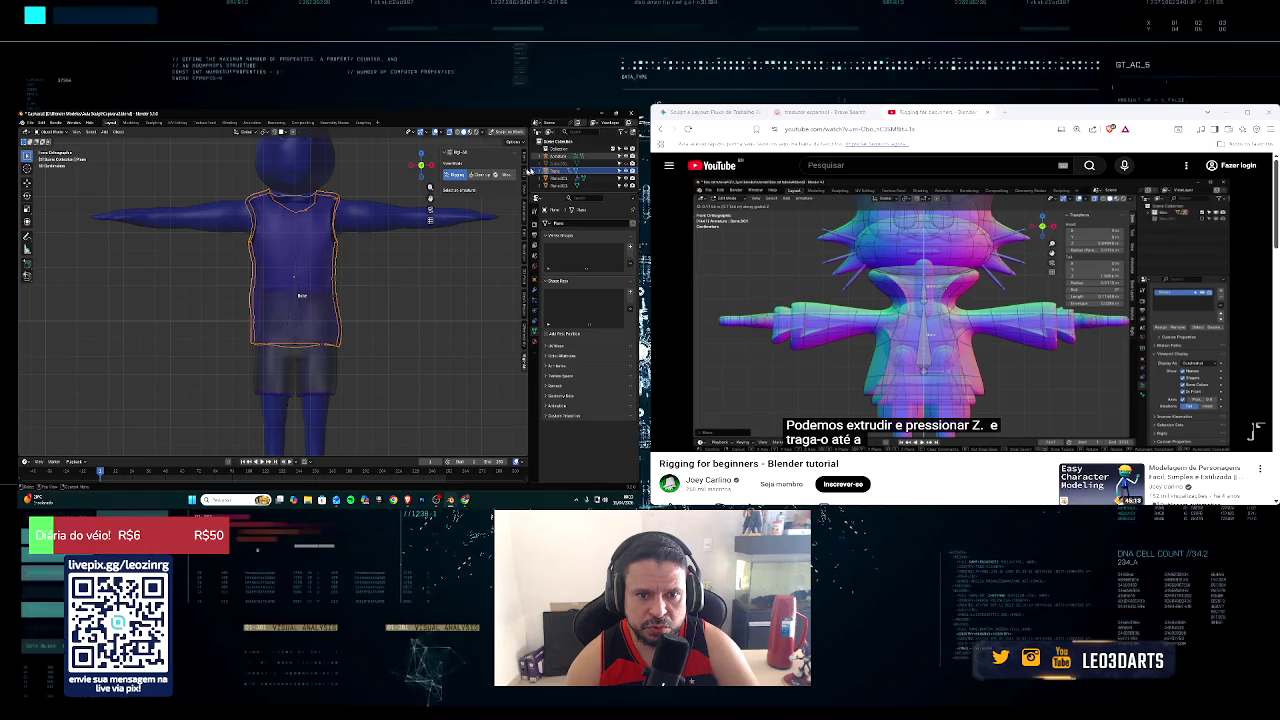
# Step: Select the spine bone and extrude a second bone upward into the chest
pyautogui.click(297, 252)
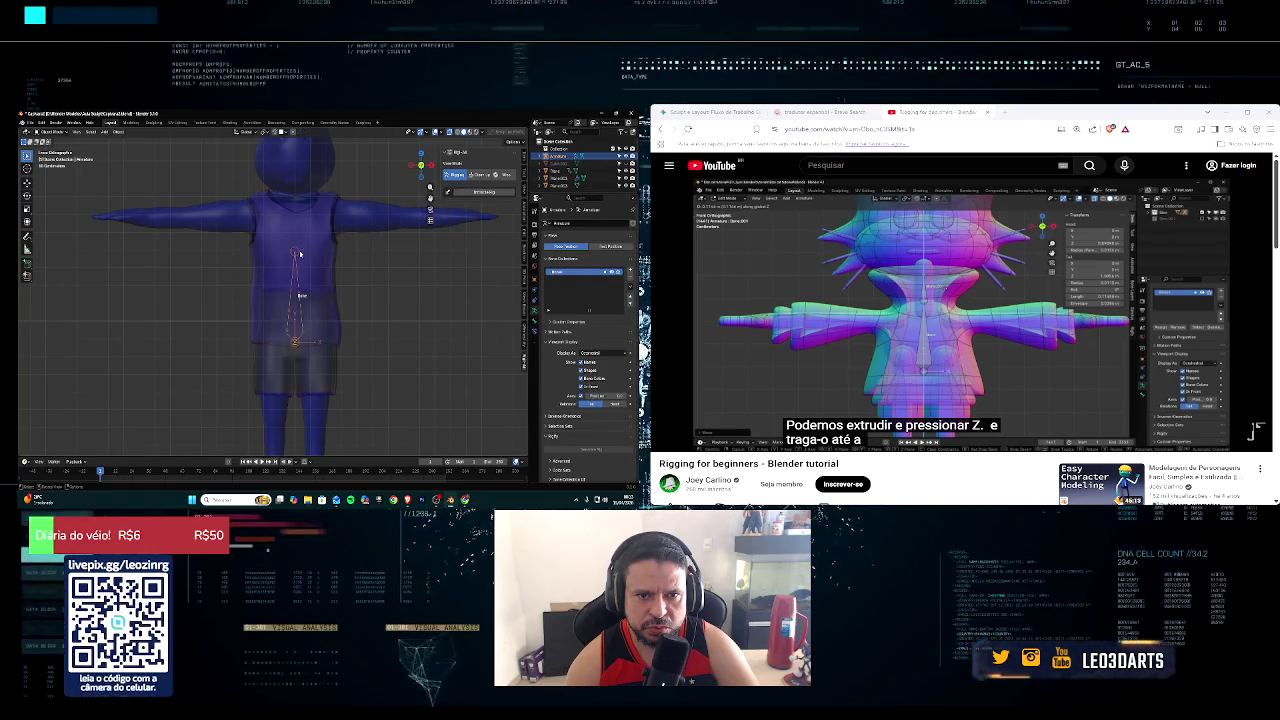
pyautogui.click(298, 250)
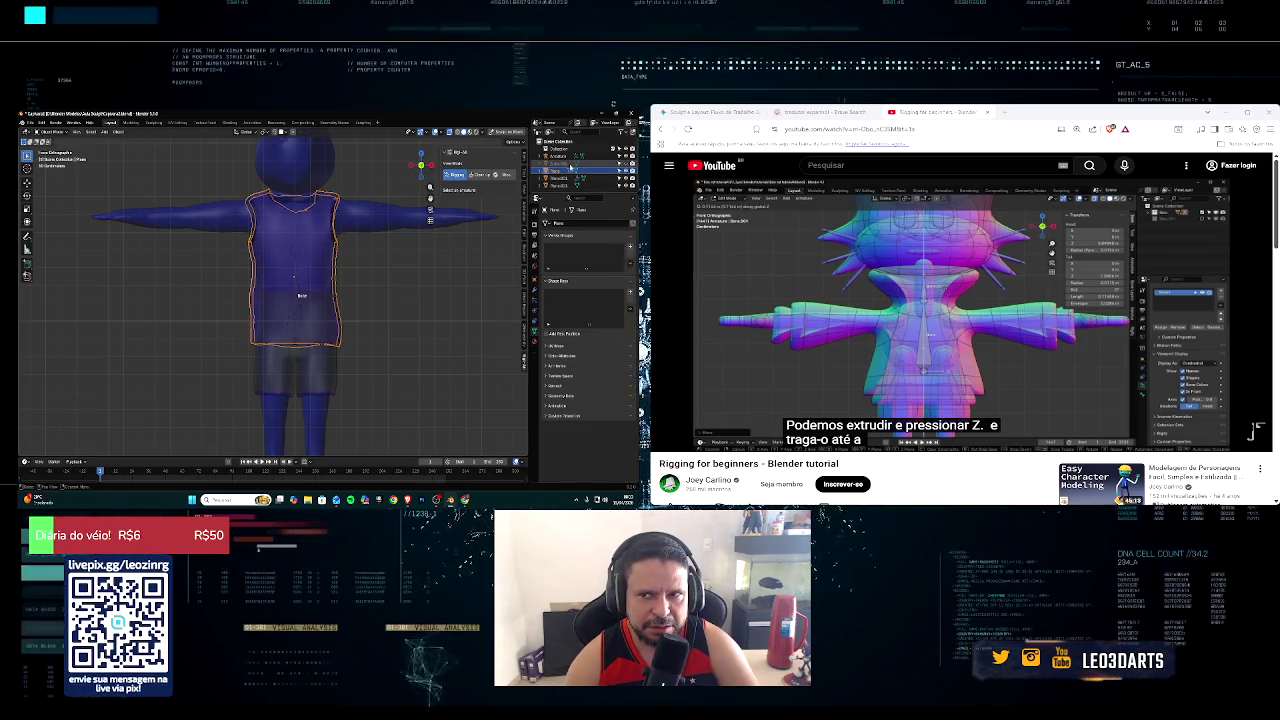
pyautogui.click(426, 259)
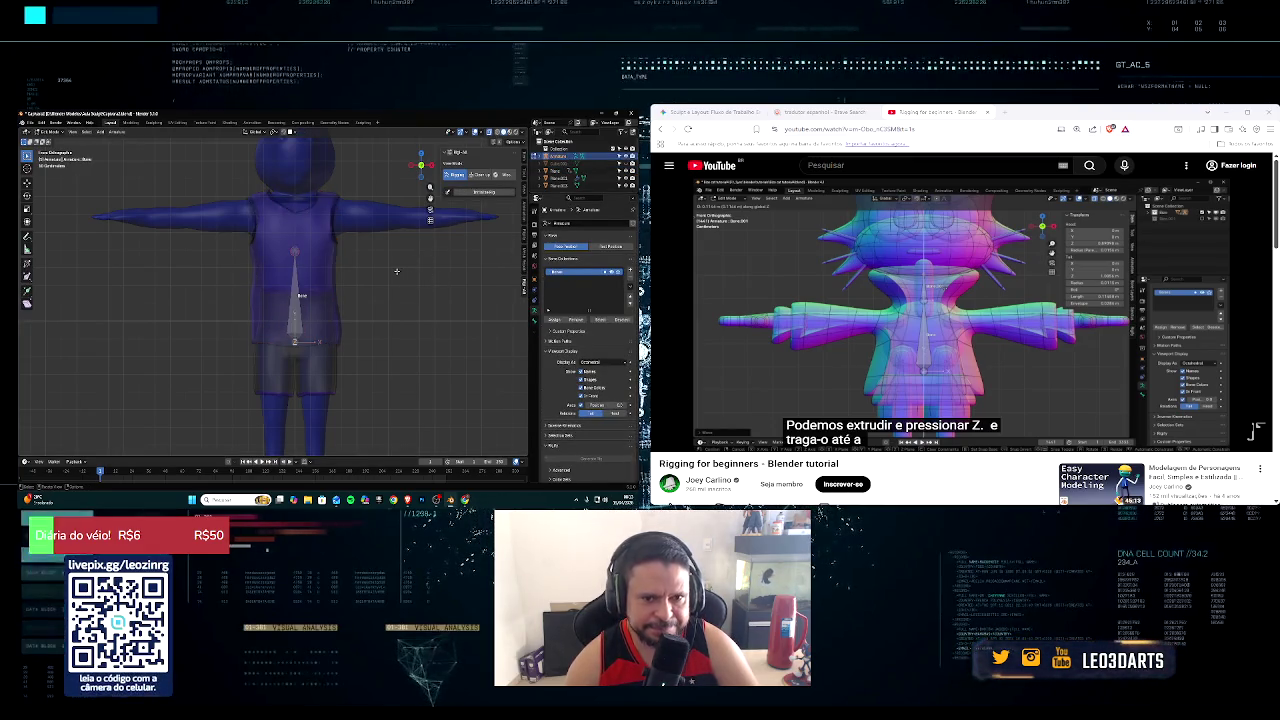
pyautogui.press('e')
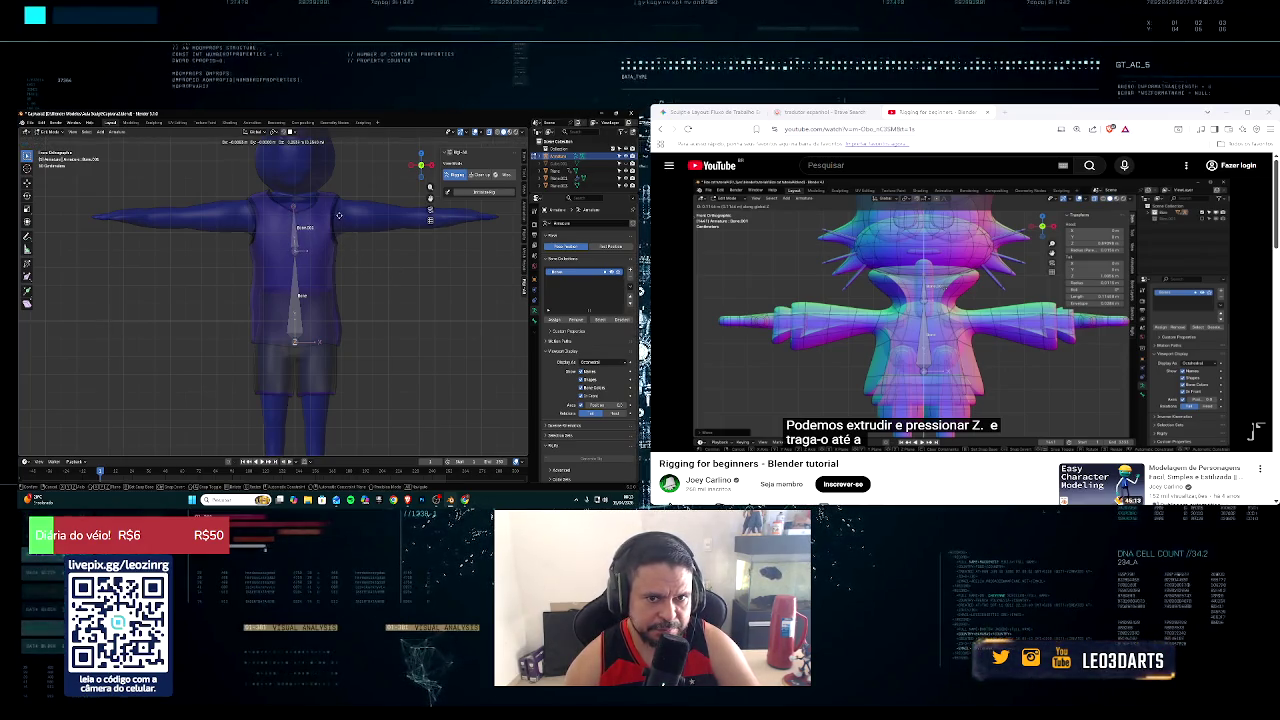
pyautogui.click(340, 217)
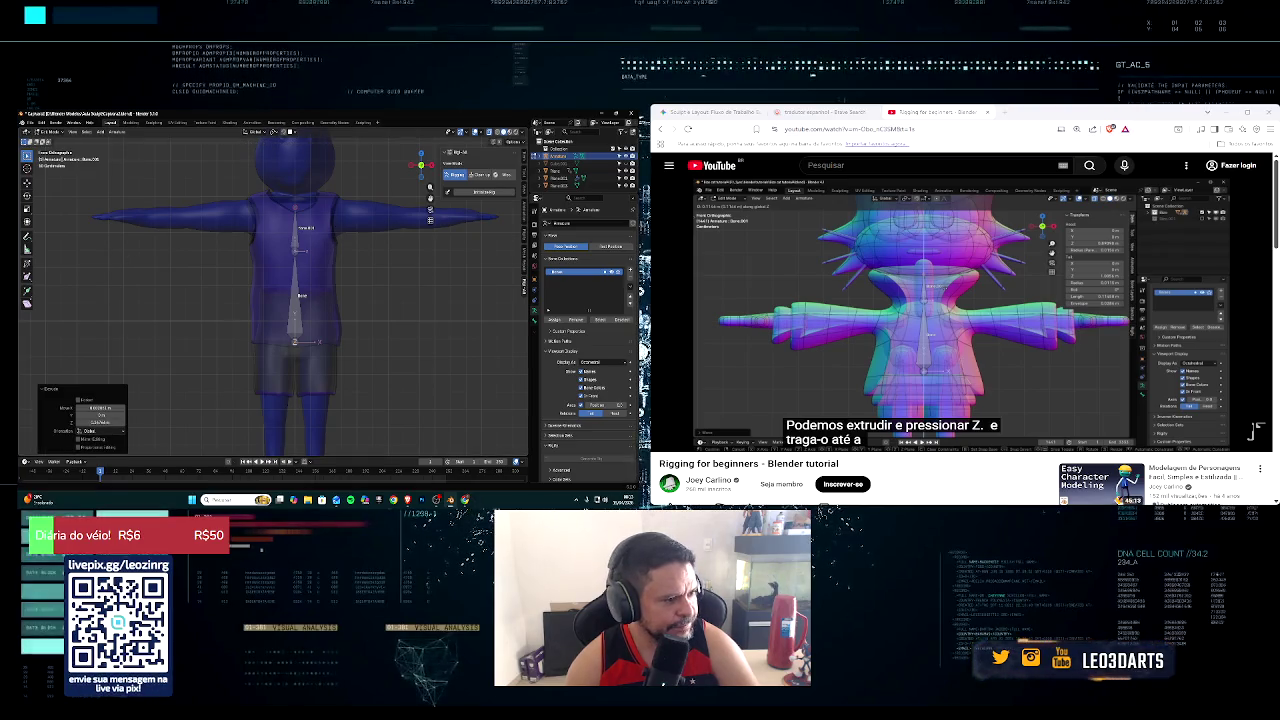
pyautogui.click(668, 438)
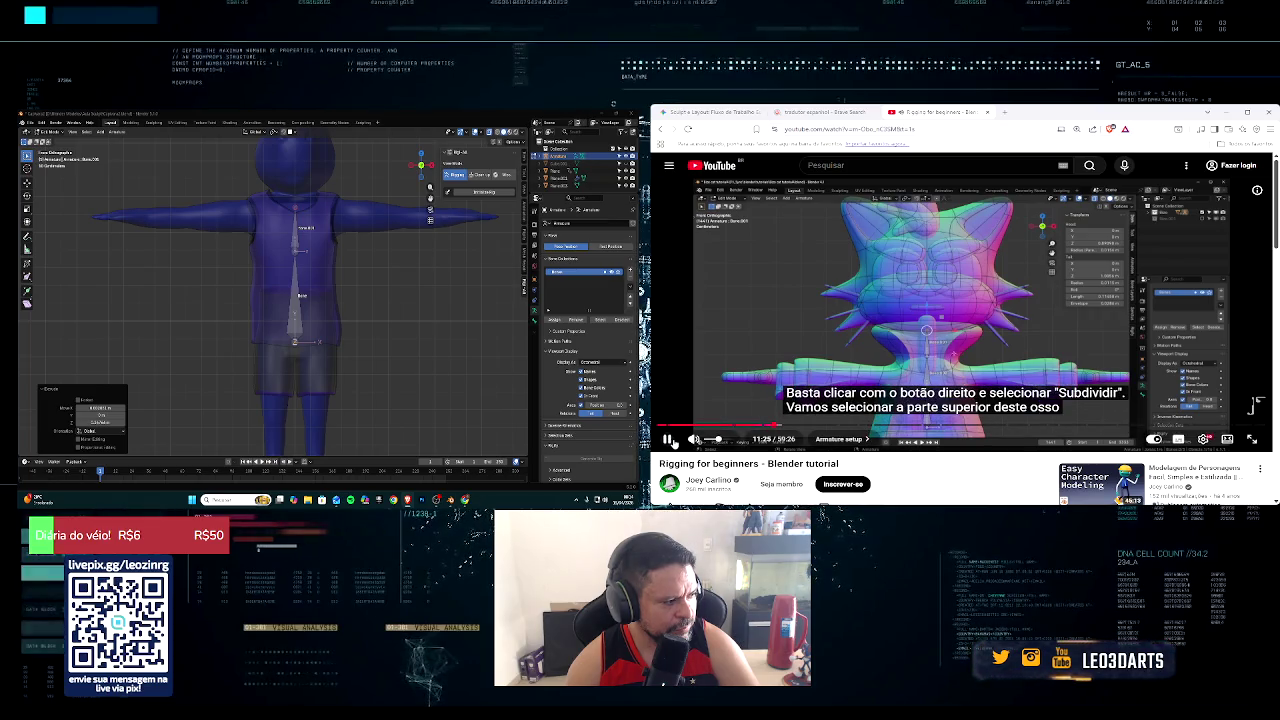
# Step: Subdivide the upper spine bone and extrude a new bone from the top joint
pyautogui.click(668, 439)
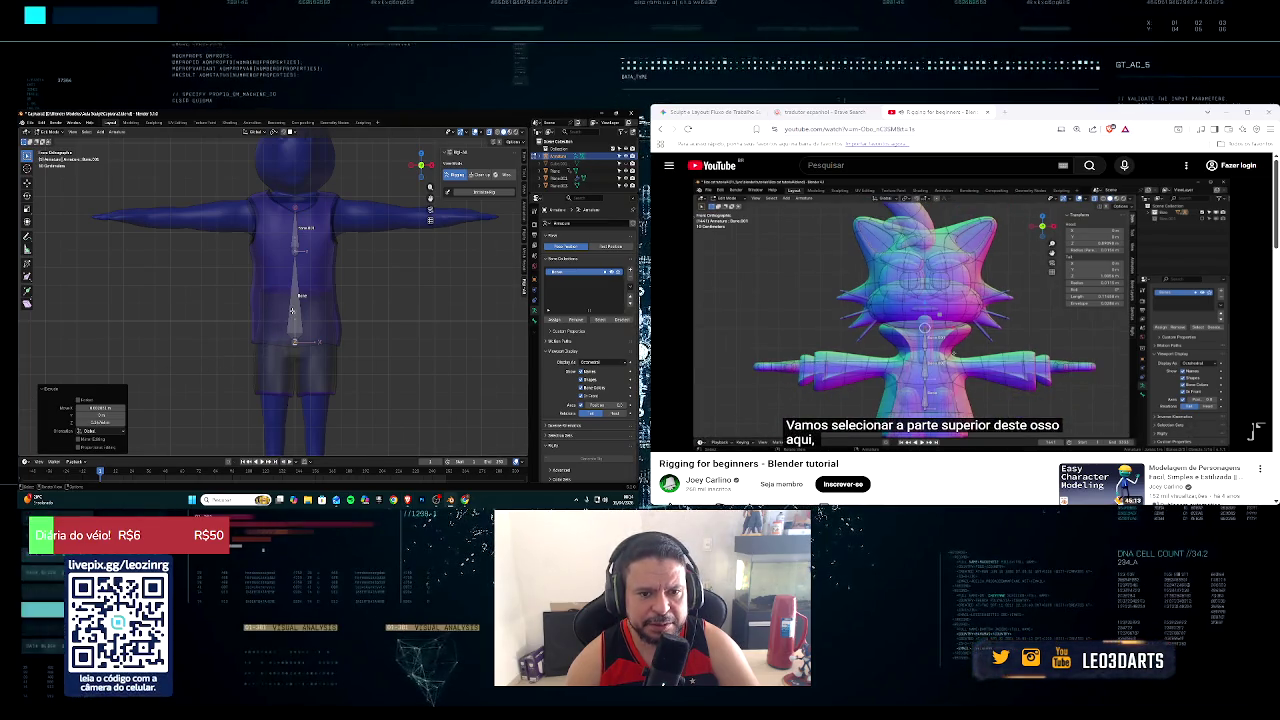
pyautogui.click(295, 312)
pyautogui.rightClick(292, 314)
pyautogui.click(292, 313)
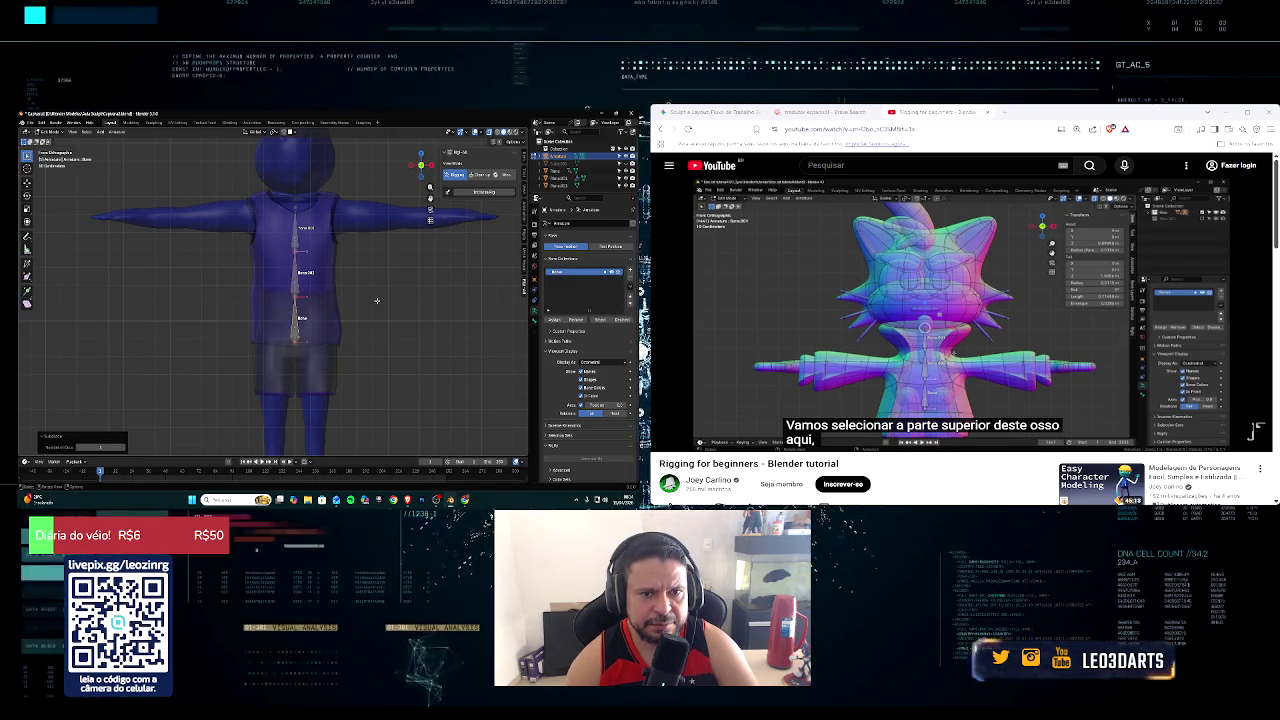
pyautogui.click(297, 208)
pyautogui.press('e')
pyautogui.click(299, 203)
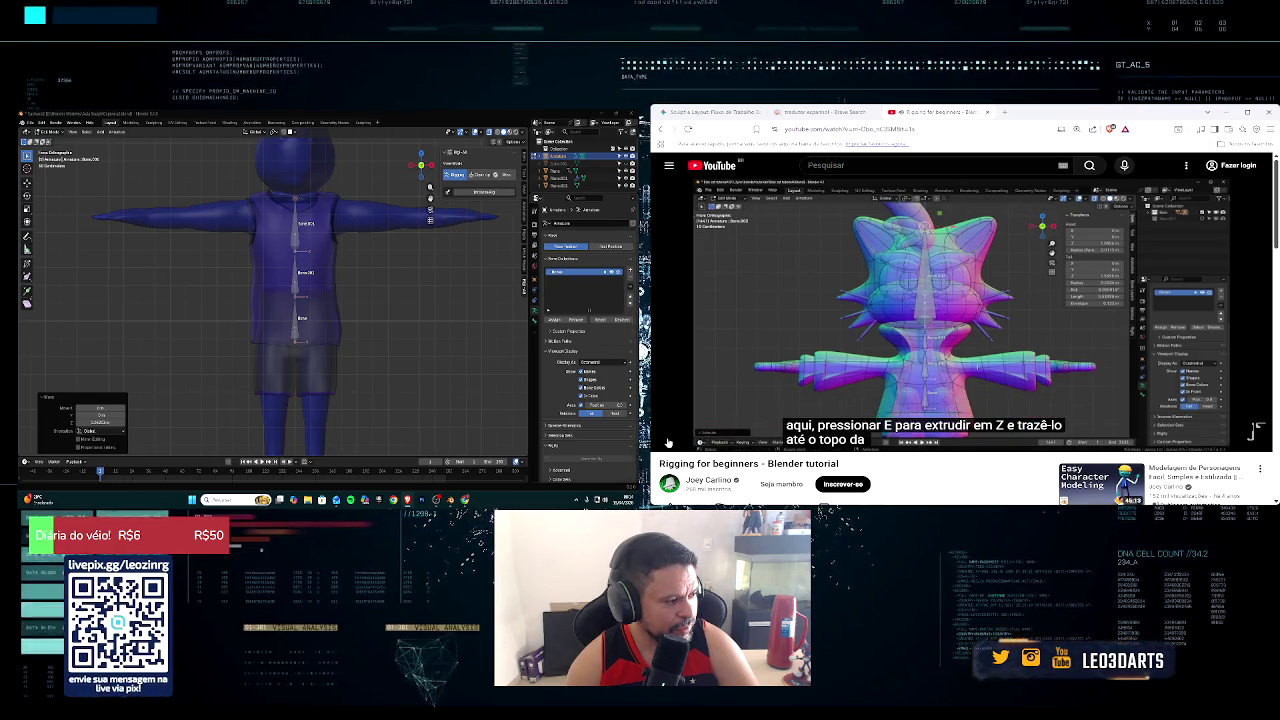
# Step: Try extruding a bone up into the head, then undo those attempts
pyautogui.click(1268, 293)
pyautogui.keyDown('shift'); pyautogui.moveTo(412, 220); pyautogui.dragTo(339, 343, button='middle'); pyautogui.keyUp('shift')
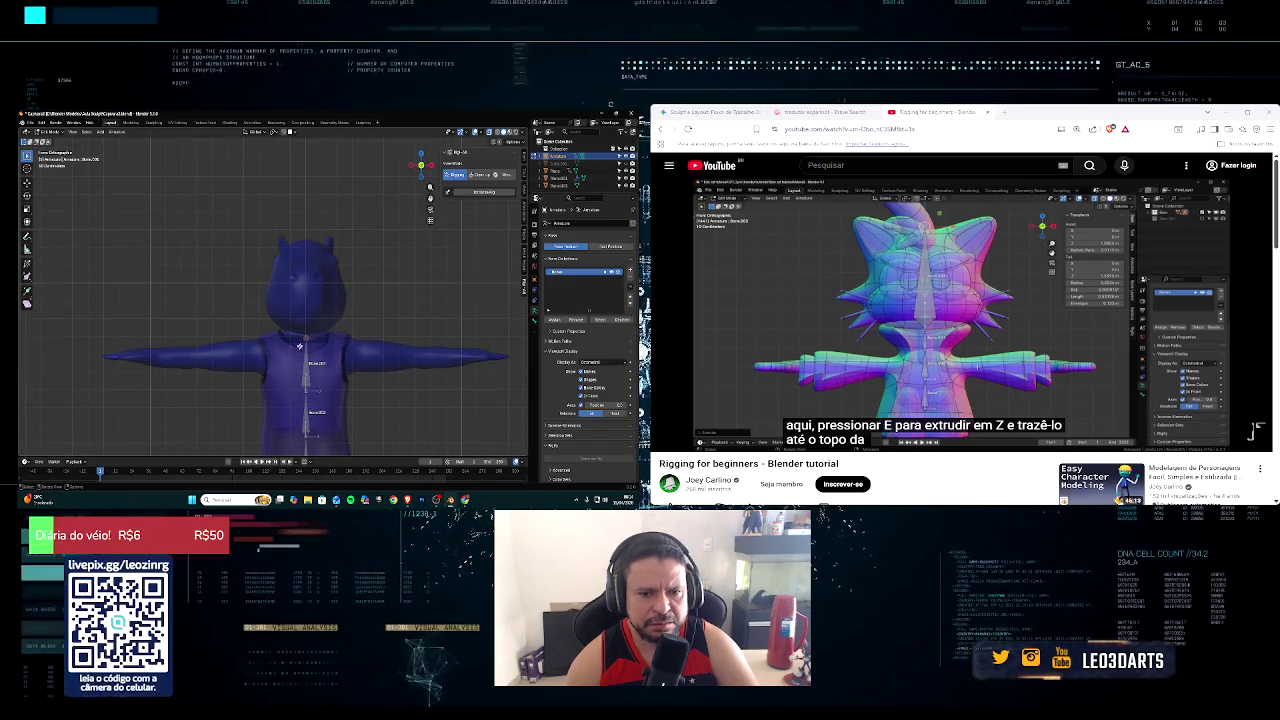
pyautogui.press('e')
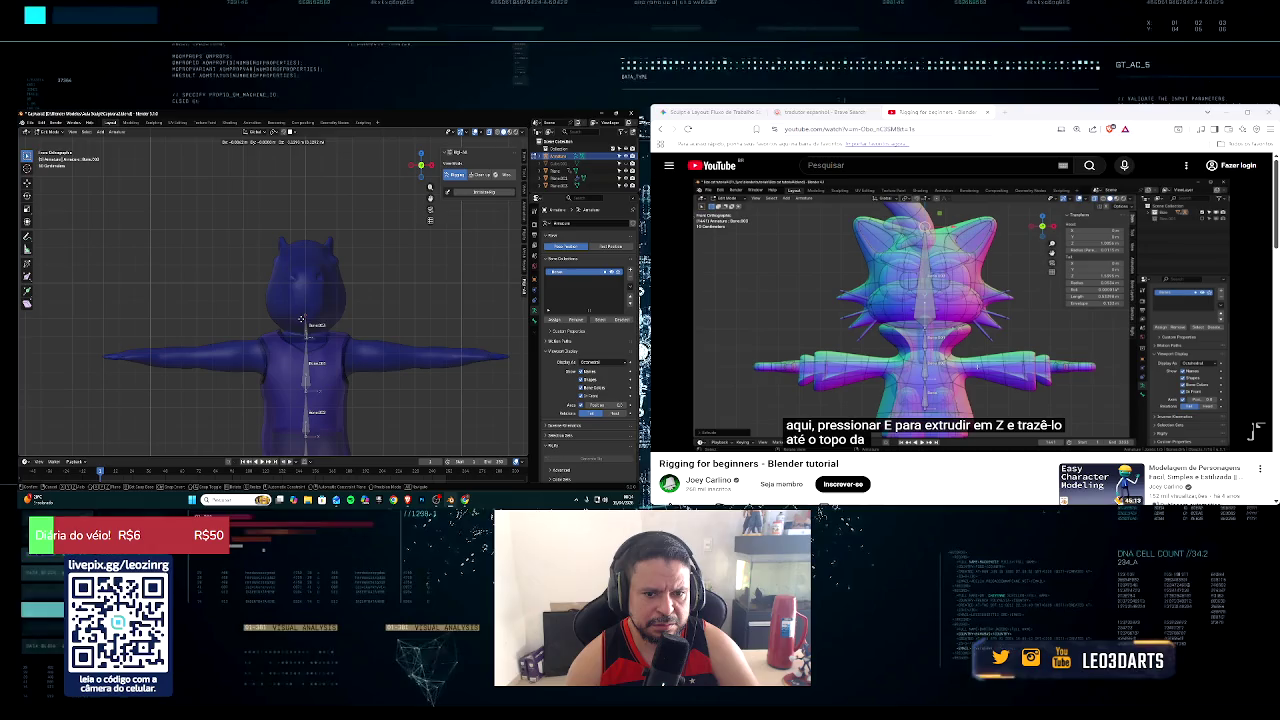
pyautogui.click(303, 260)
pyautogui.hotkey('ctrl', 'z')
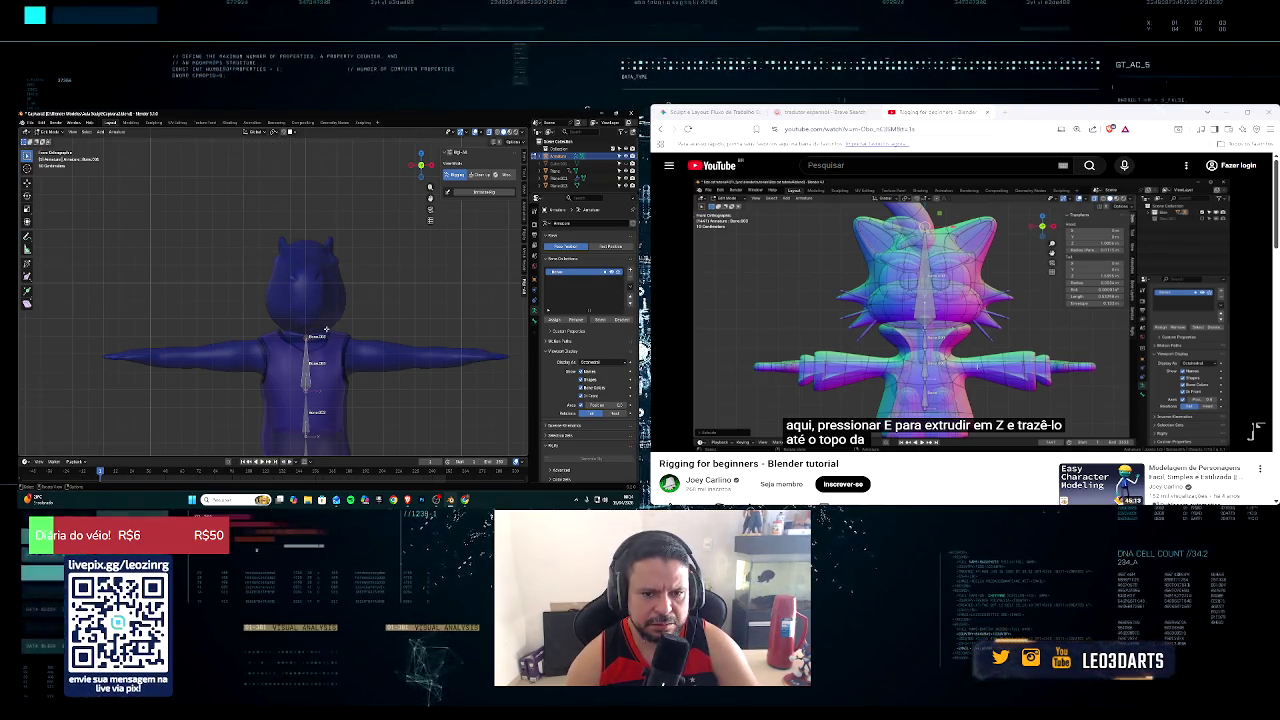
pyautogui.press('e')
pyautogui.press('z')
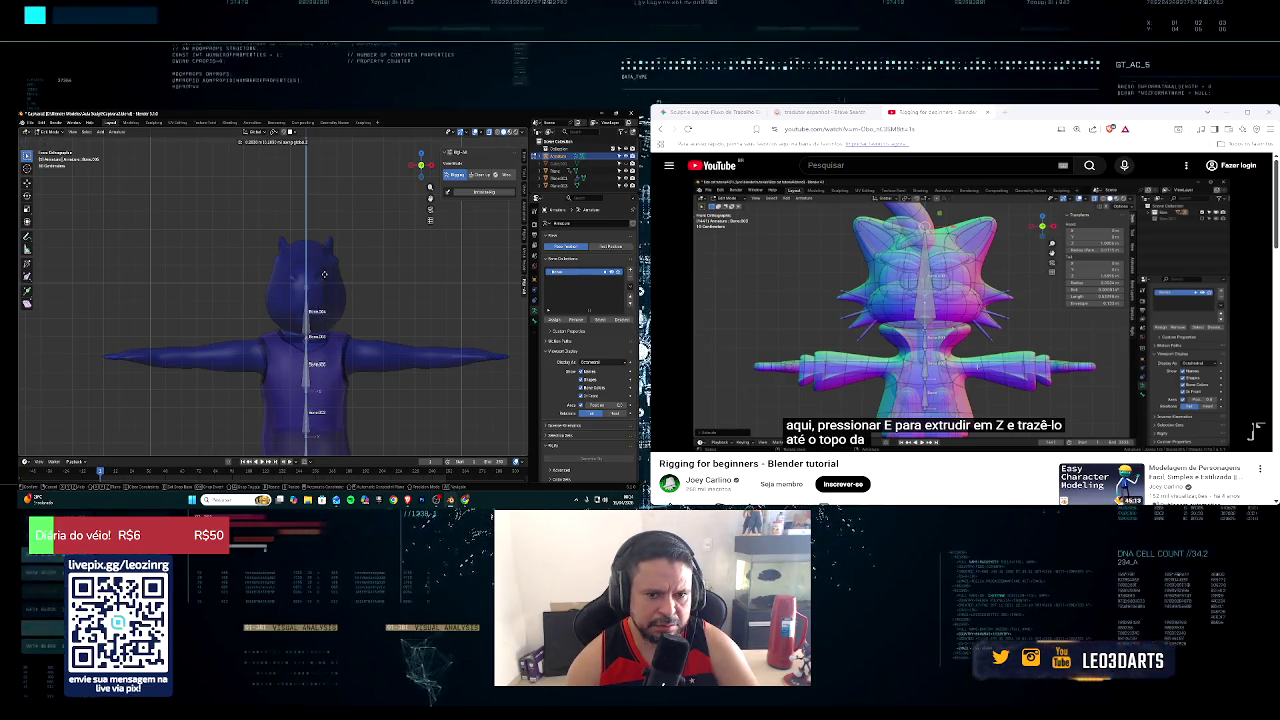
pyautogui.click(324, 250)
pyautogui.hotkey('ctrl', 'z')
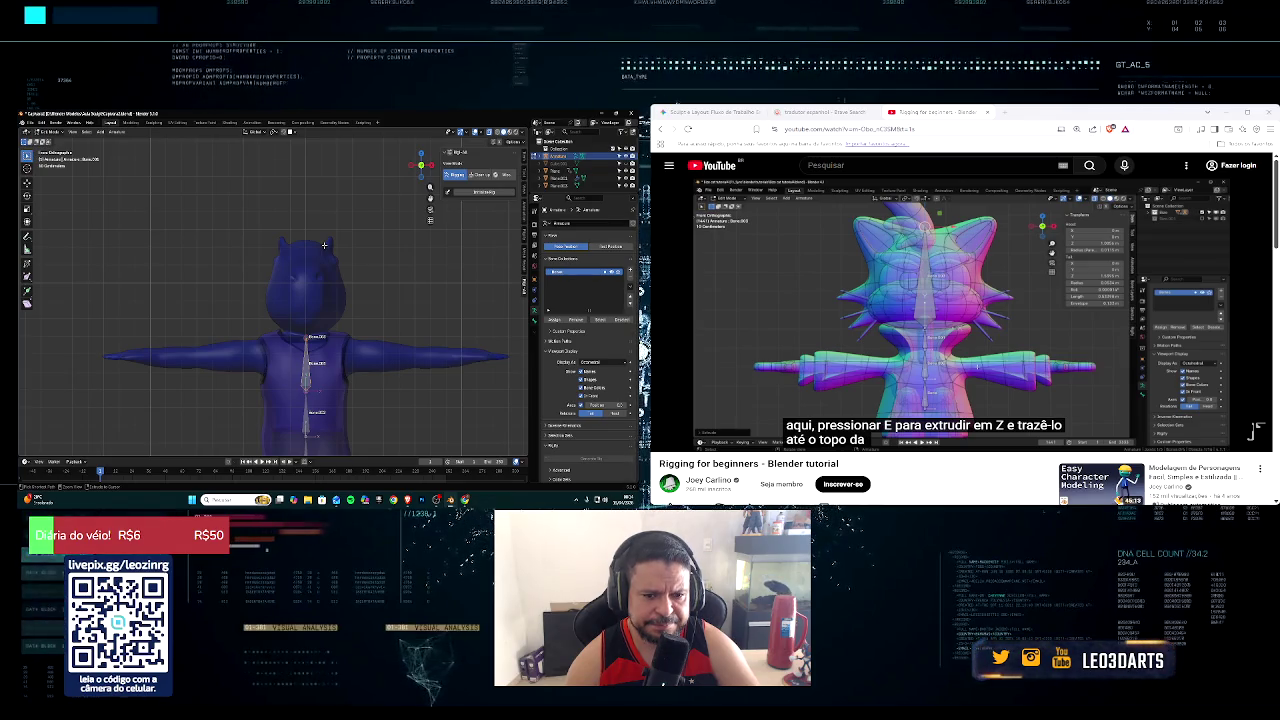
pyautogui.hotkey('ctrl', 'z')
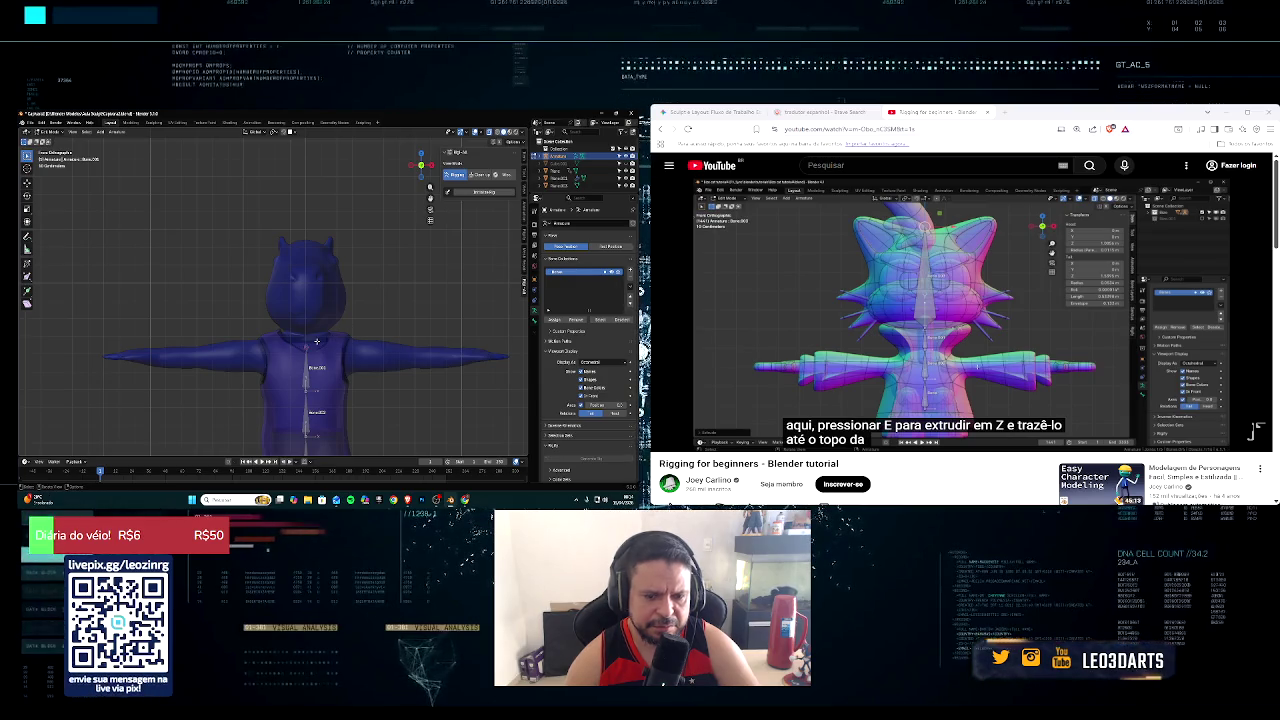
# Step: Extrude a neck bone and a head bone straight up along Z to the head top
pyautogui.press('e')
pyautogui.press('z')
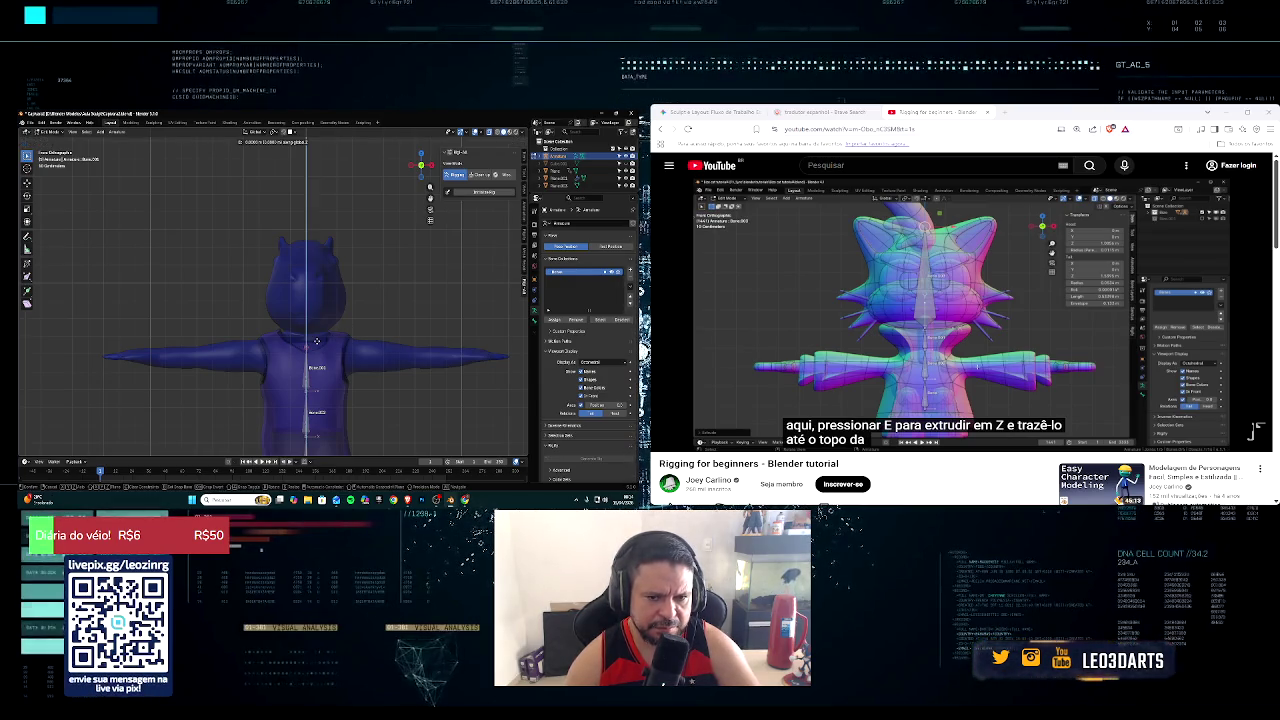
pyautogui.click(316, 330)
pyautogui.press('e')
pyautogui.press('z')
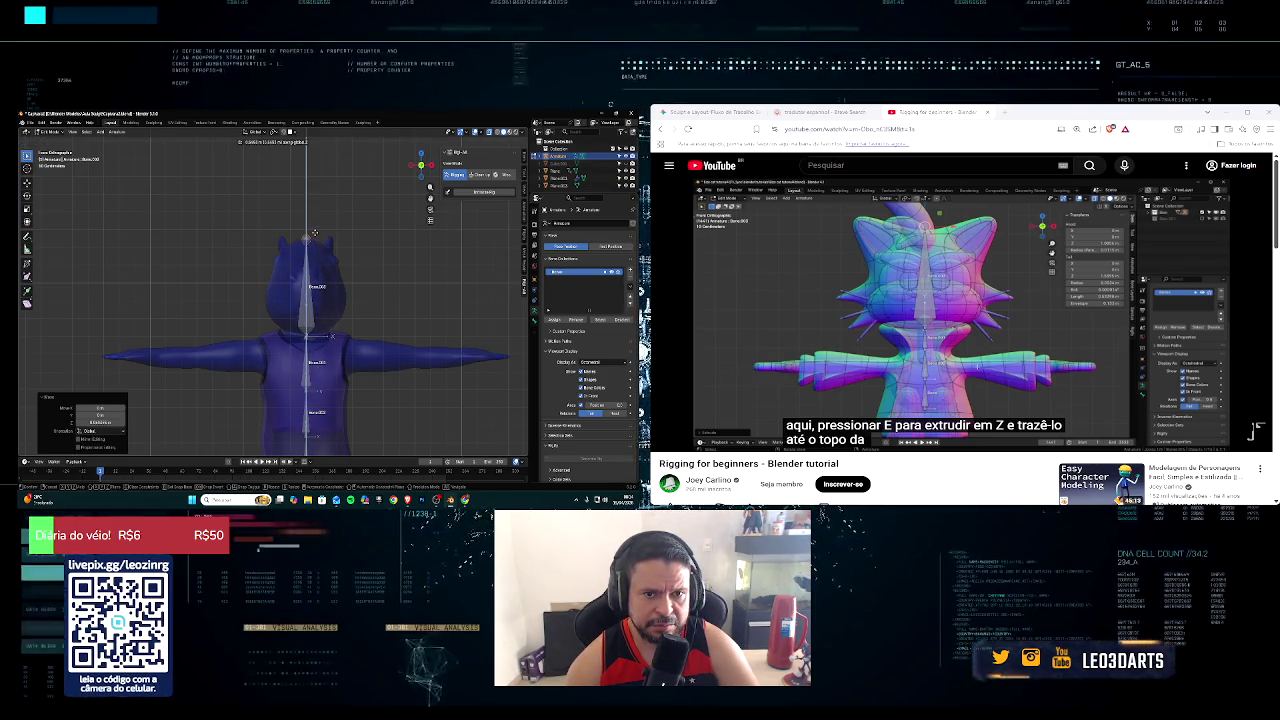
pyautogui.click(314, 230)
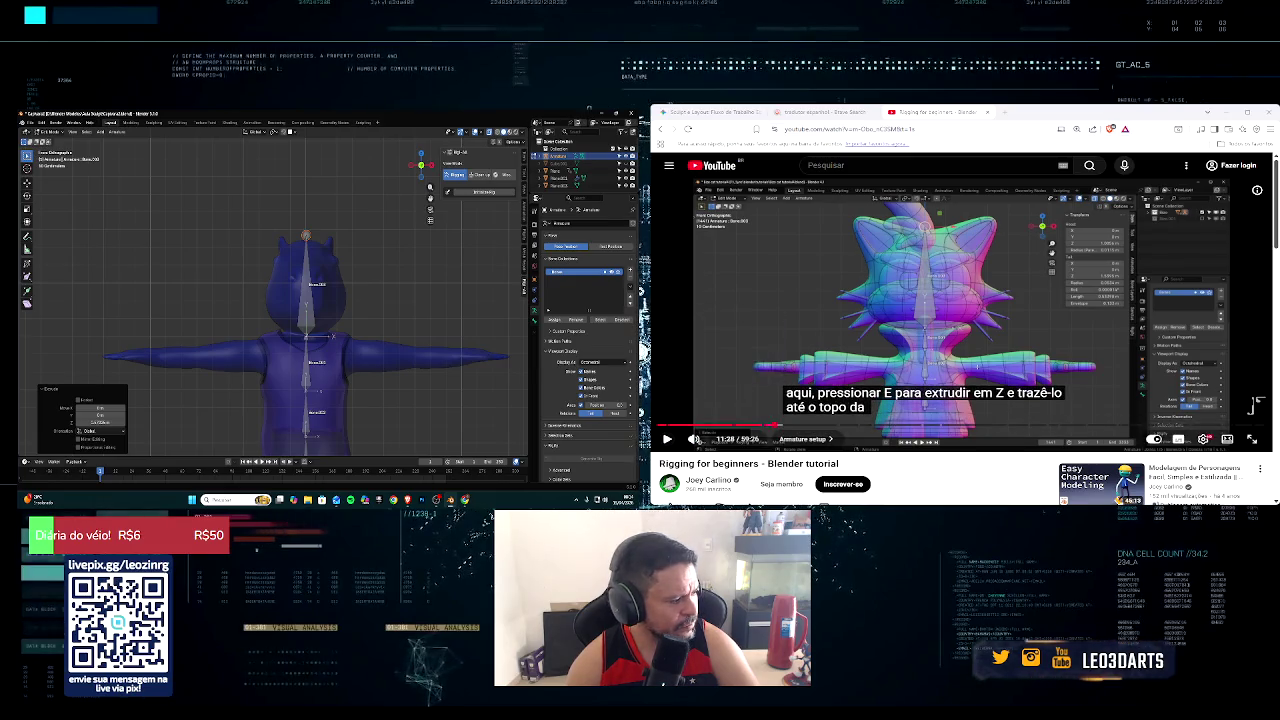
pyautogui.click(667, 438)
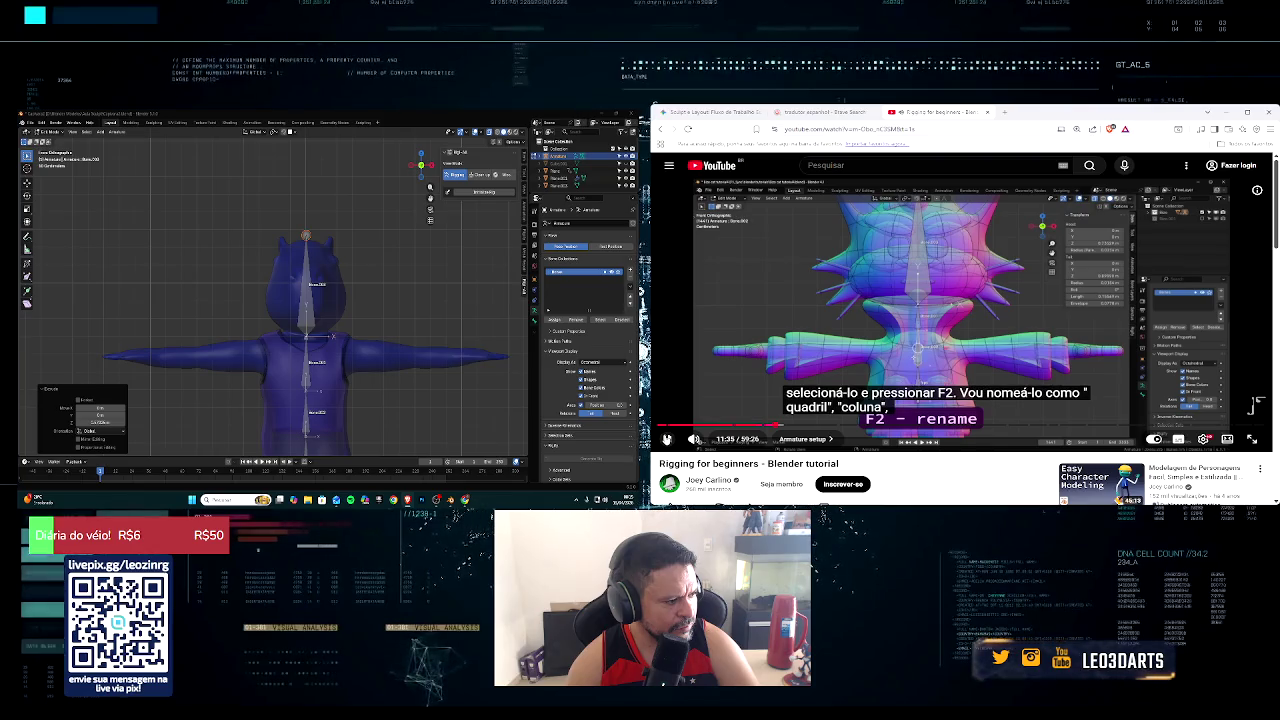
# Step: Name the lowest bone of the chain 'Hip'
pyautogui.scroll(-2, 355, 369)
pyautogui.scroll(-1, 355, 369)
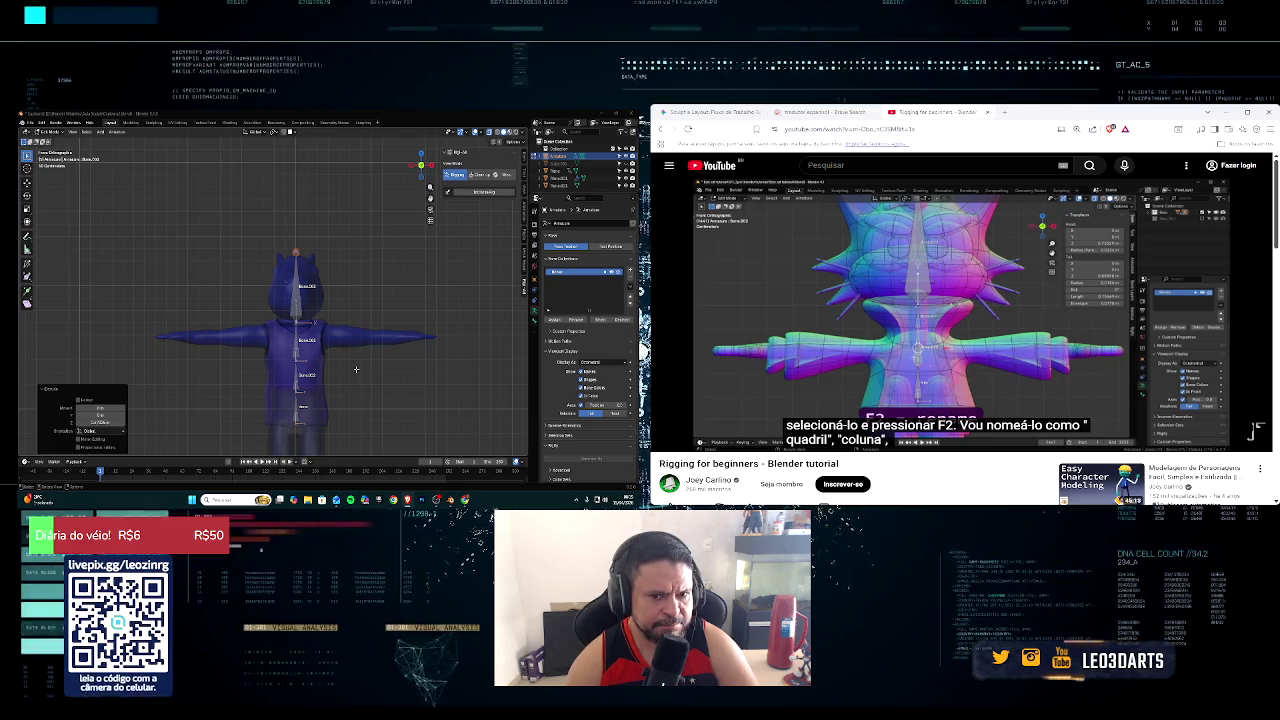
pyautogui.keyDown('shift'); pyautogui.moveTo(355, 369); pyautogui.dragTo(346, 347, button='middle'); pyautogui.keyUp('shift')
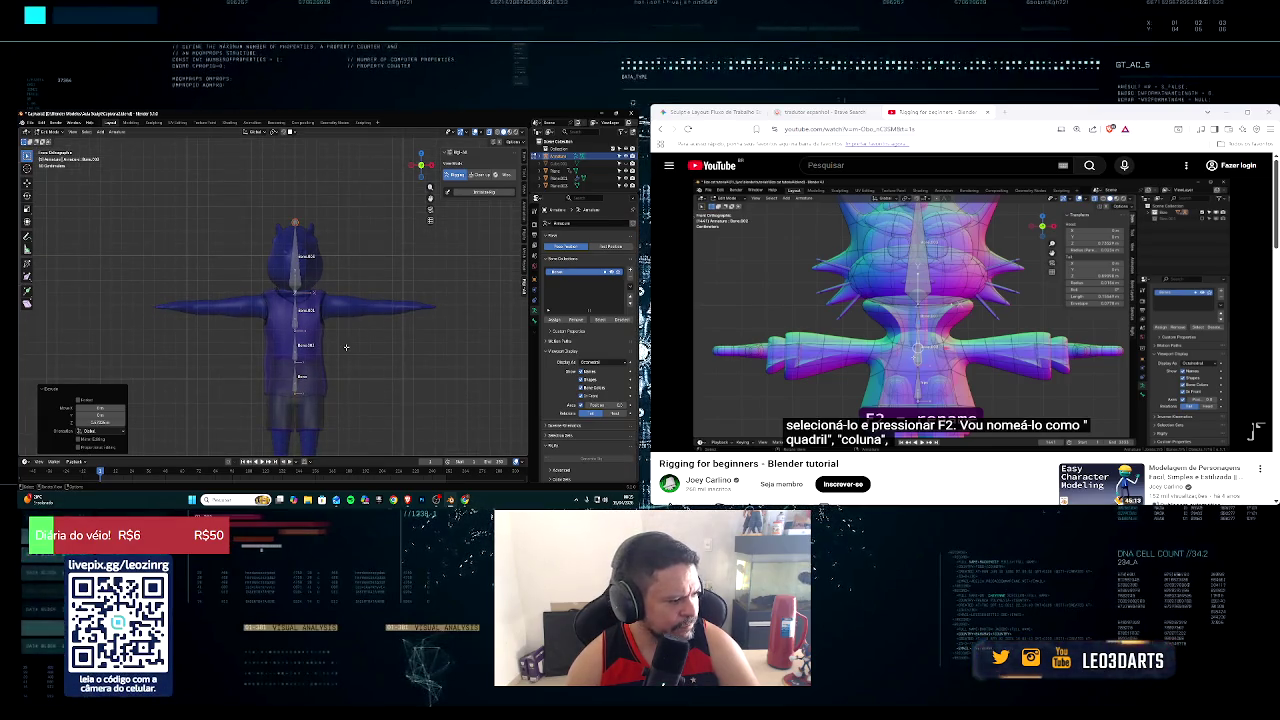
pyautogui.click(293, 387)
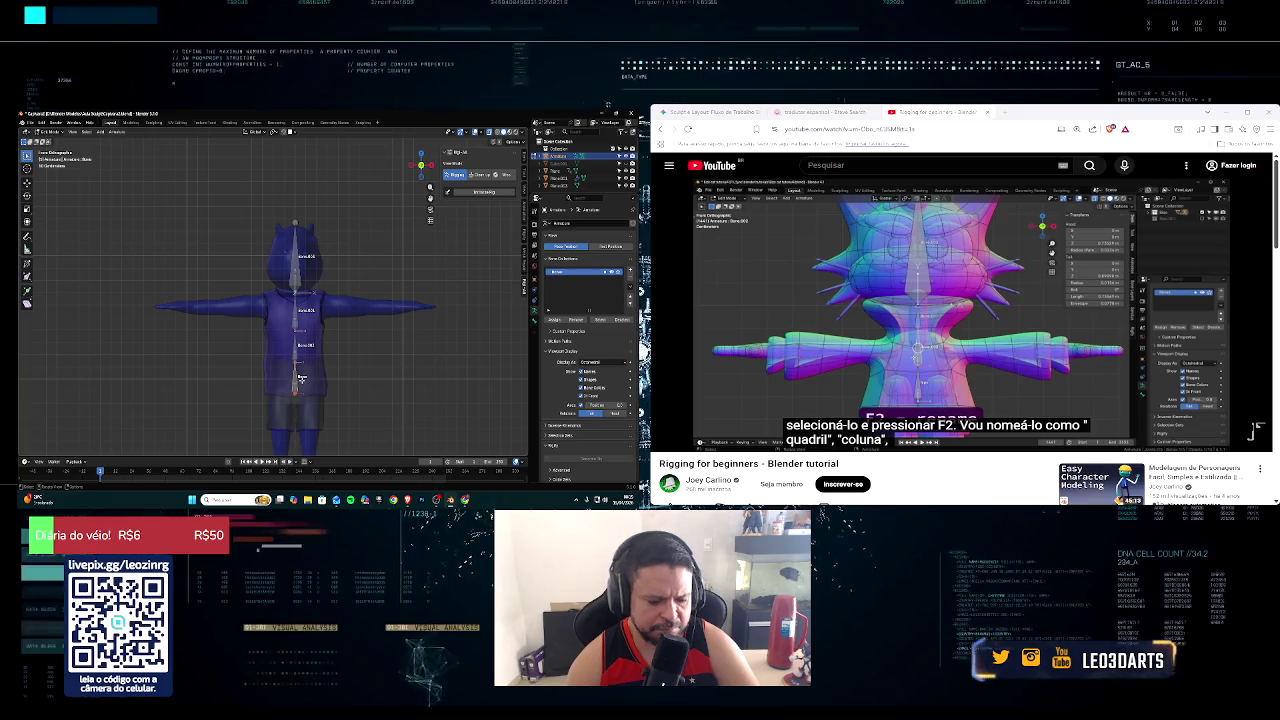
pyautogui.press('F2')
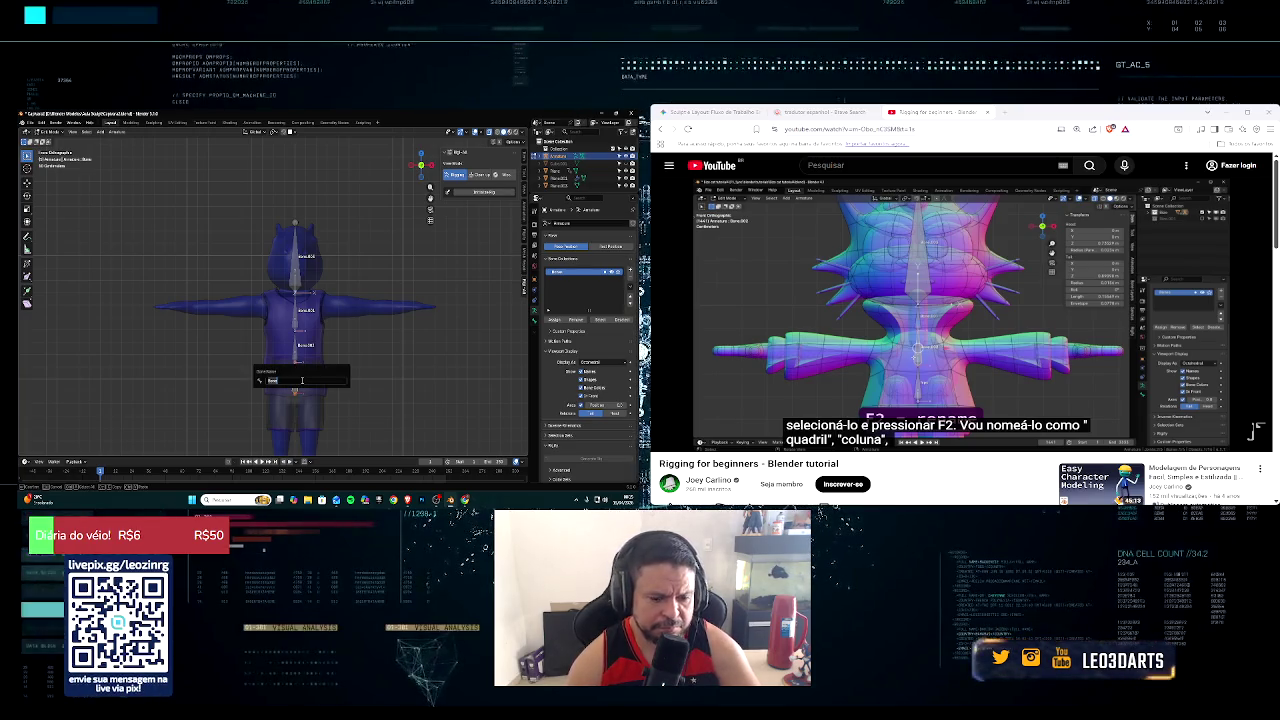
pyautogui.write('Hip')
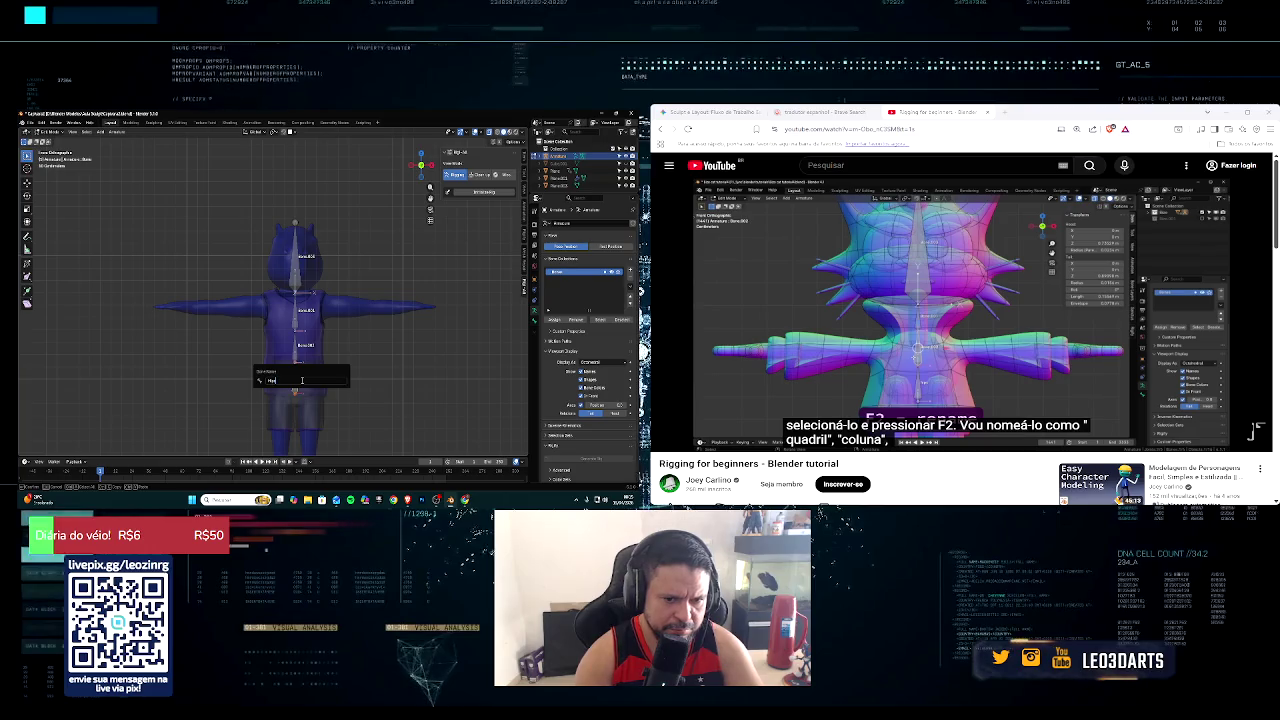
pyautogui.press('Return')
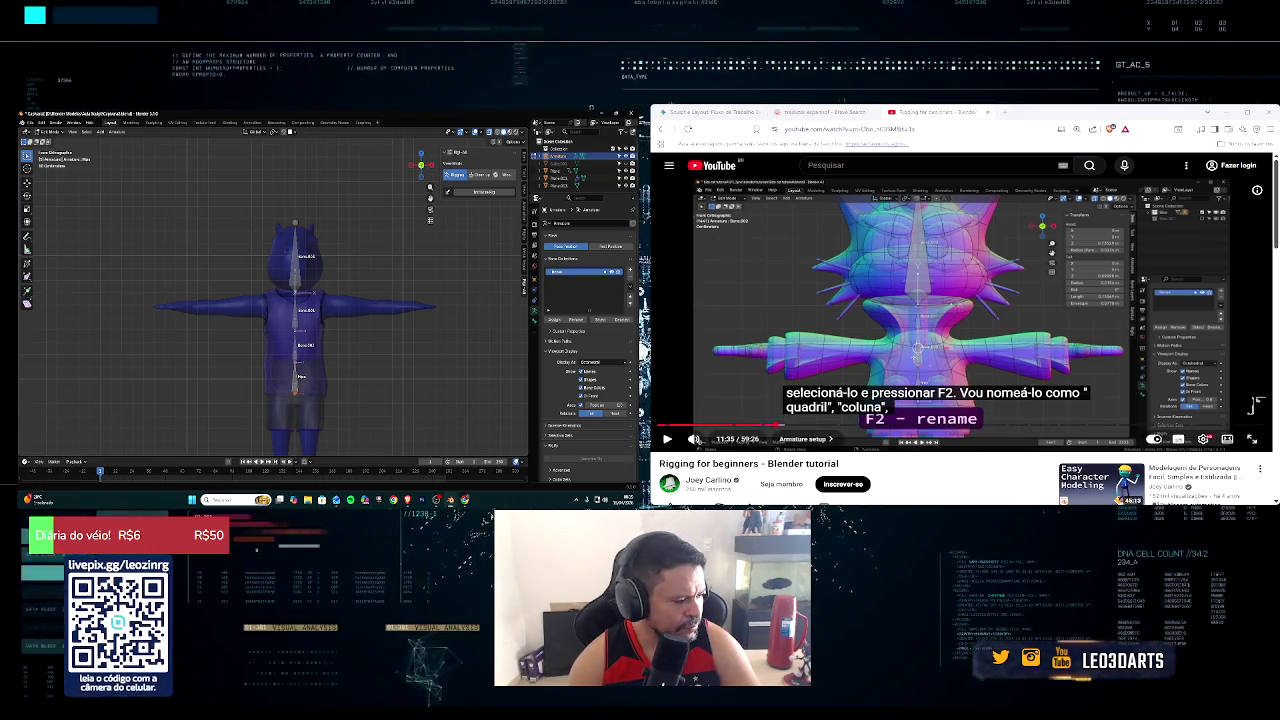
pyautogui.click(1256, 405)
pyautogui.click(667, 439)
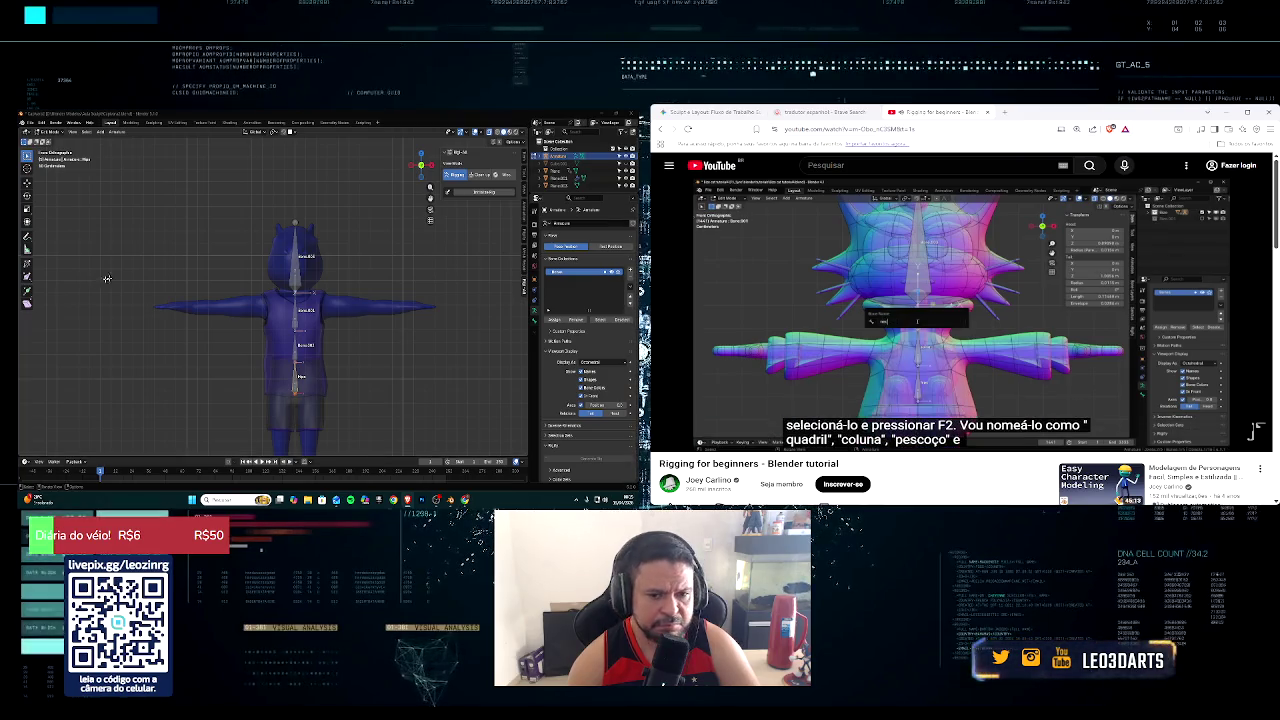
# Step: Rename the bone above Hip to 'Spine'
pyautogui.click(294, 350)
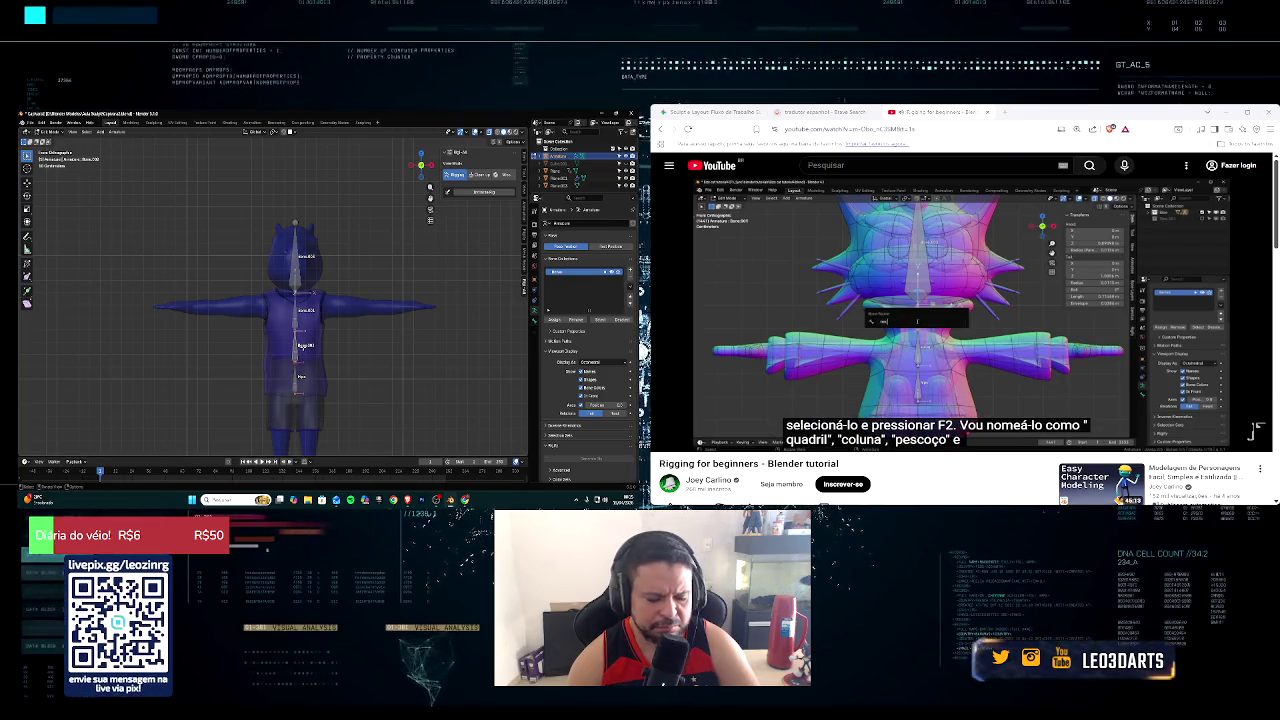
pyautogui.press('F2')
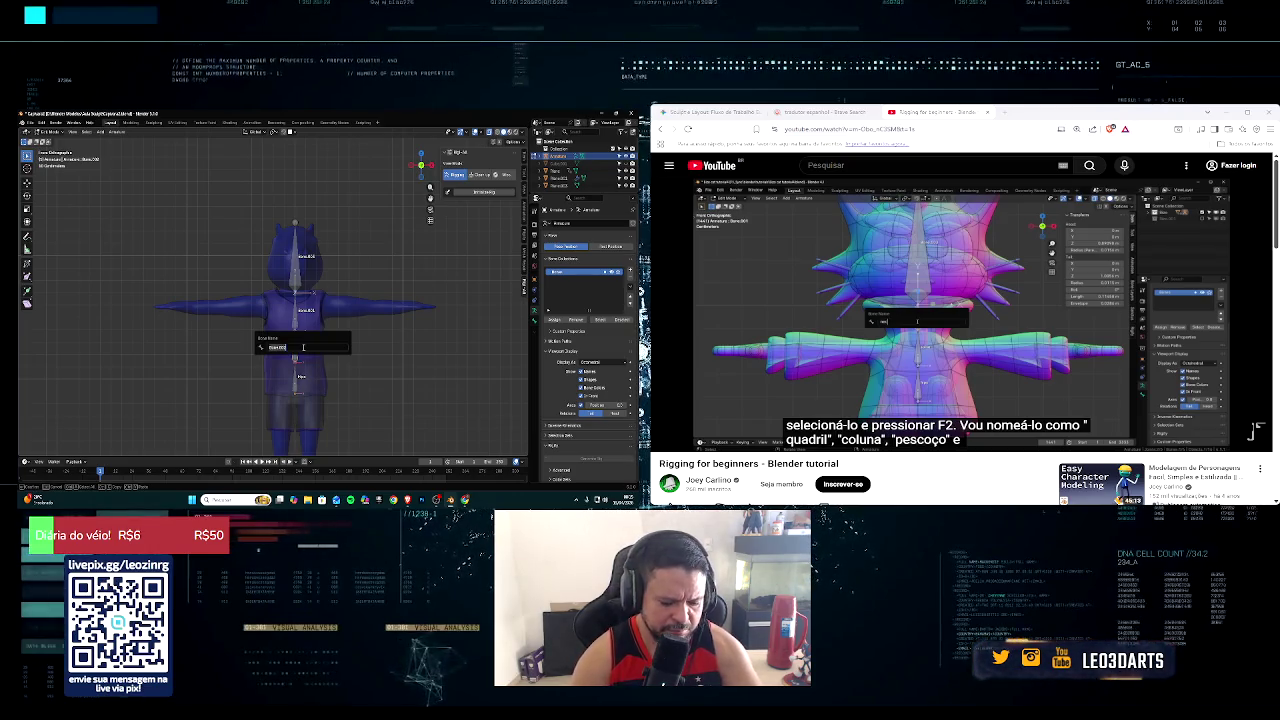
pyautogui.press('Return')
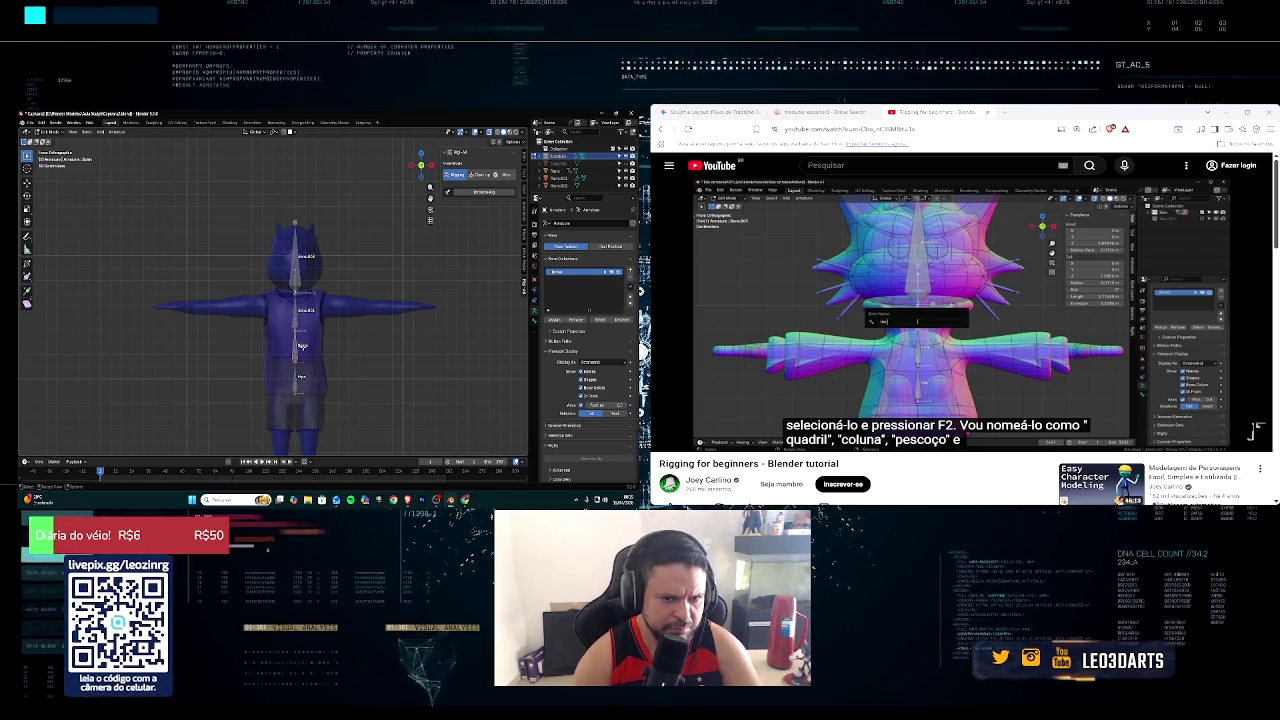
pyautogui.click(668, 438)
pyautogui.click(668, 438)
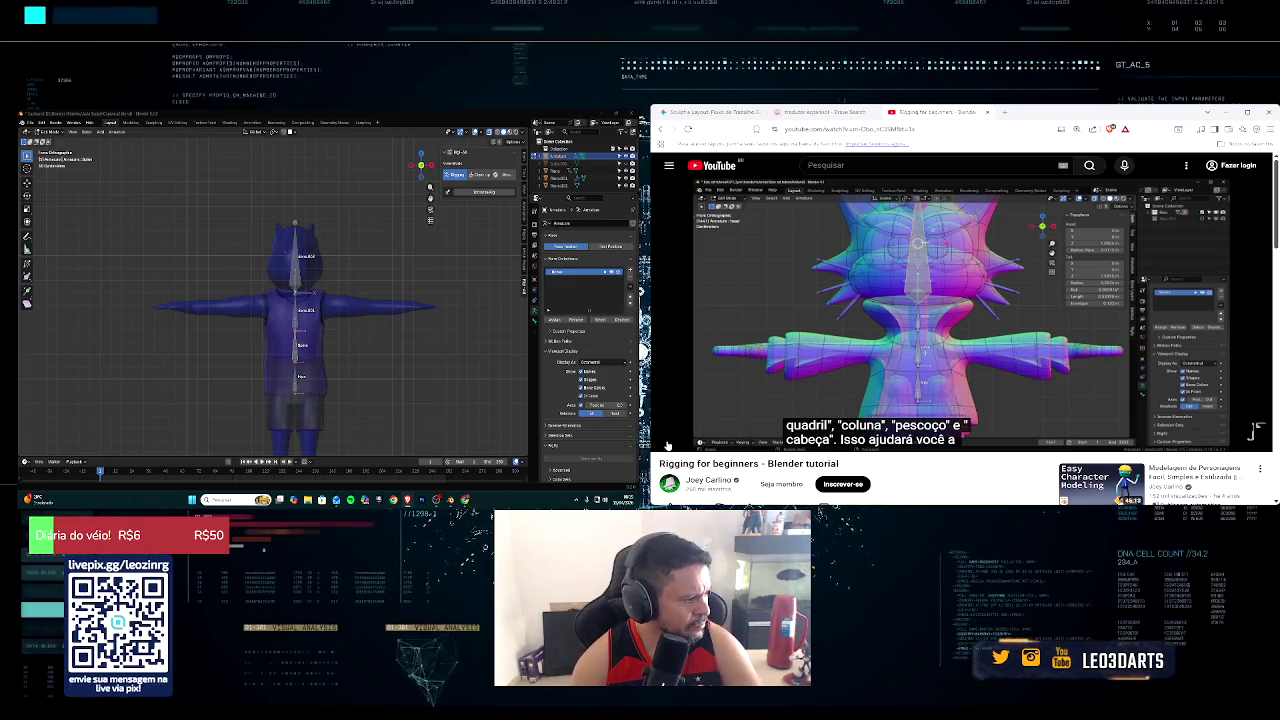
pyautogui.click(667, 440)
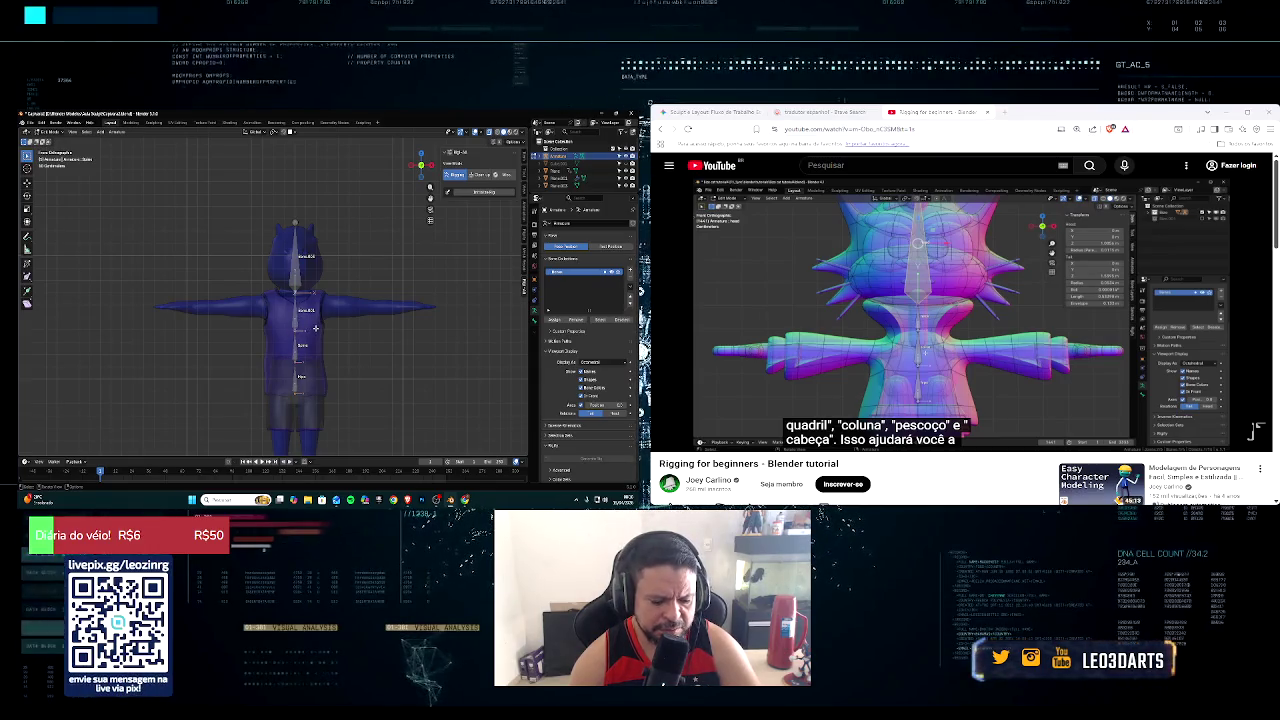
# Step: Start moving the hip–spine joint upward with G
pyautogui.press('g')
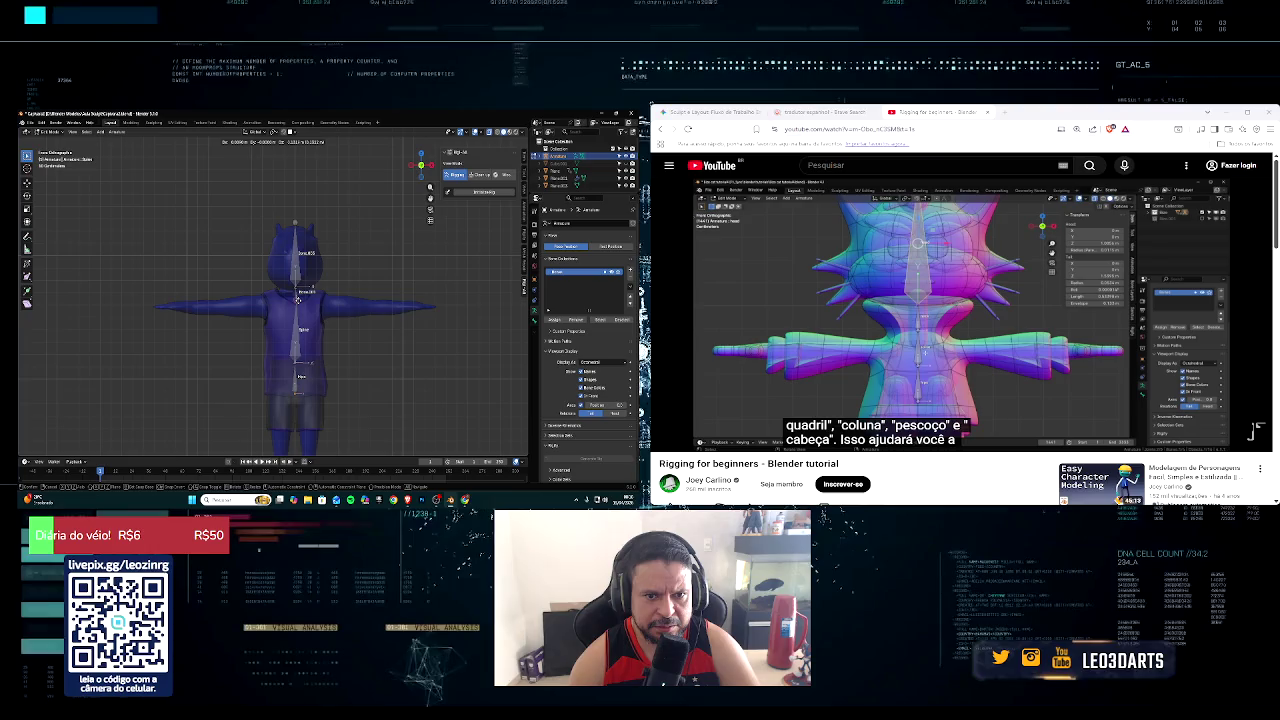
# Step: Reposition the hip and spine bones vertically along Z to fit inside the torso
pyautogui.click(296, 298)
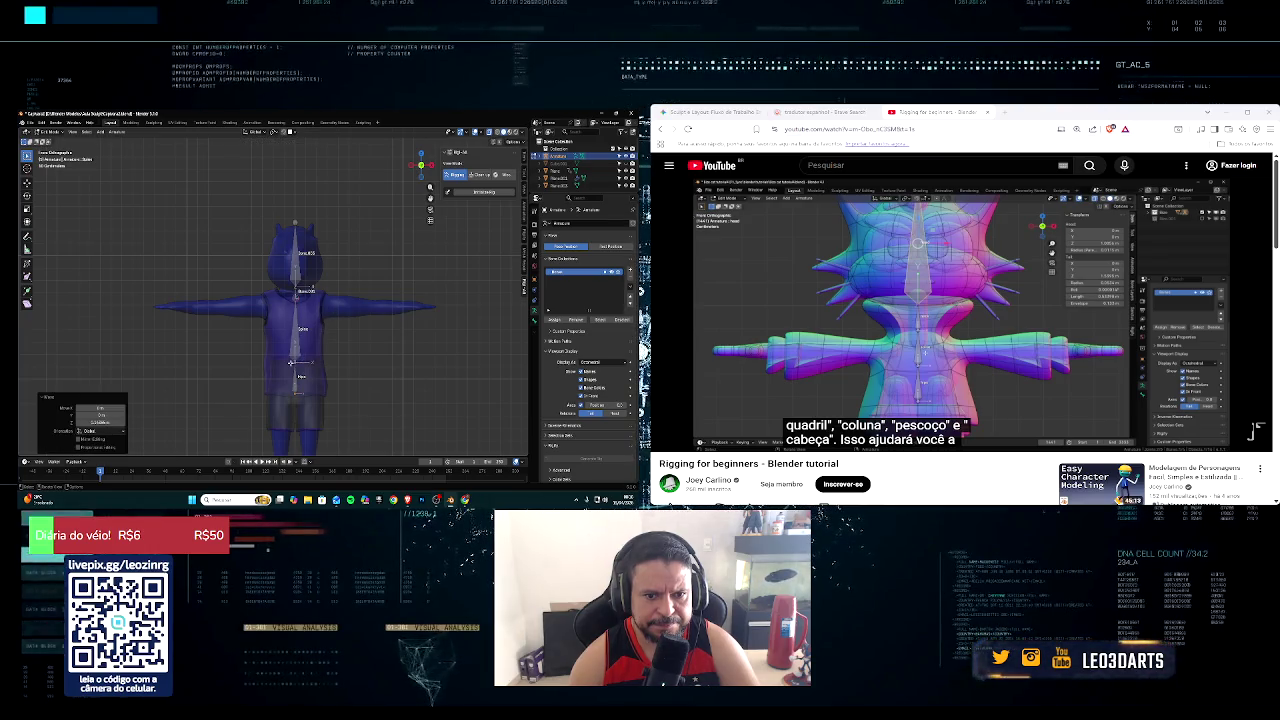
pyautogui.press('g')
pyautogui.click(296, 347)
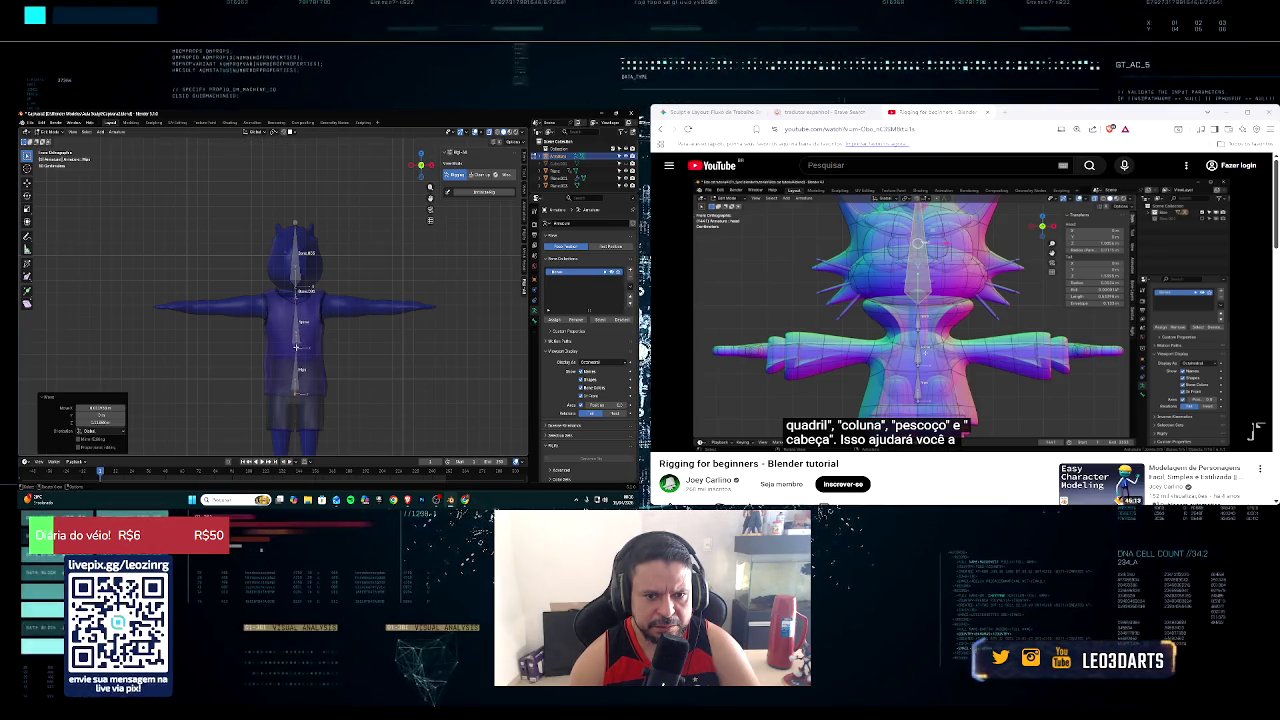
pyautogui.press('g')
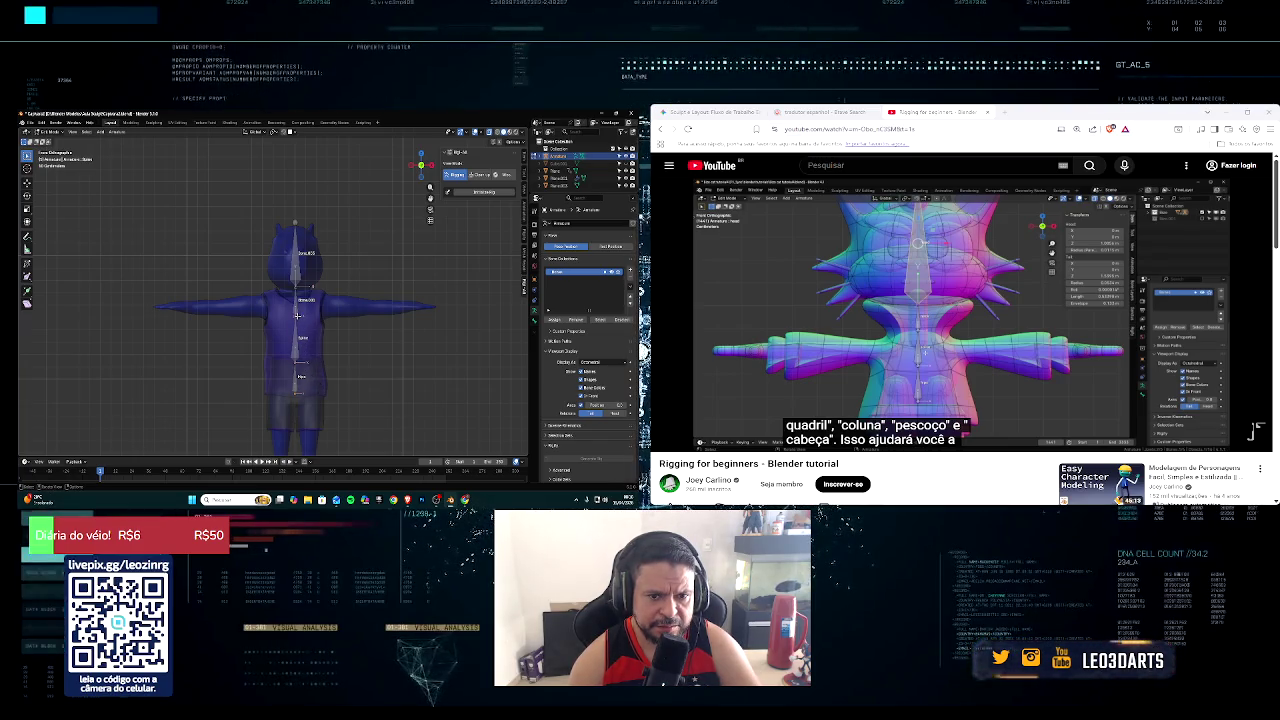
pyautogui.press('g')
pyautogui.press('z')
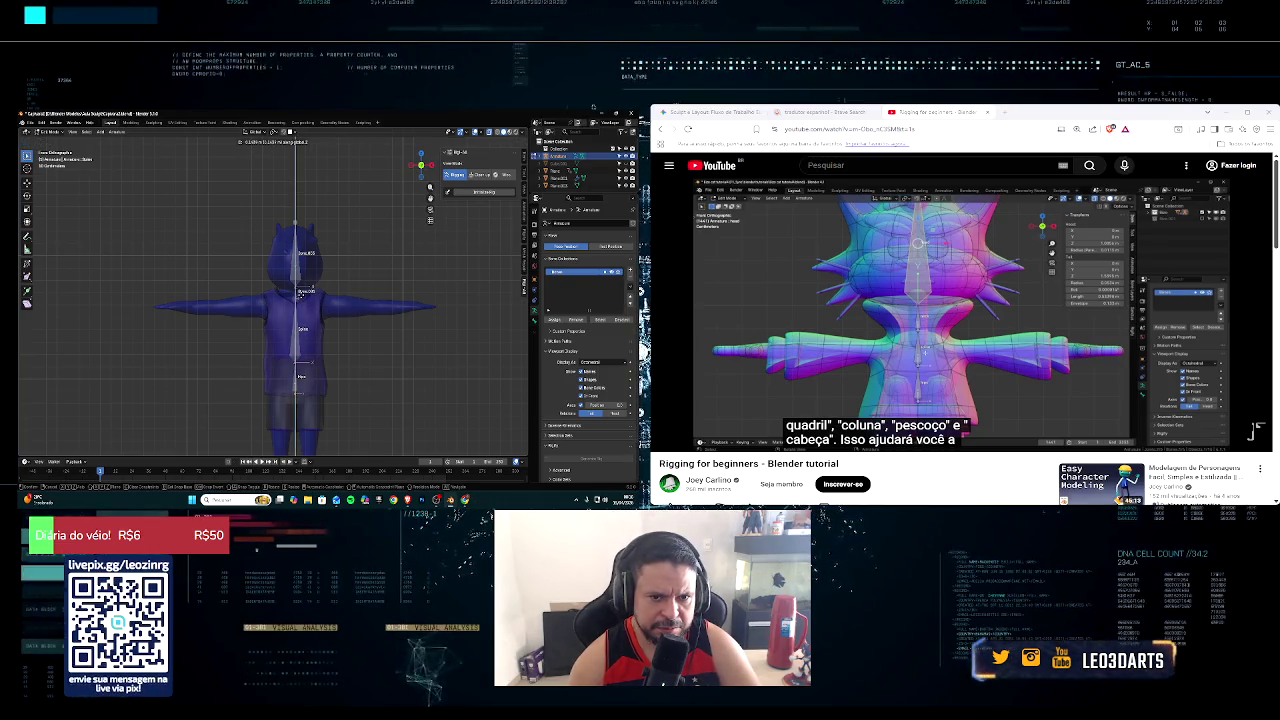
pyautogui.click(300, 297)
pyautogui.click(311, 285)
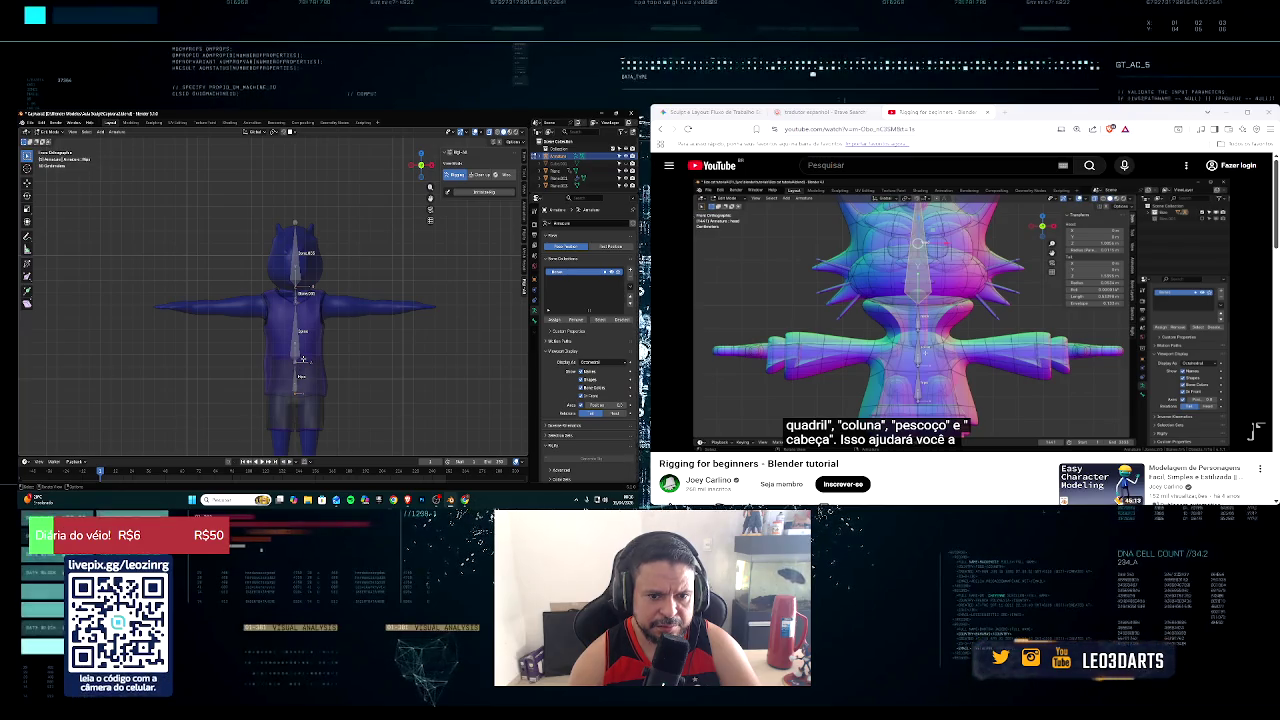
pyautogui.press('g')
pyautogui.press('z')
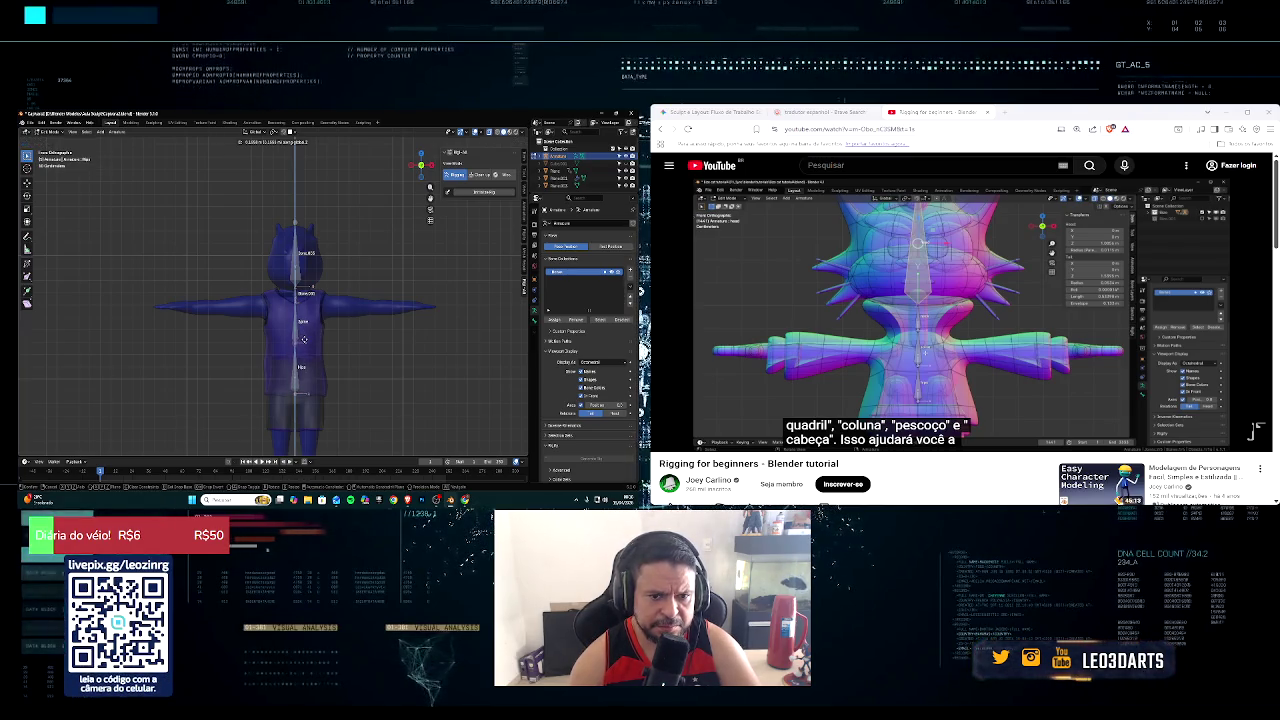
pyautogui.click(304, 342)
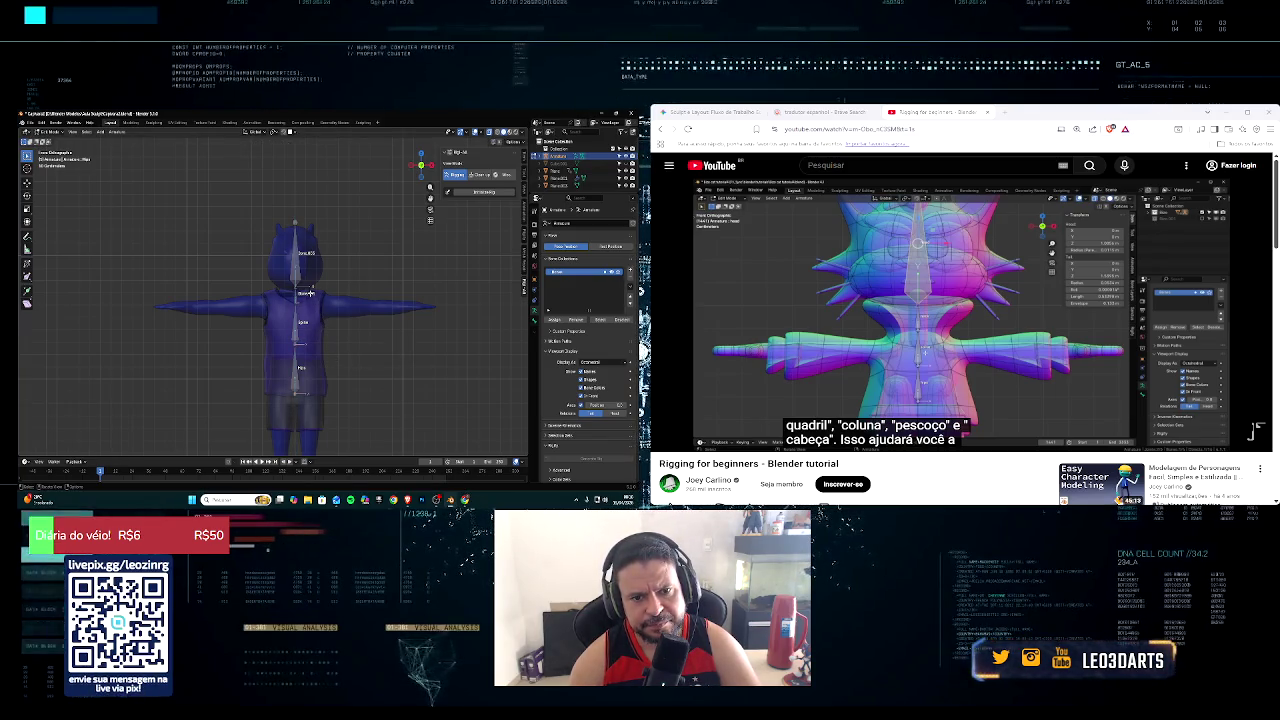
# Step: Rename the bone under the head to 'Neck'
pyautogui.click(305, 293)
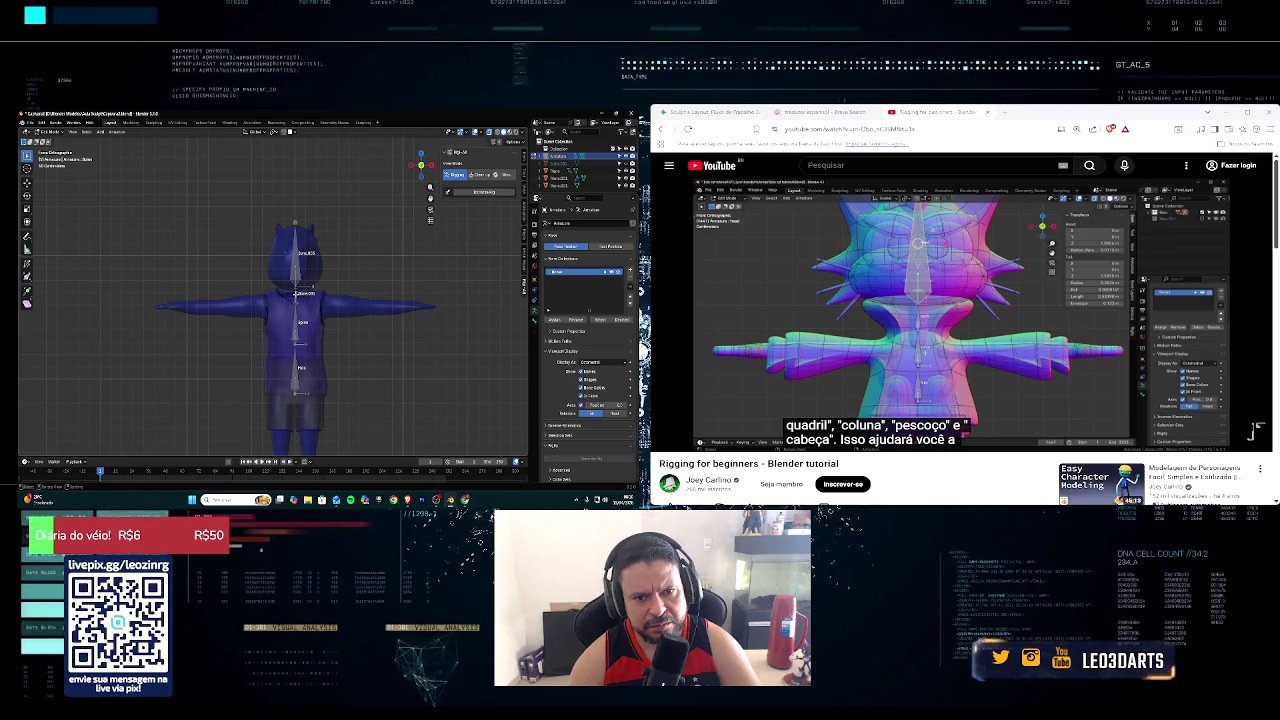
pyautogui.press('F2')
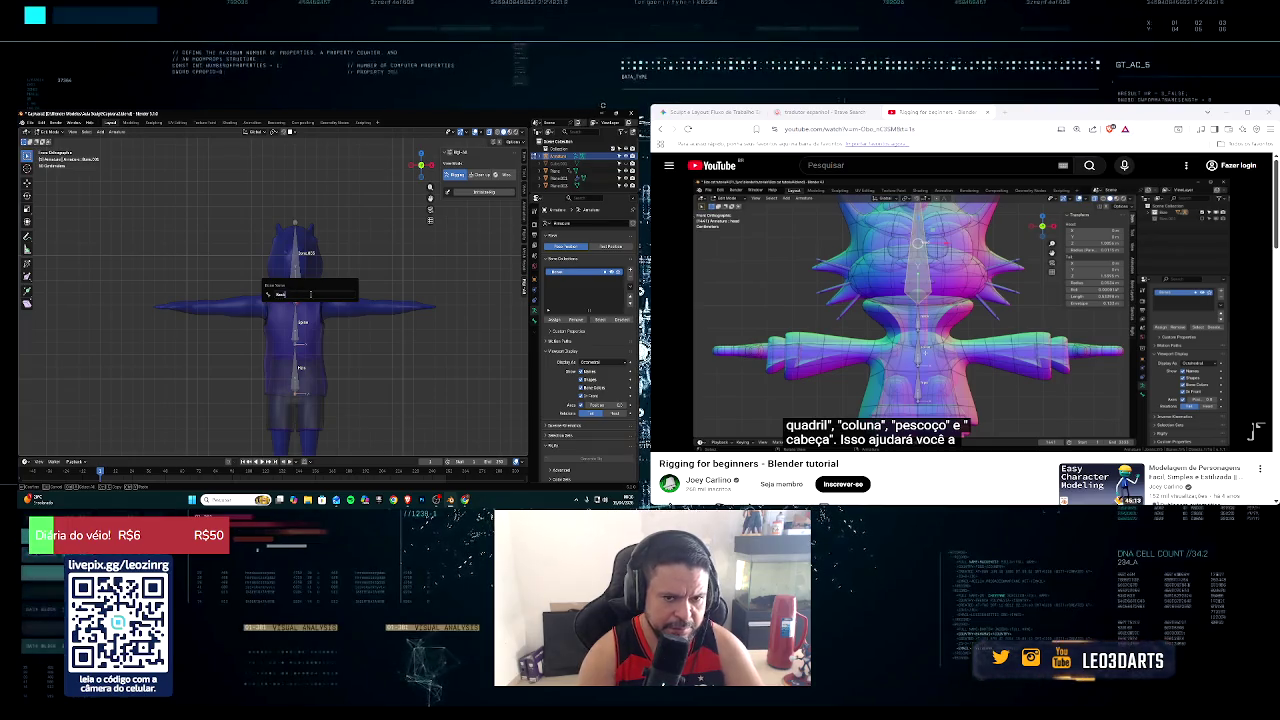
pyautogui.press('Return')
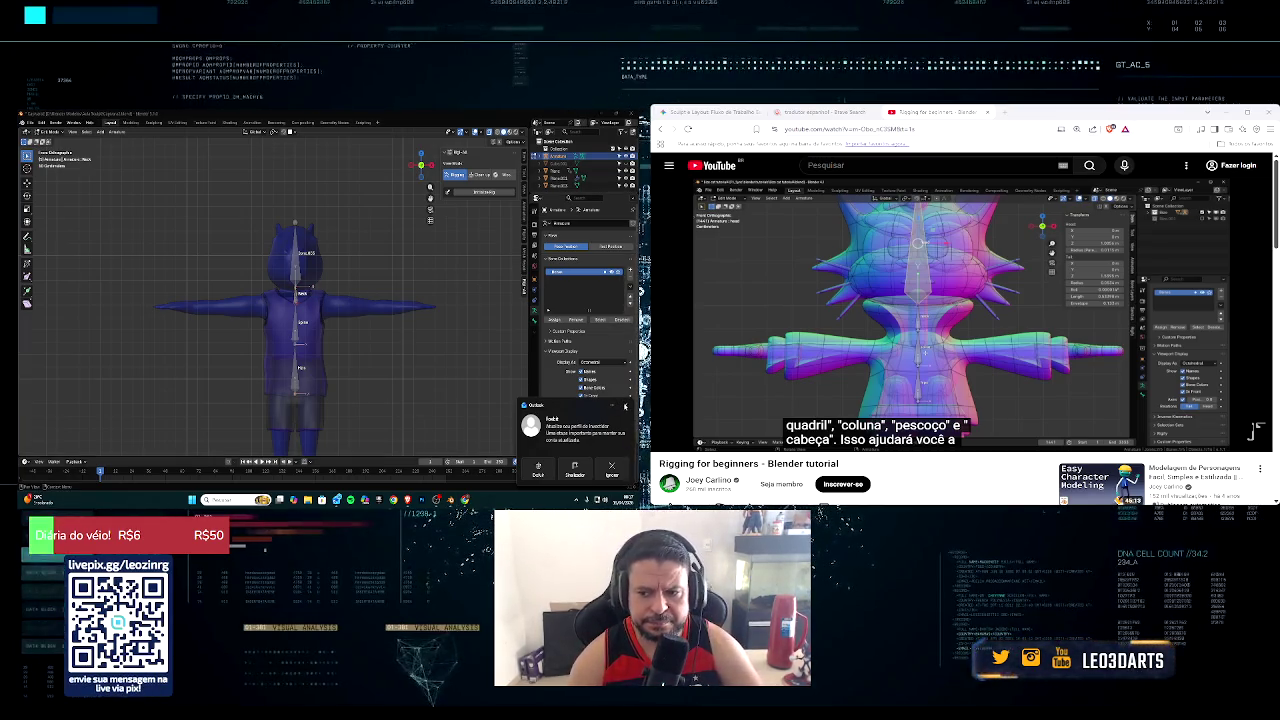
# Step: Dismiss the Windows notification and rename the top bone in the head to 'Head'
pyautogui.click(614, 405)
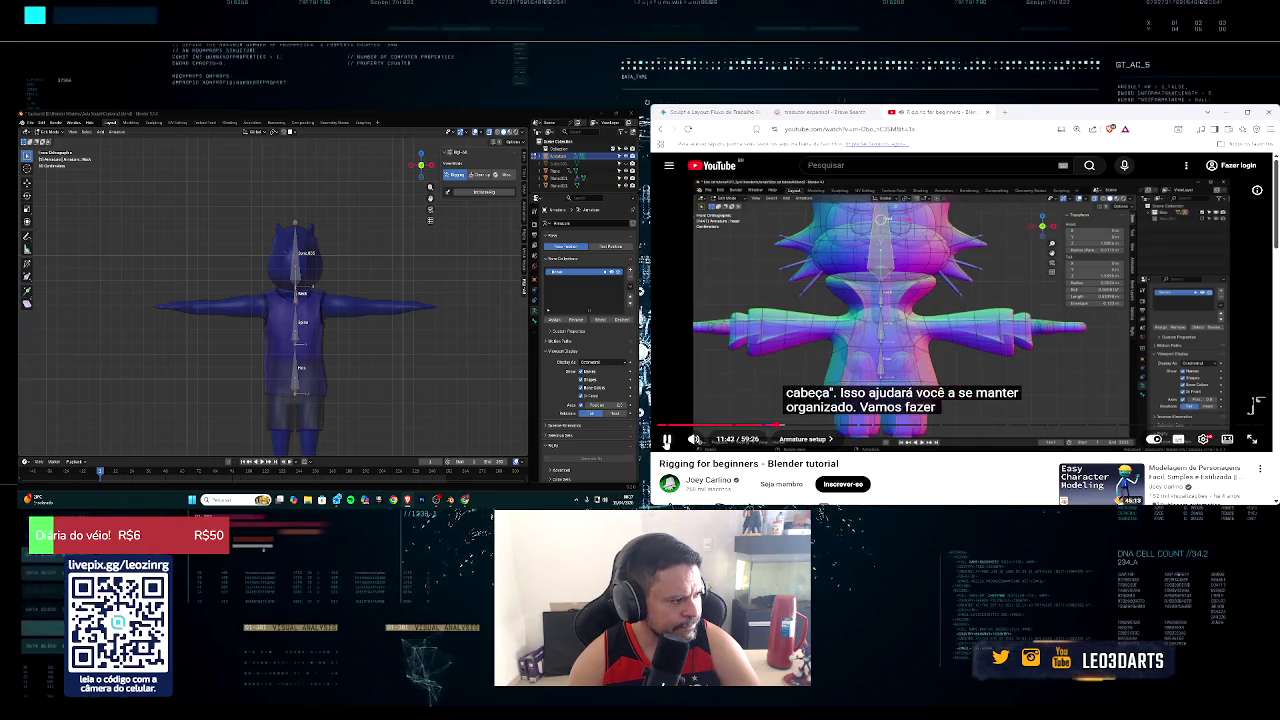
pyautogui.click(298, 250)
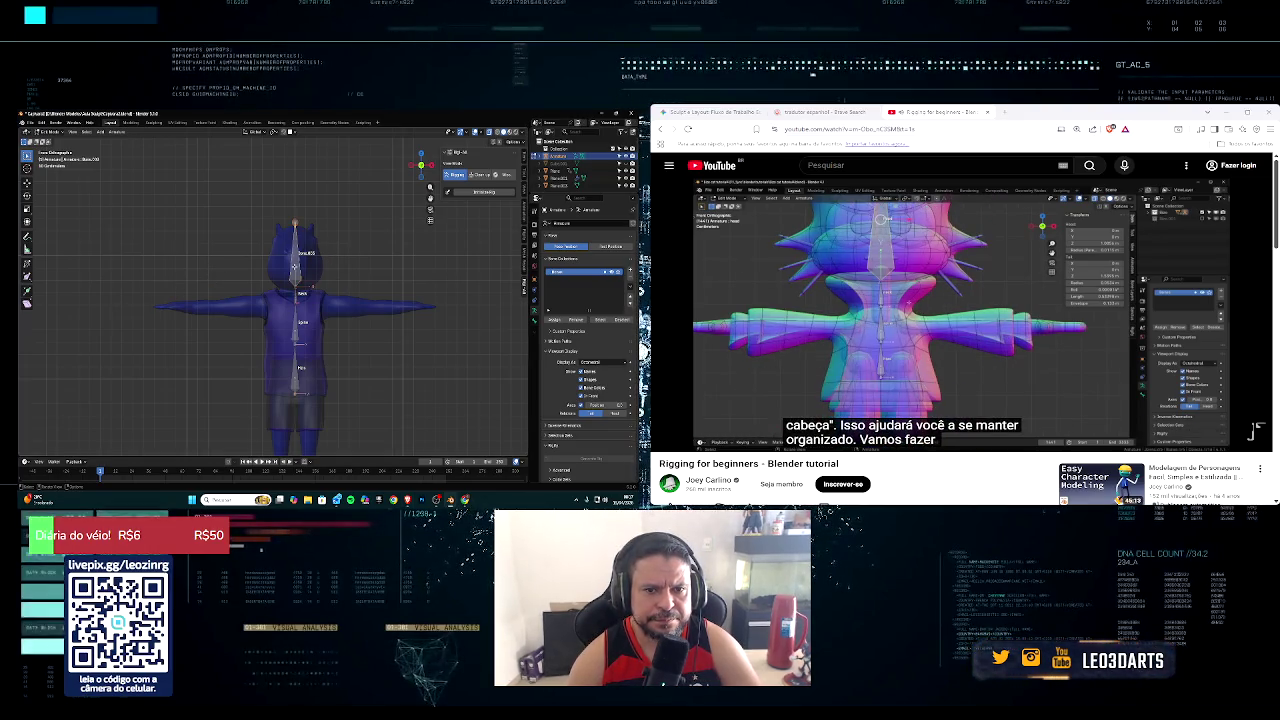
pyautogui.press('F3')
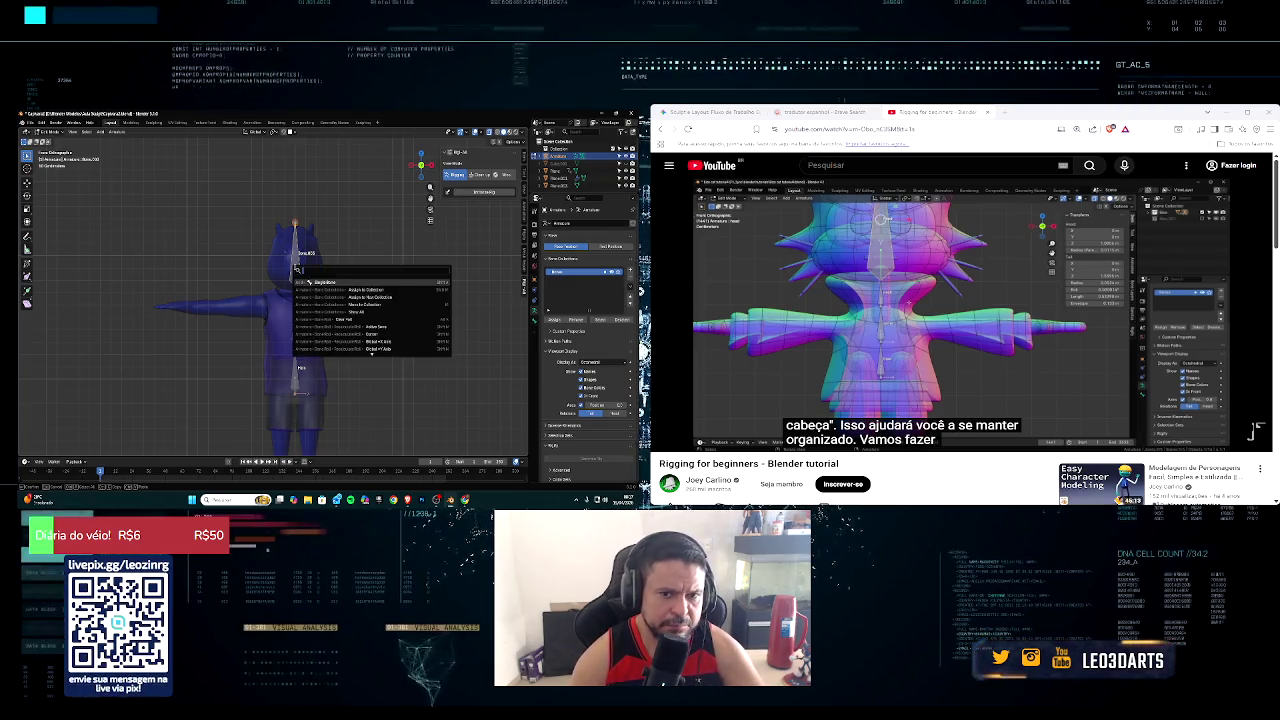
pyautogui.press('Escape')
pyautogui.press('F2')
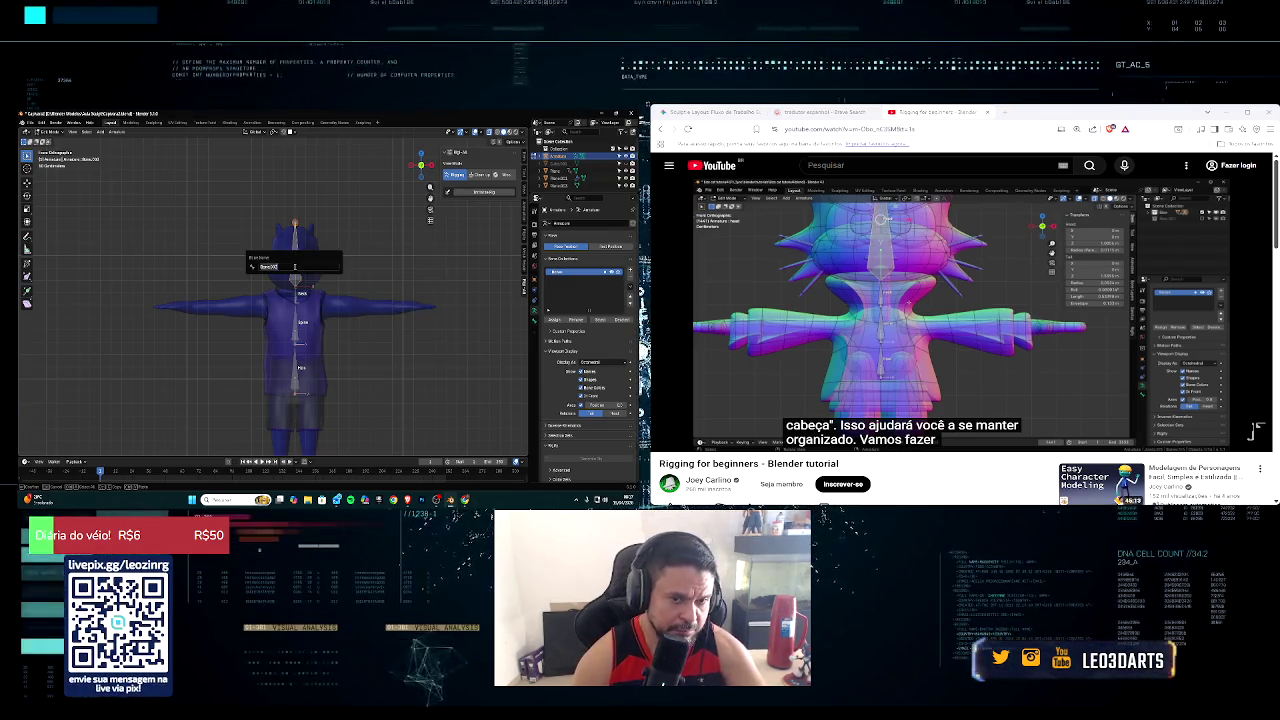
pyautogui.press('Return')
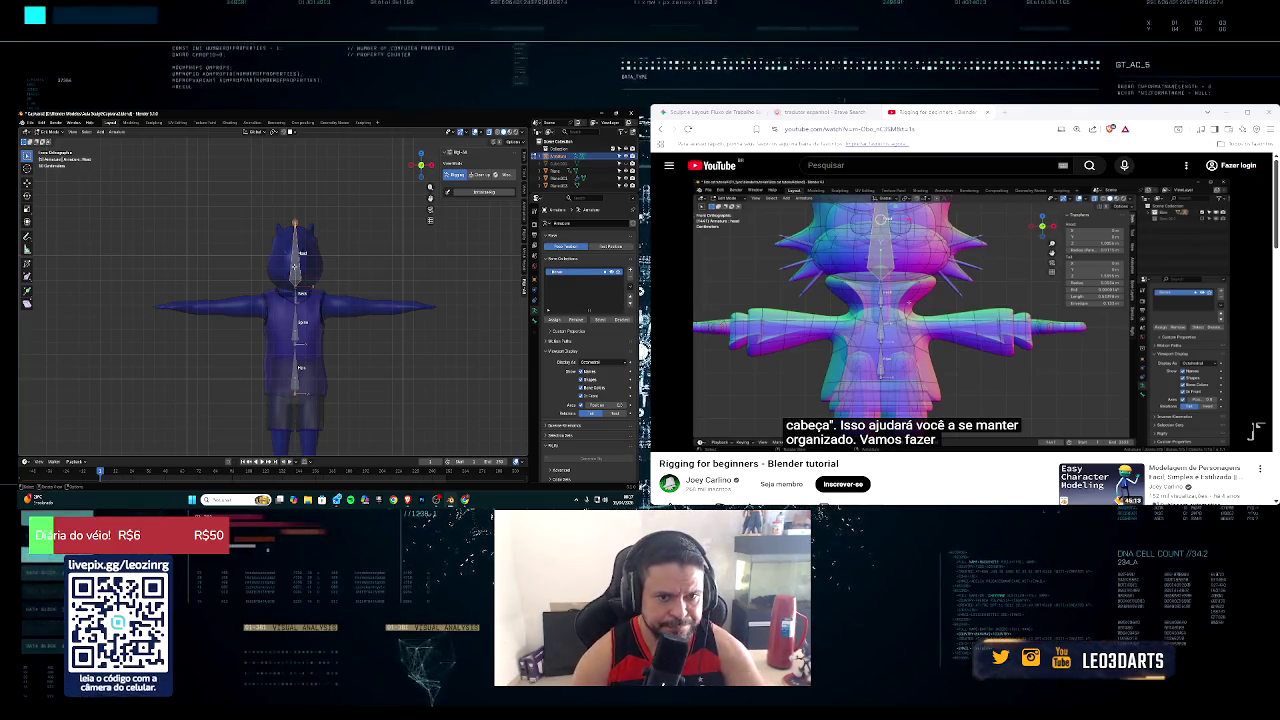
pyautogui.click(1257, 415)
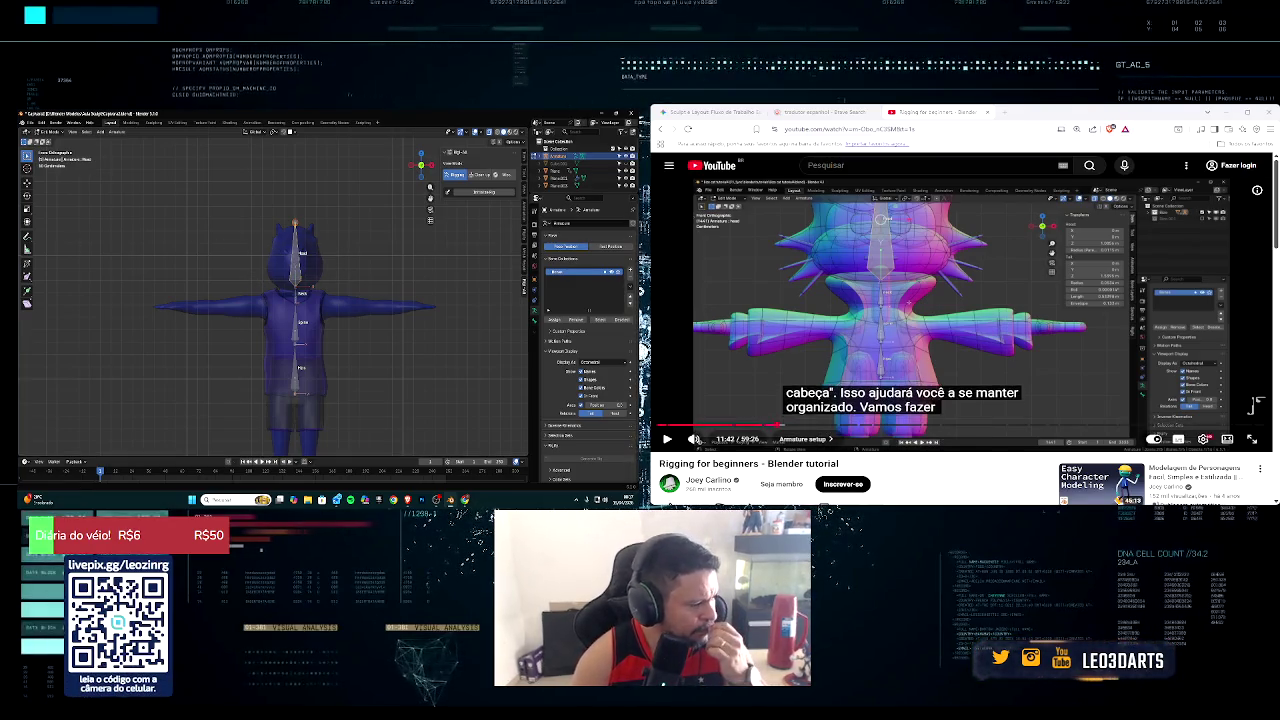
pyautogui.click(1257, 405)
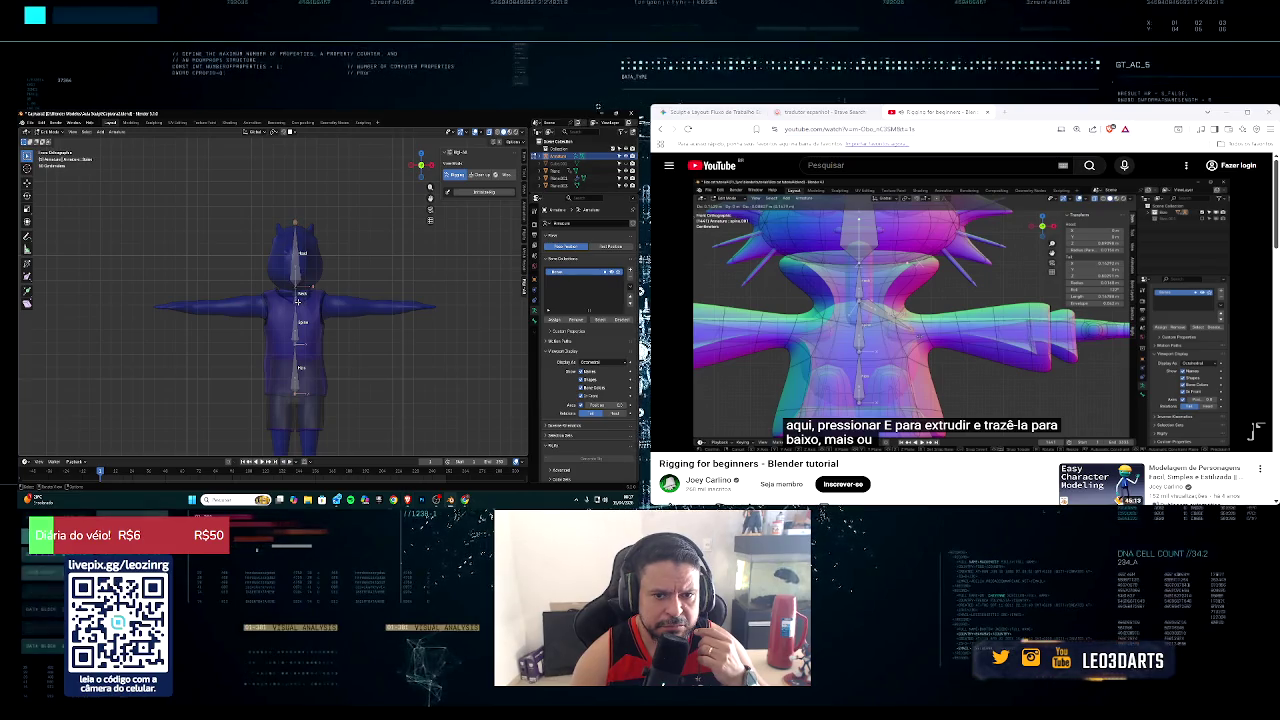
pyautogui.press('e')
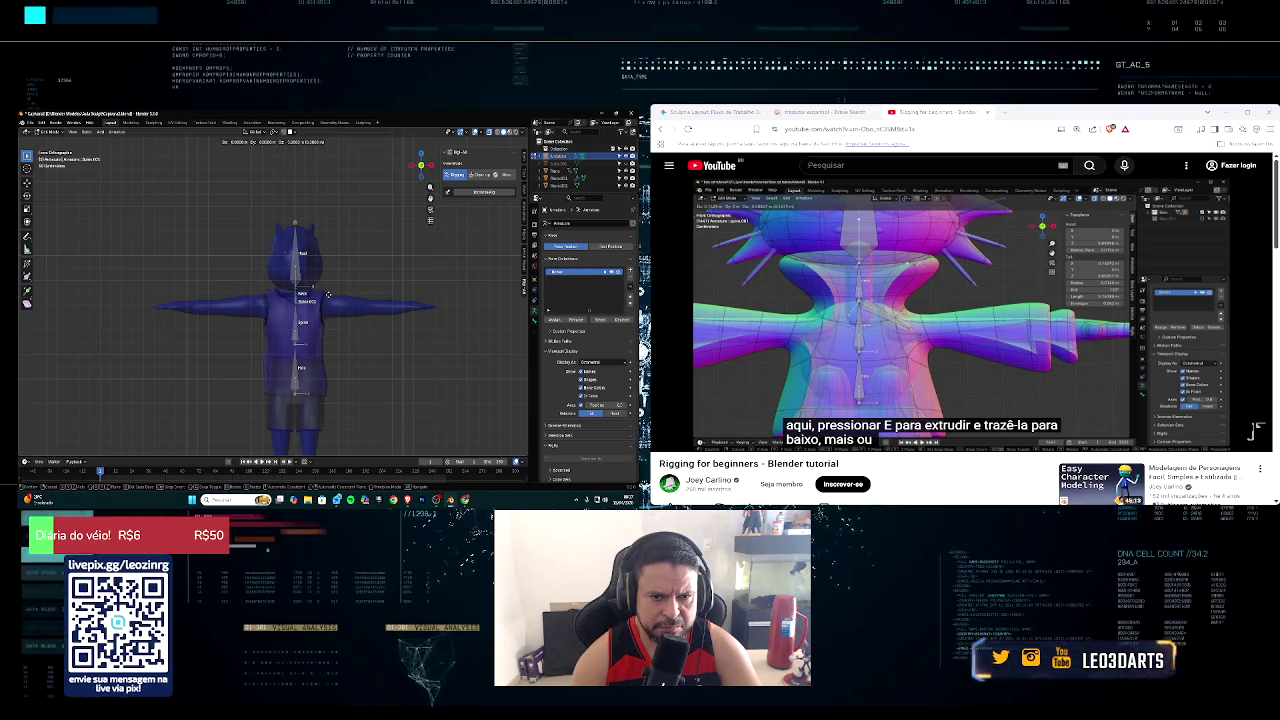
# Step: Extrude the new bone along X toward the shoulder and save the file
pyautogui.press('x')
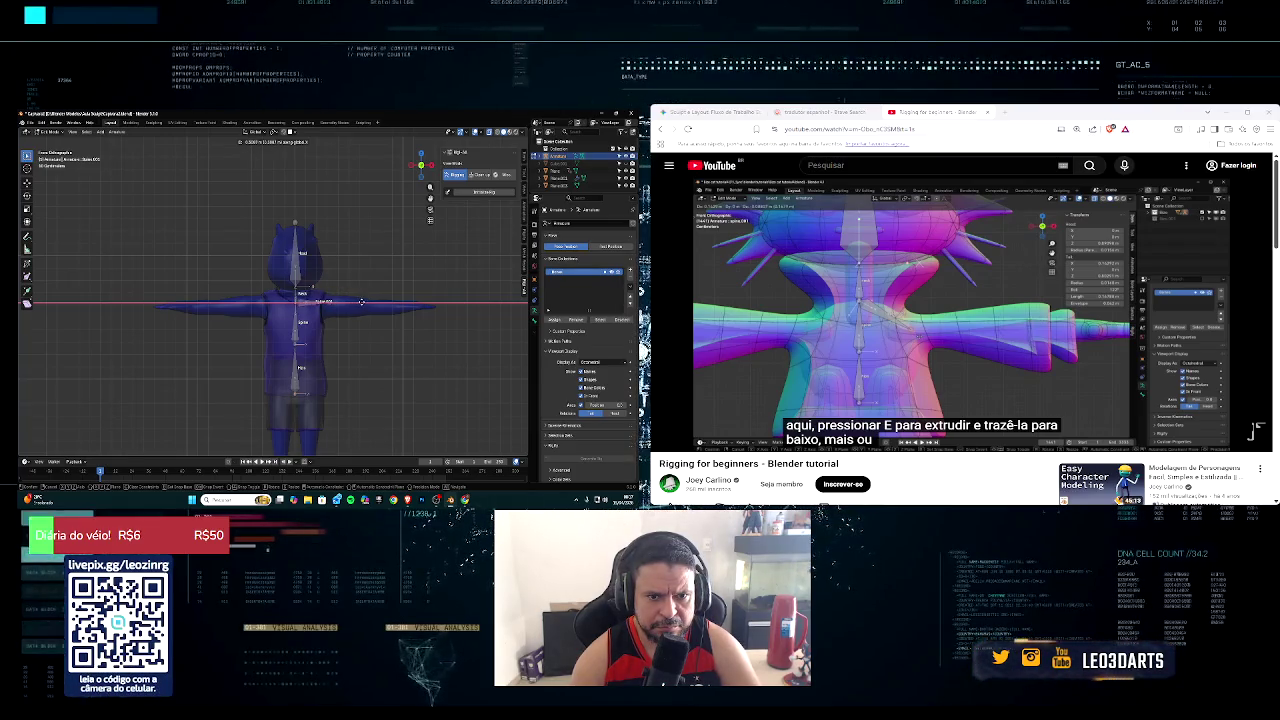
pyautogui.click(361, 302)
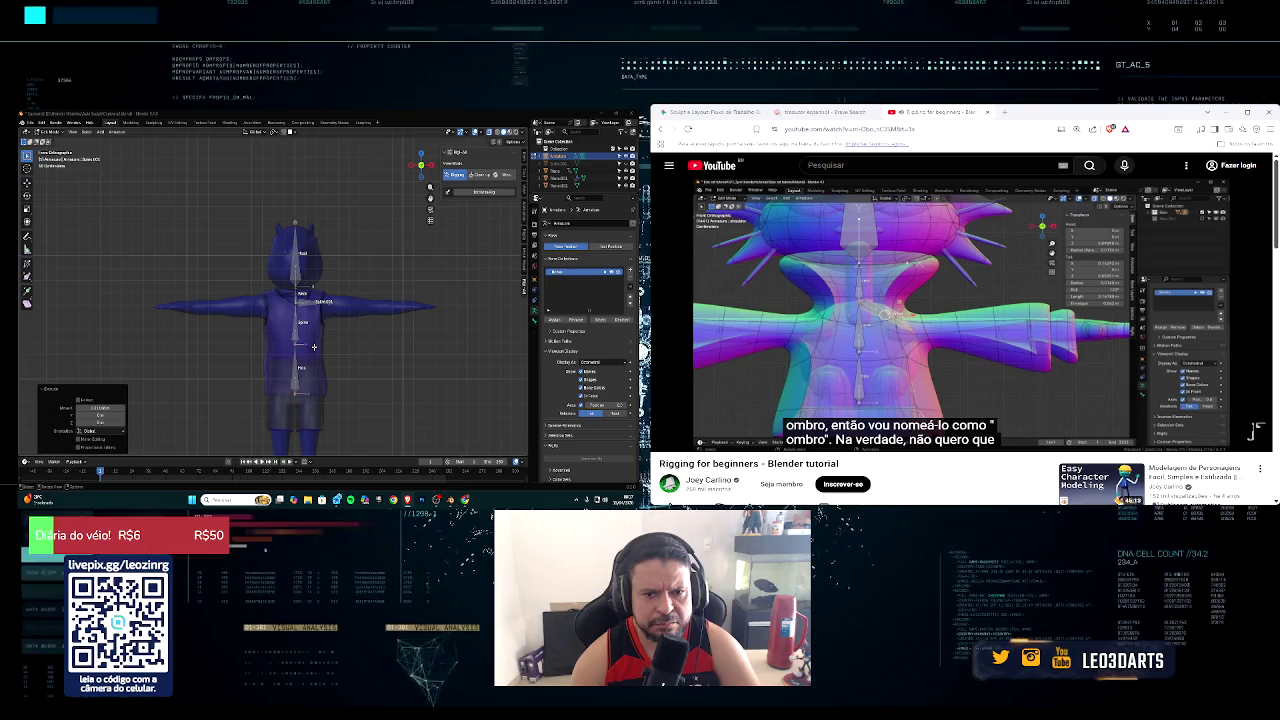
pyautogui.hotkey('ctrl', 's')
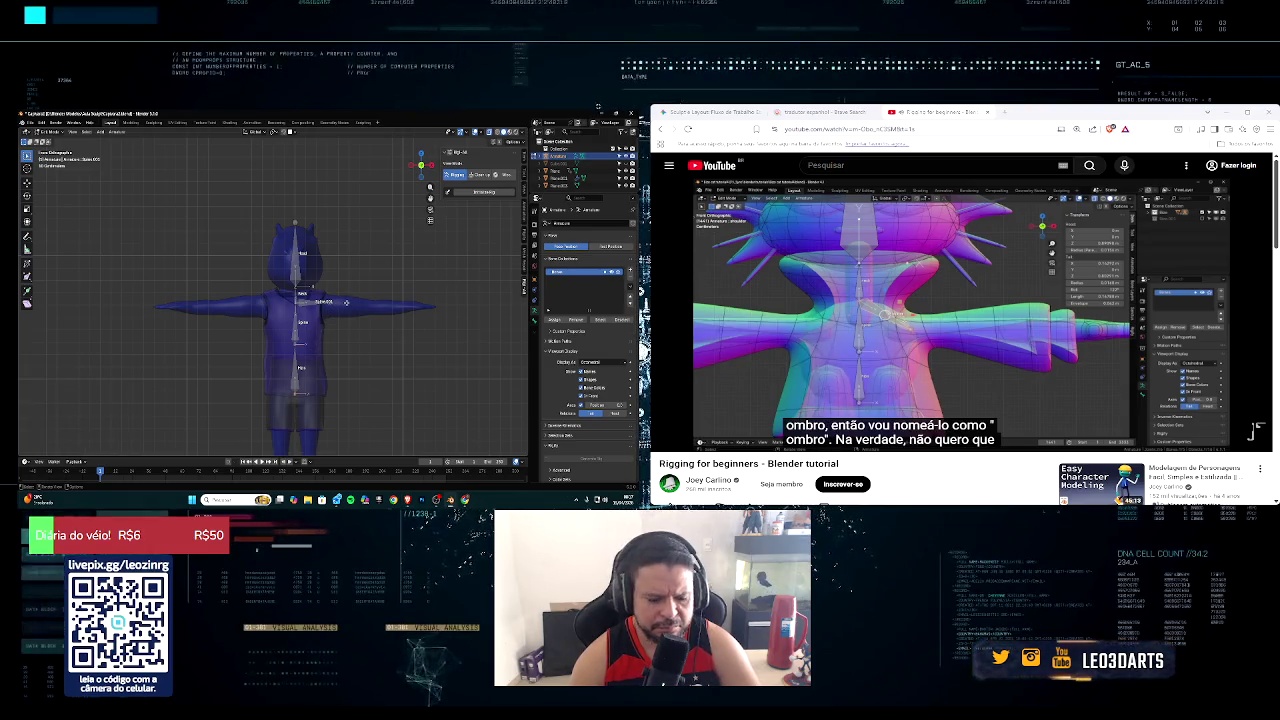
# Step: Extrude further bones vertically from the chest and Spine bones
pyautogui.press('e')
pyautogui.press('z')
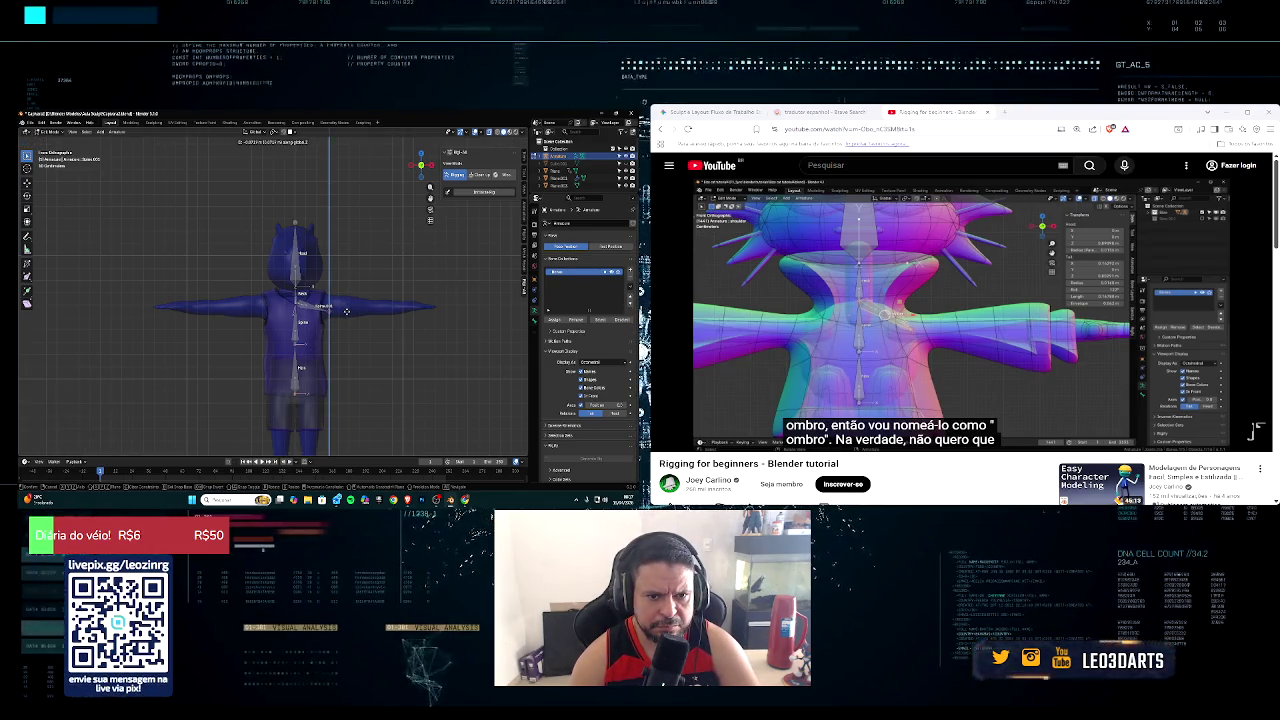
pyautogui.click(345, 313)
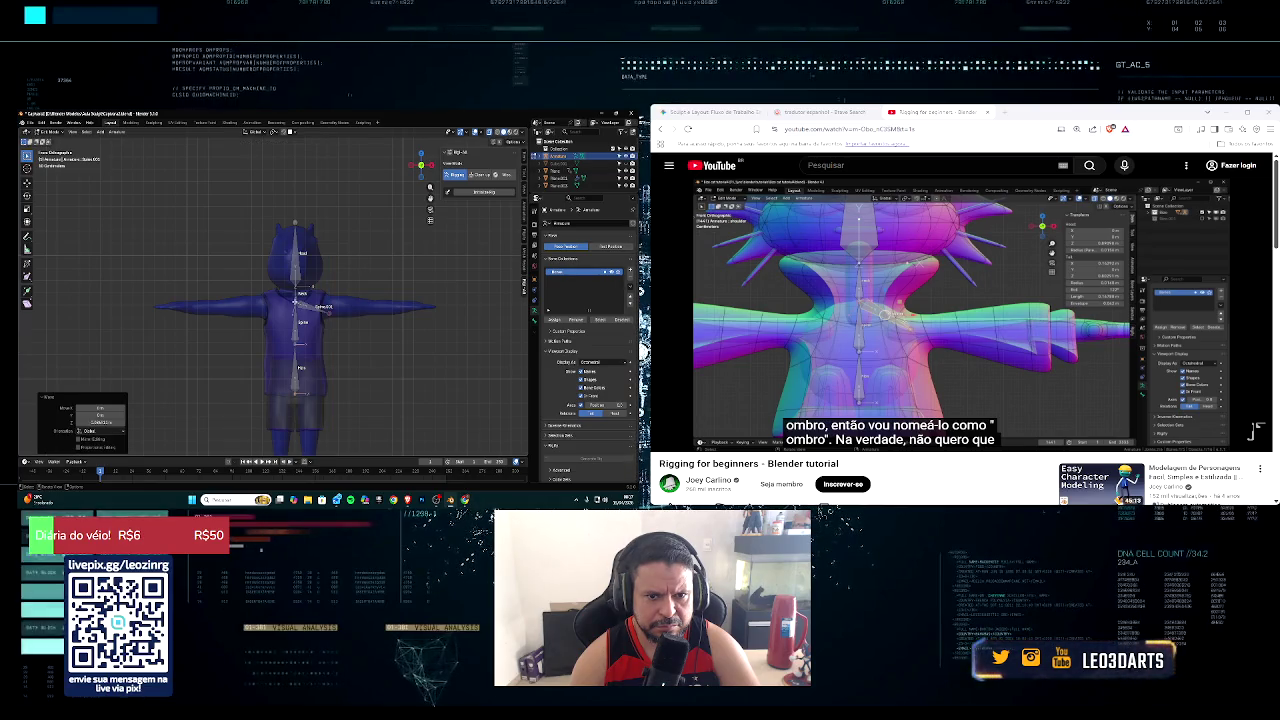
pyautogui.click(295, 288)
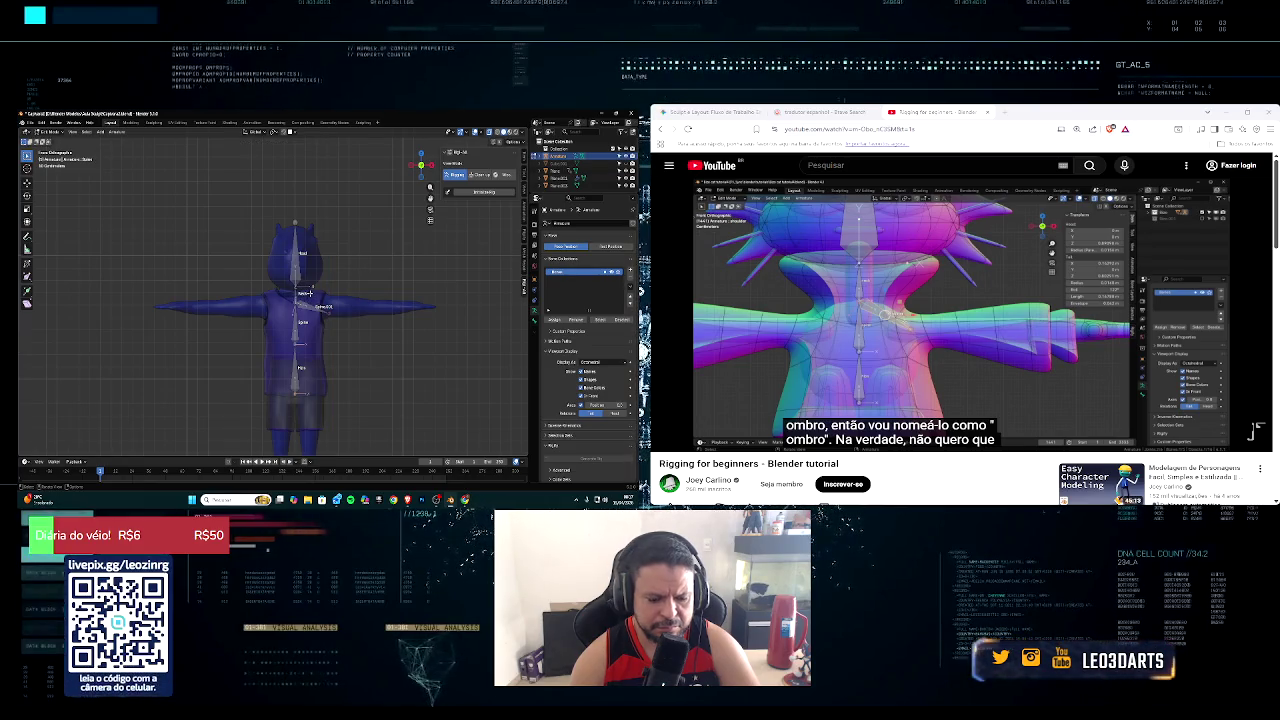
pyautogui.press('e')
pyautogui.press('z')
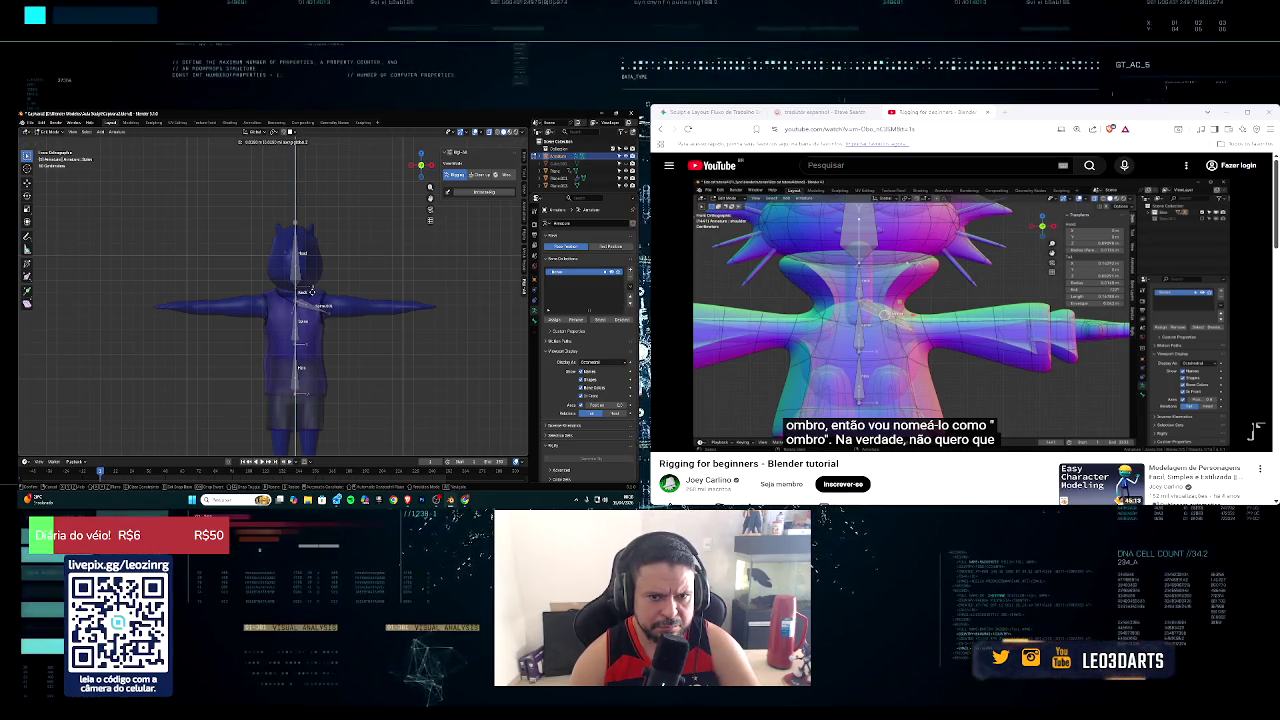
pyautogui.click(311, 291)
pyautogui.click(341, 307)
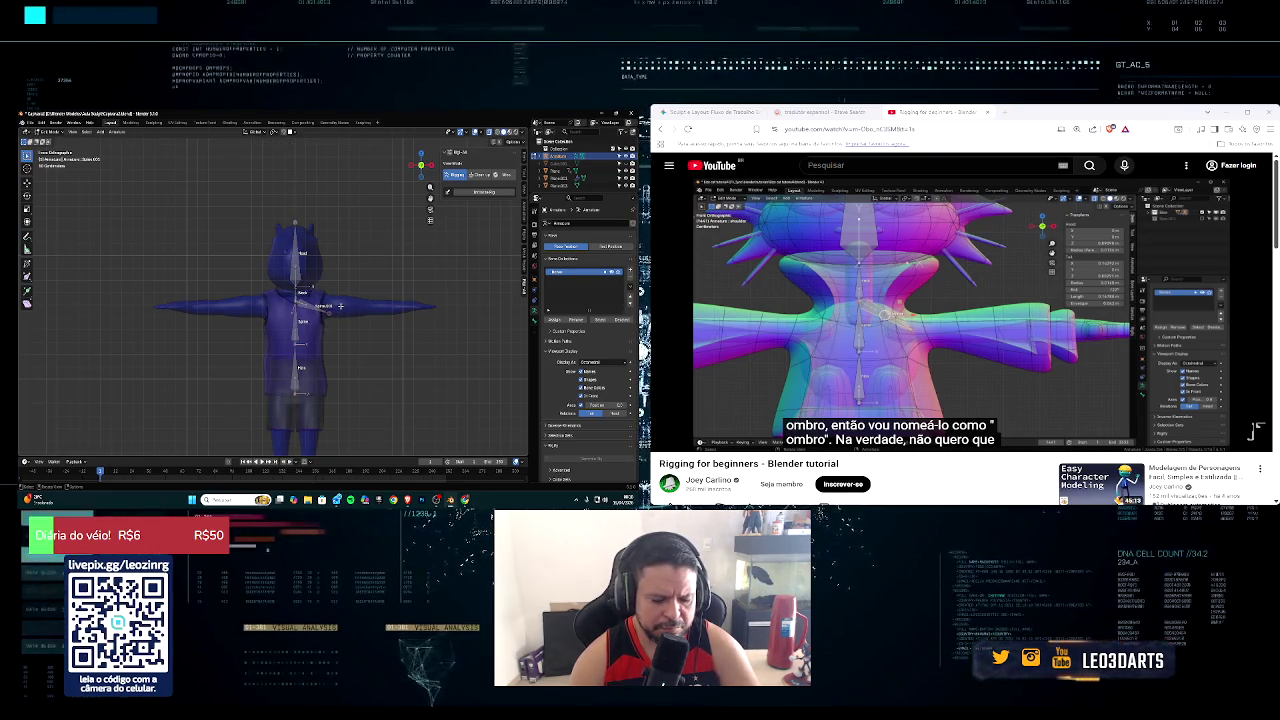
pyautogui.press('e')
pyautogui.click(352, 303)
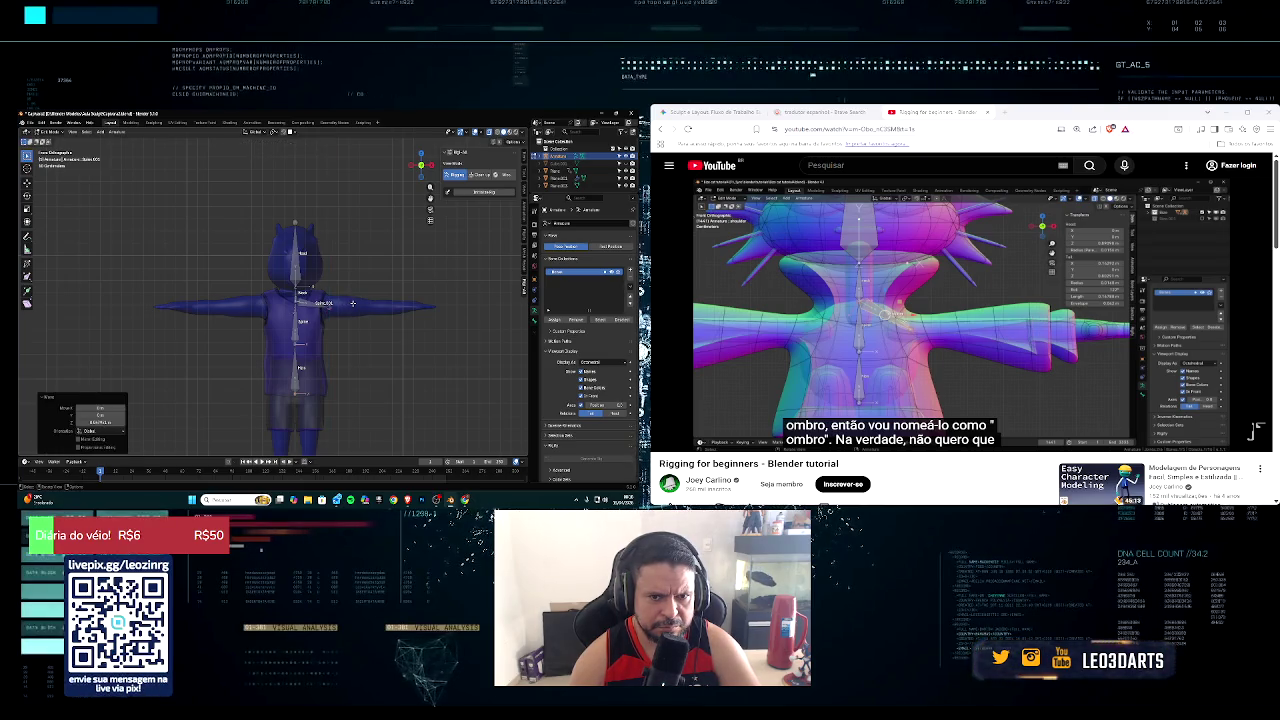
# Step: Extrude a new bone along X out to the shoulder and name it 'ombro'
pyautogui.press('e')
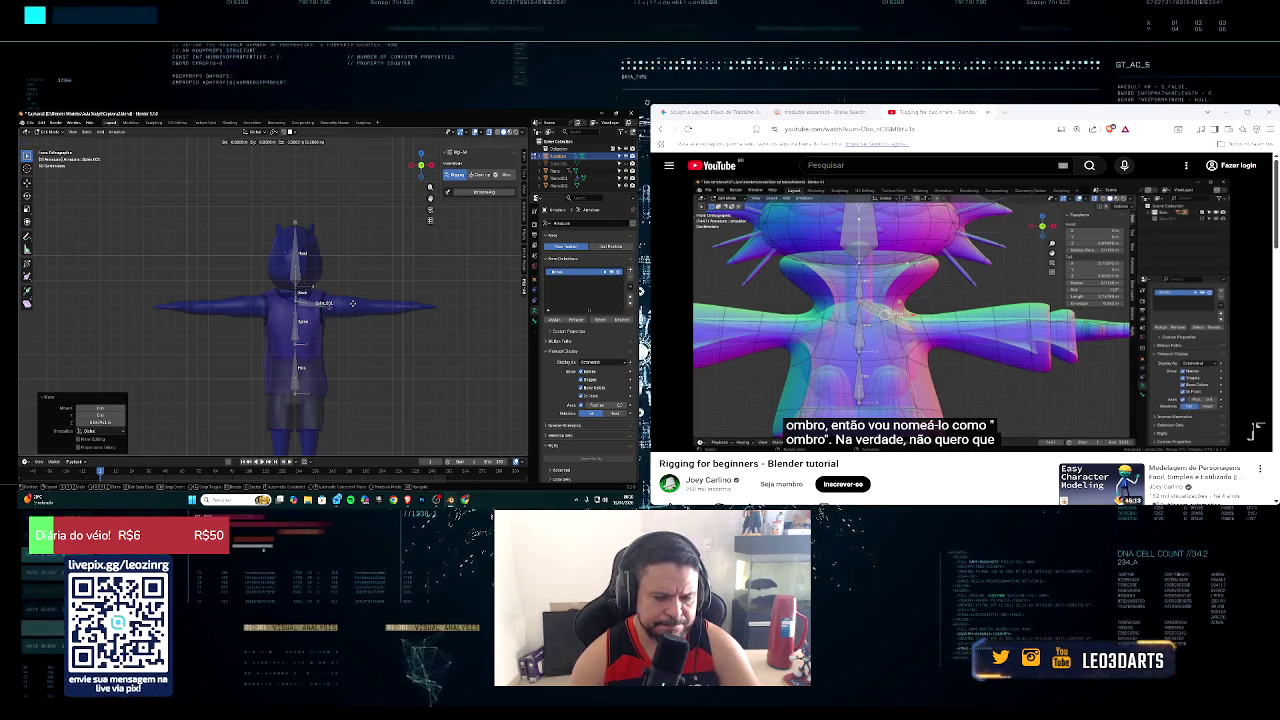
pyautogui.press('x')
pyautogui.click(347, 303)
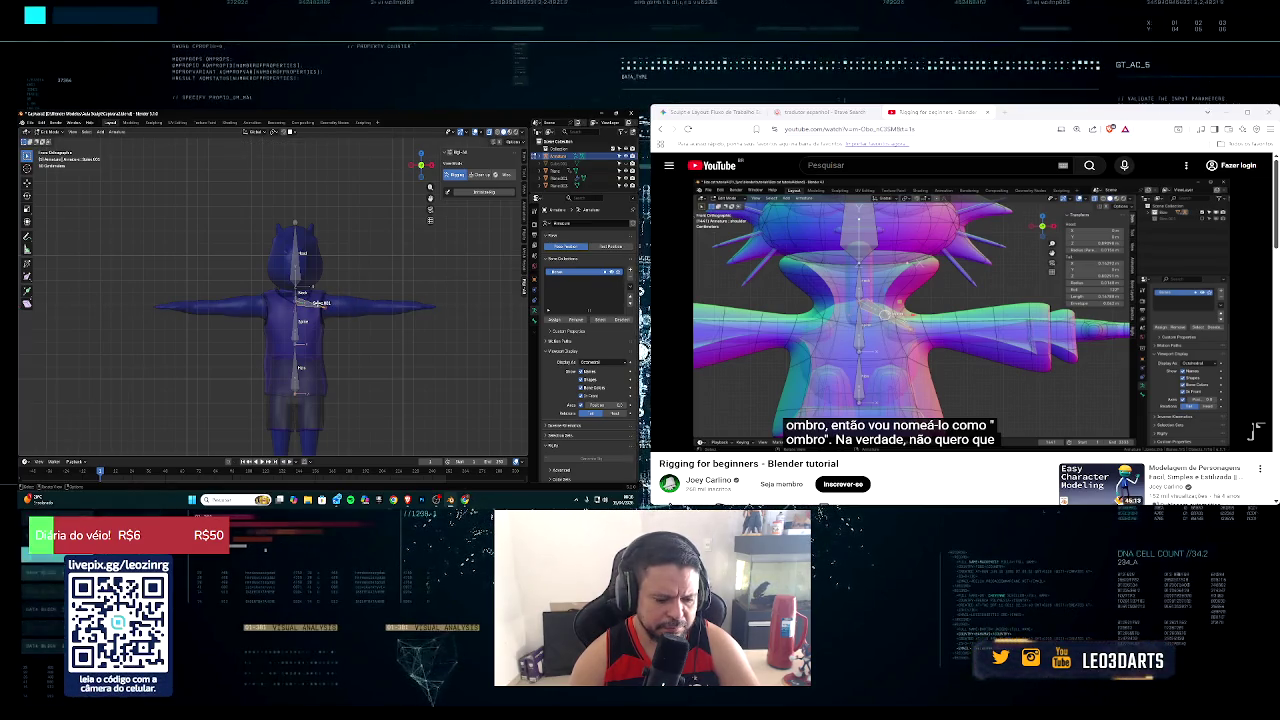
pyautogui.press('F2')
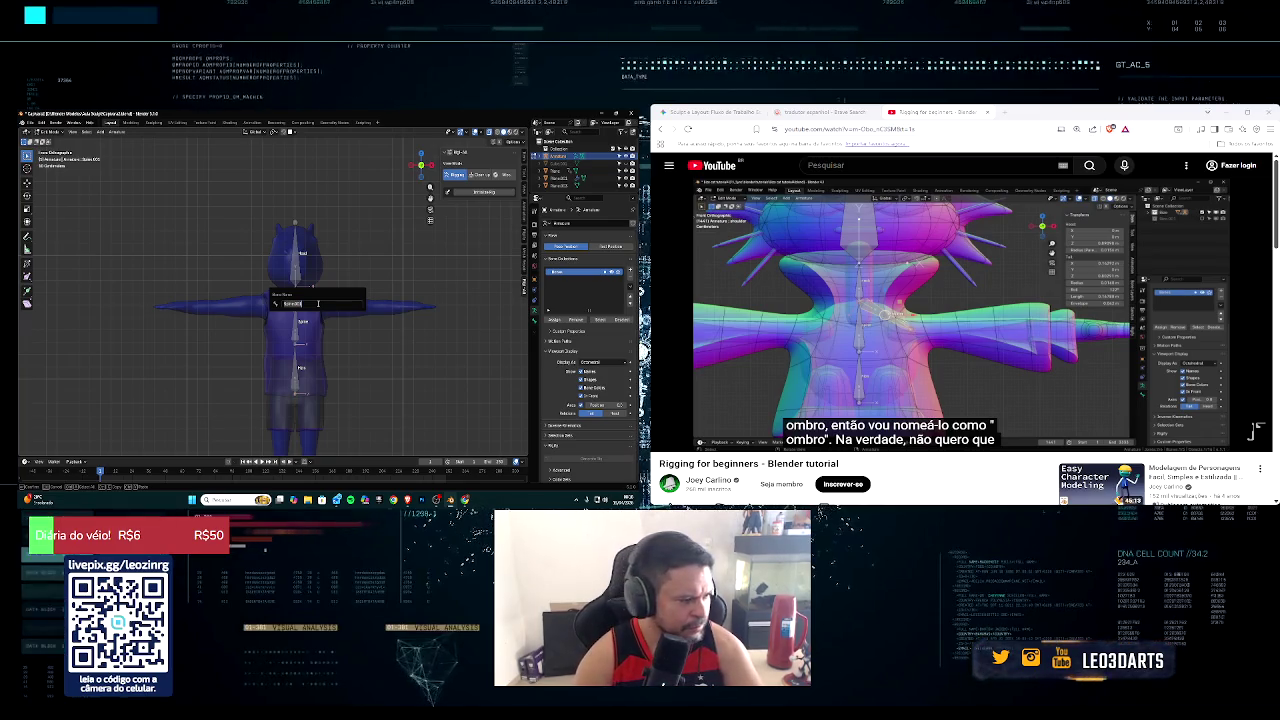
pyautogui.write('ombro')
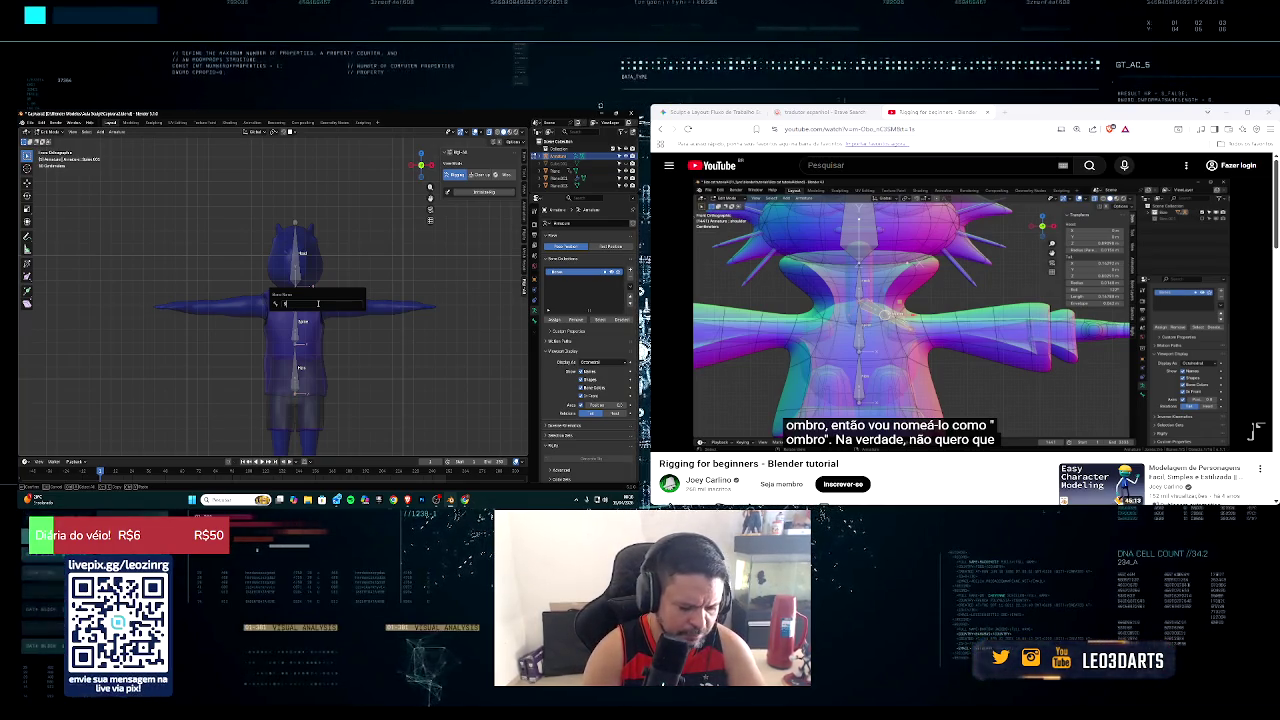
pyautogui.press('Return')
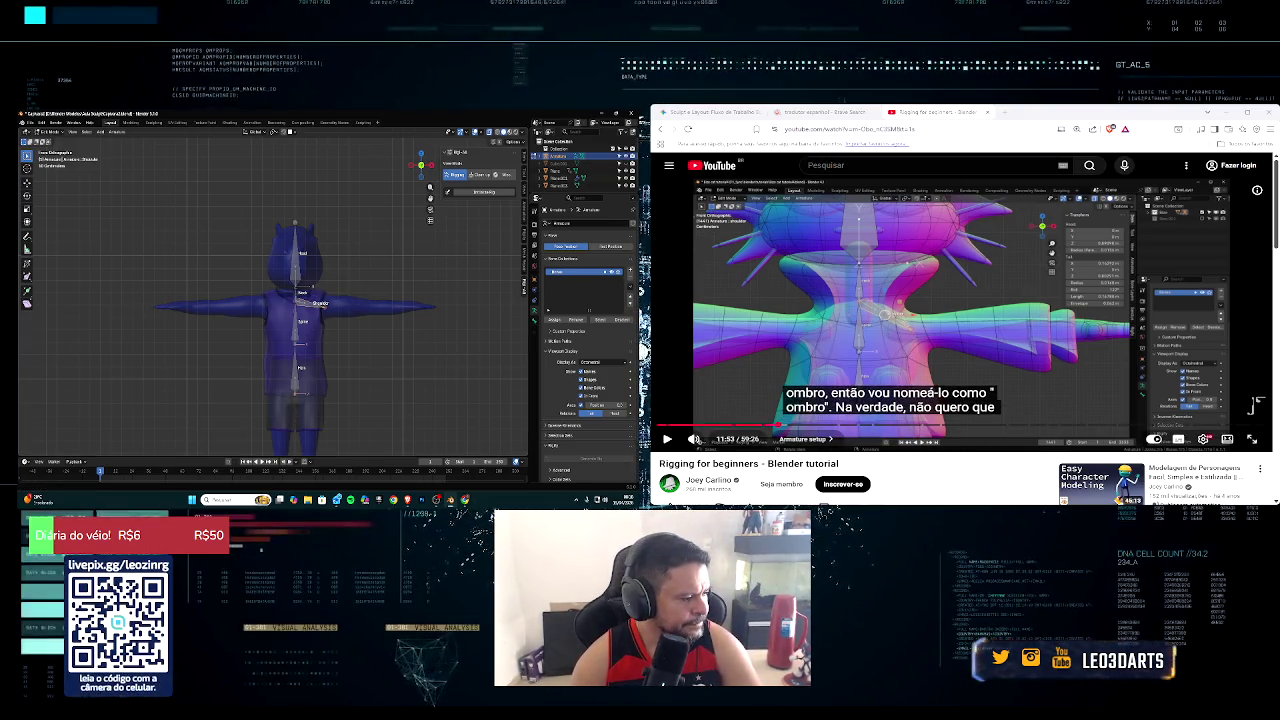
# Step: Show the selected bone's Bone Properties while following the tutorial
pyautogui.click(668, 439)
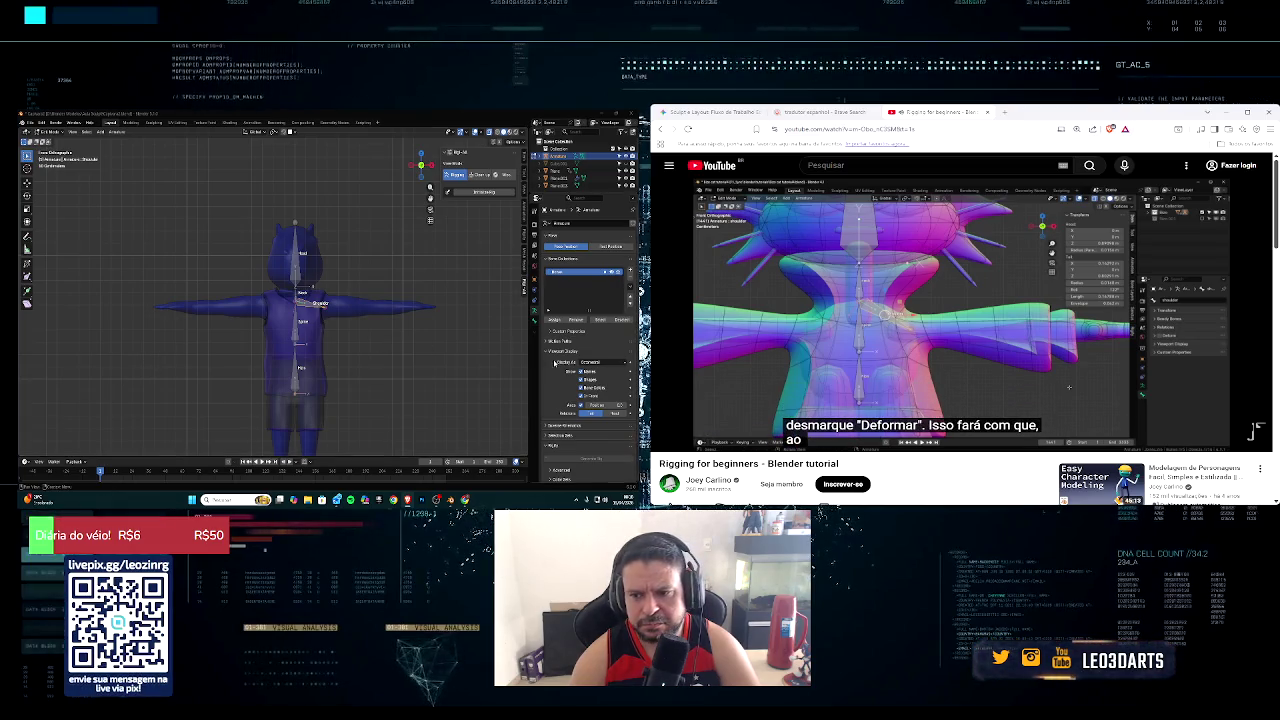
pyautogui.click(535, 321)
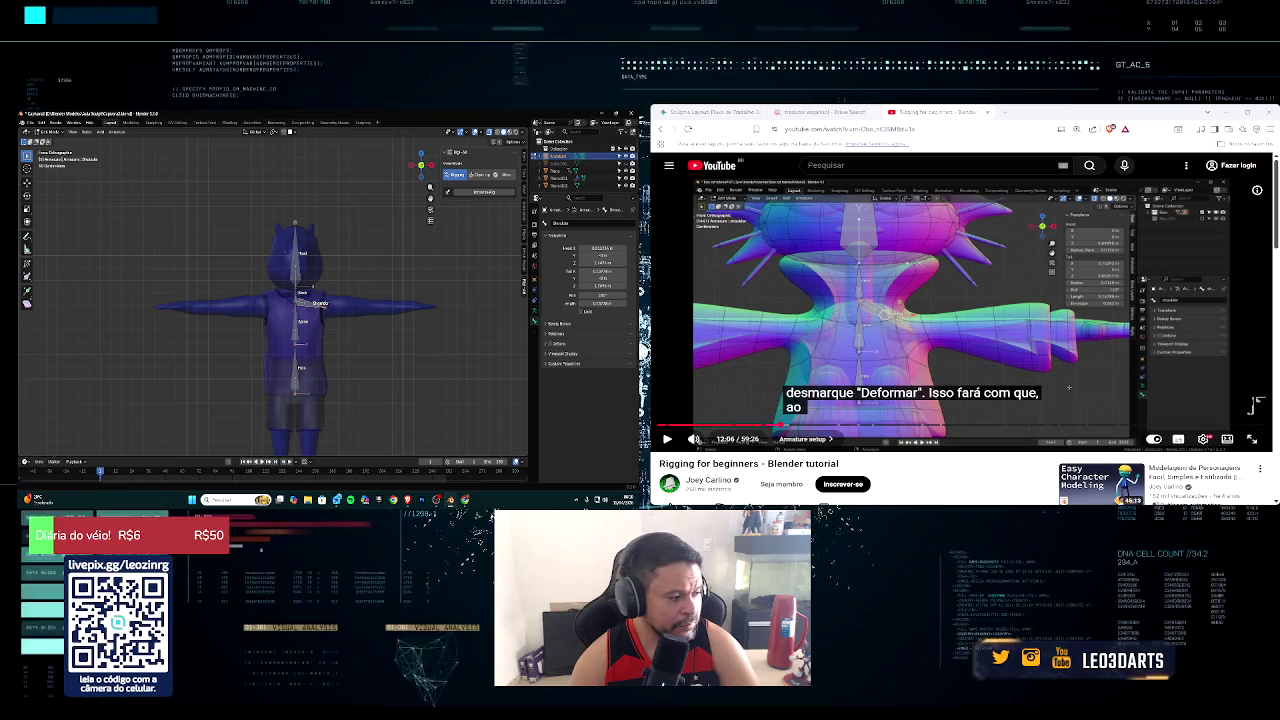
pyautogui.click(667, 440)
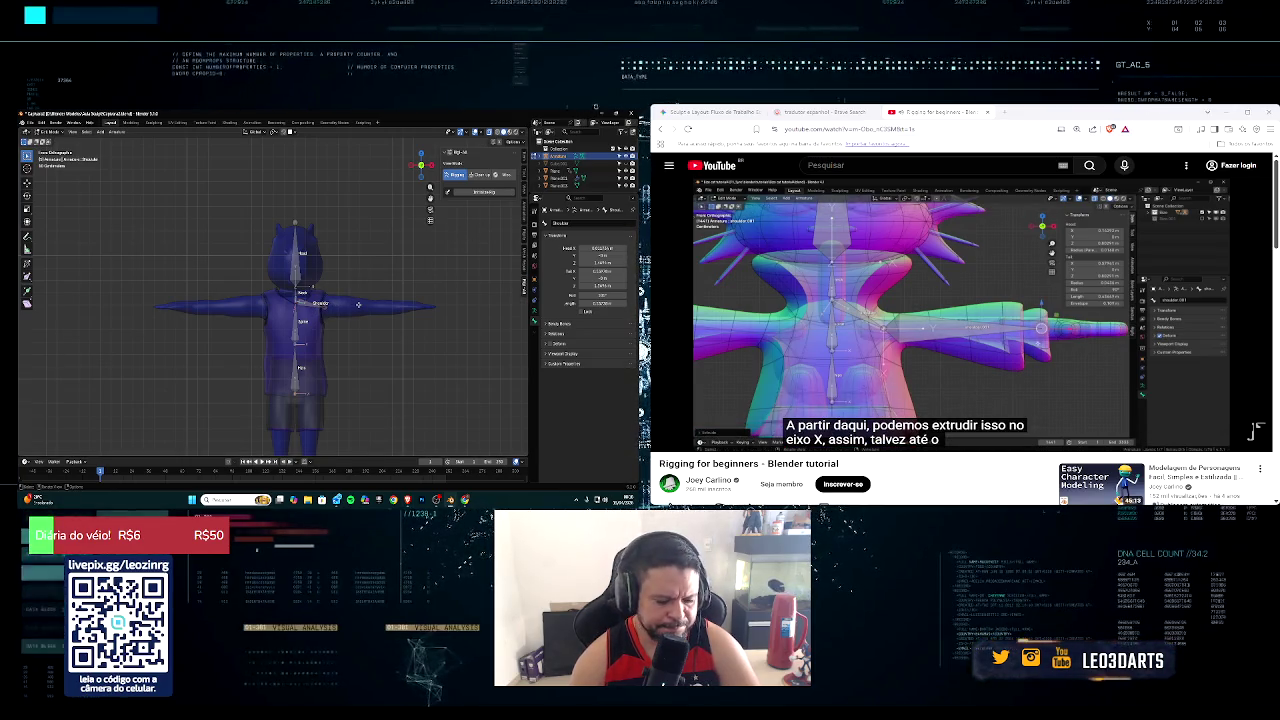
# Step: Cancel and undo an accidental vertical extrusion from the shoulder
pyautogui.press('e')
pyautogui.press('z')
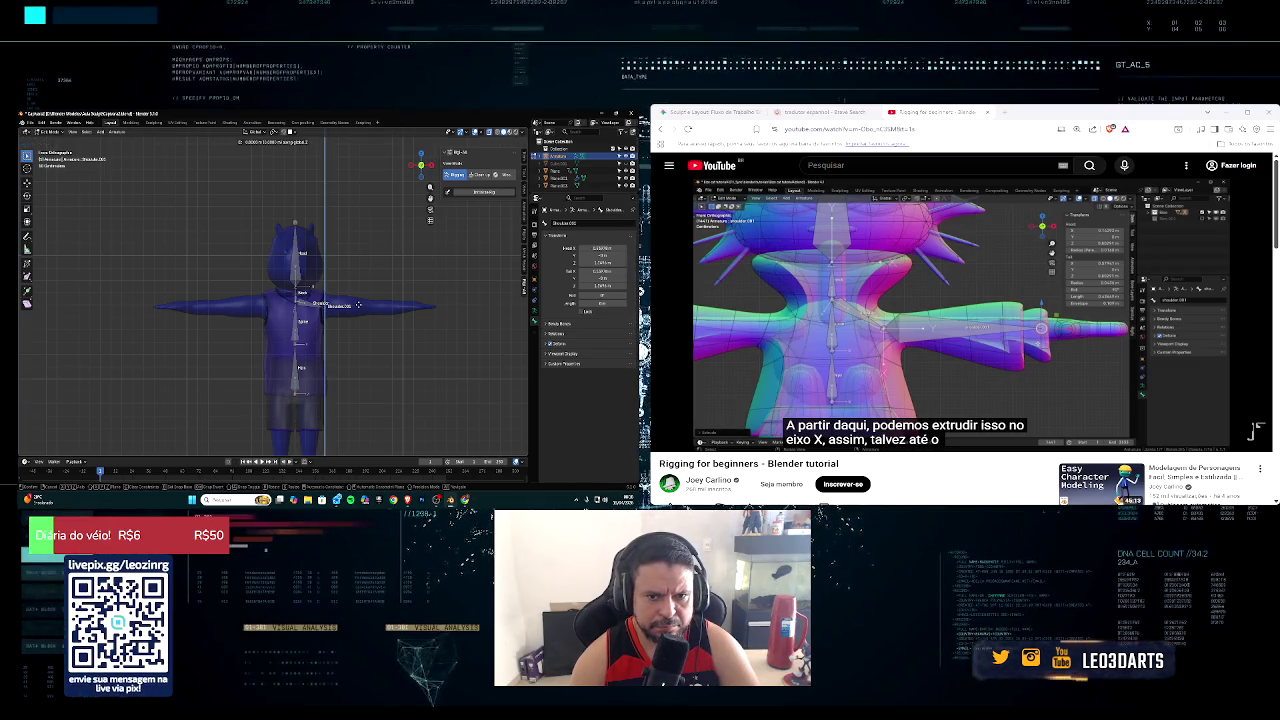
pyautogui.rightClick(358, 305)
pyautogui.press('x')
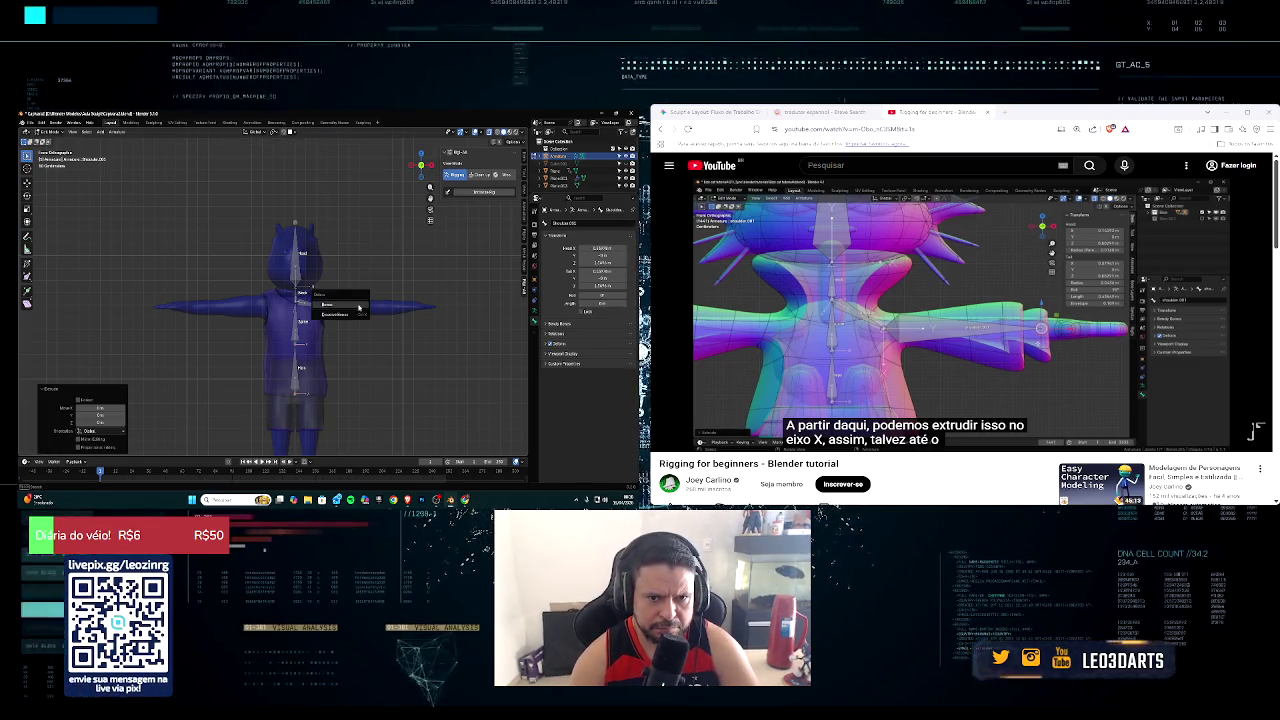
pyautogui.press('Escape')
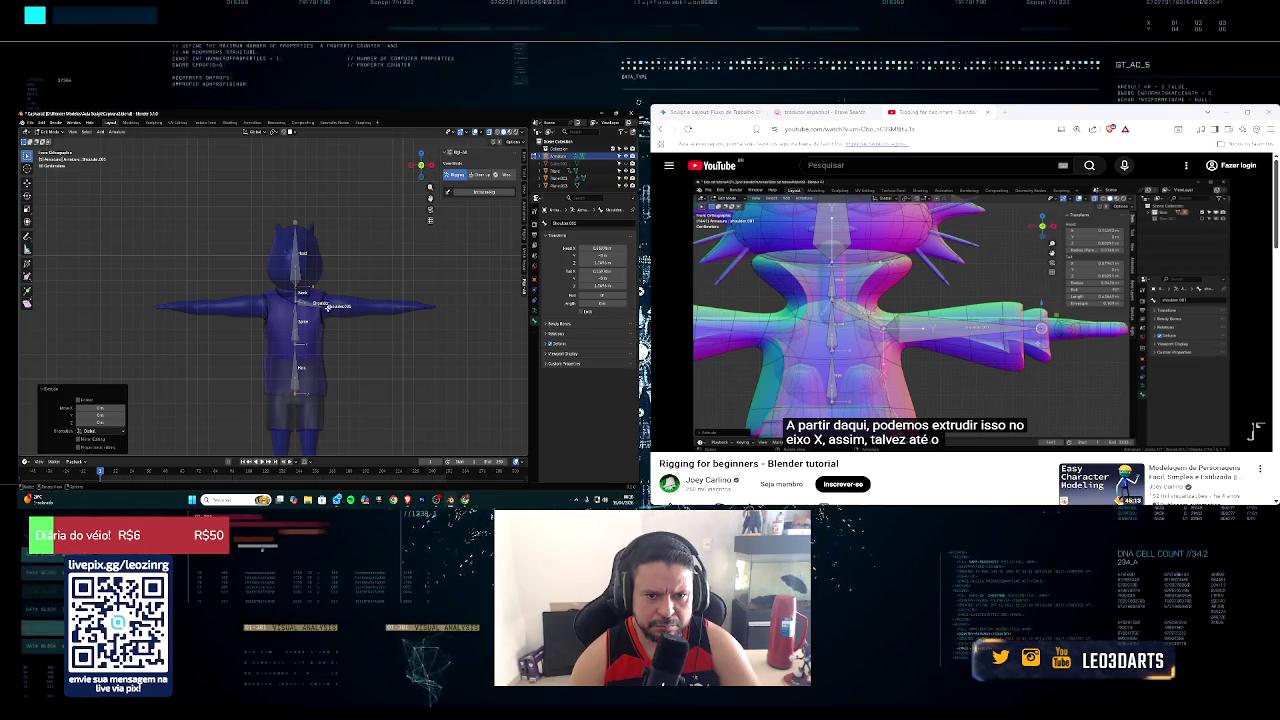
pyautogui.hotkey('ctrl', 'z')
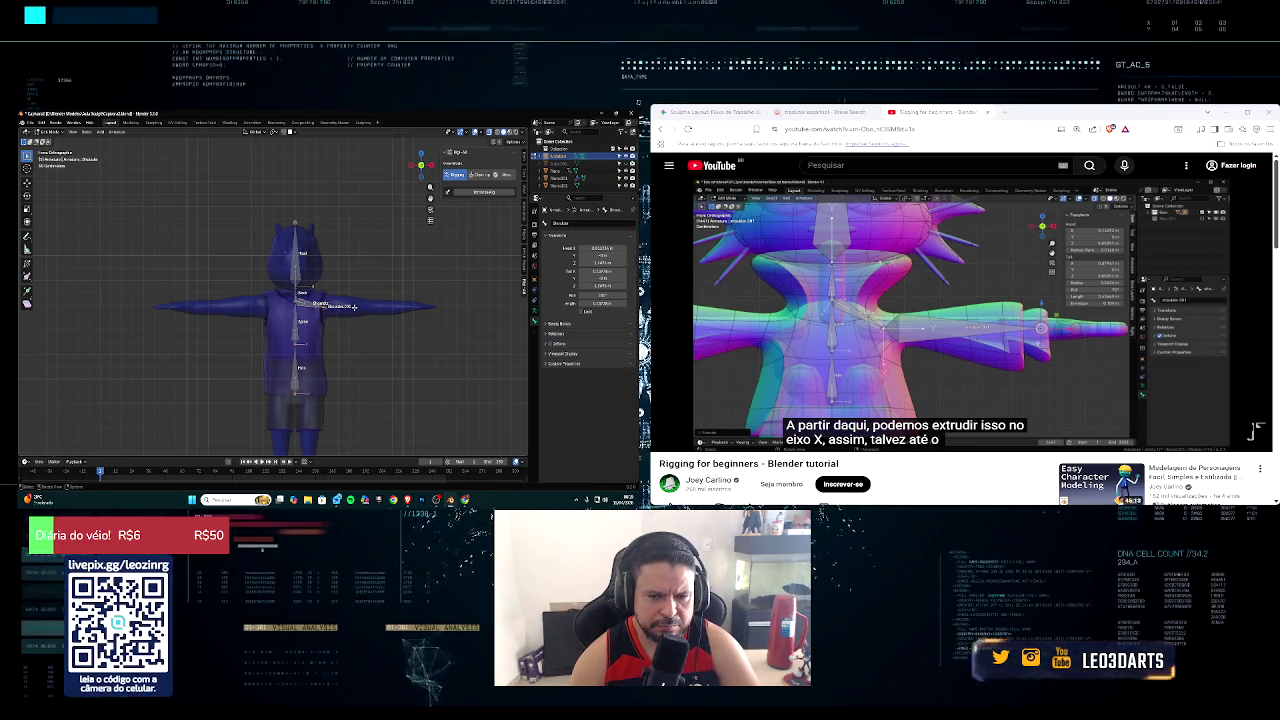
# Step: Extrude two bones from the shoulder along global X out along the arm
pyautogui.press('e')
pyautogui.press('x')
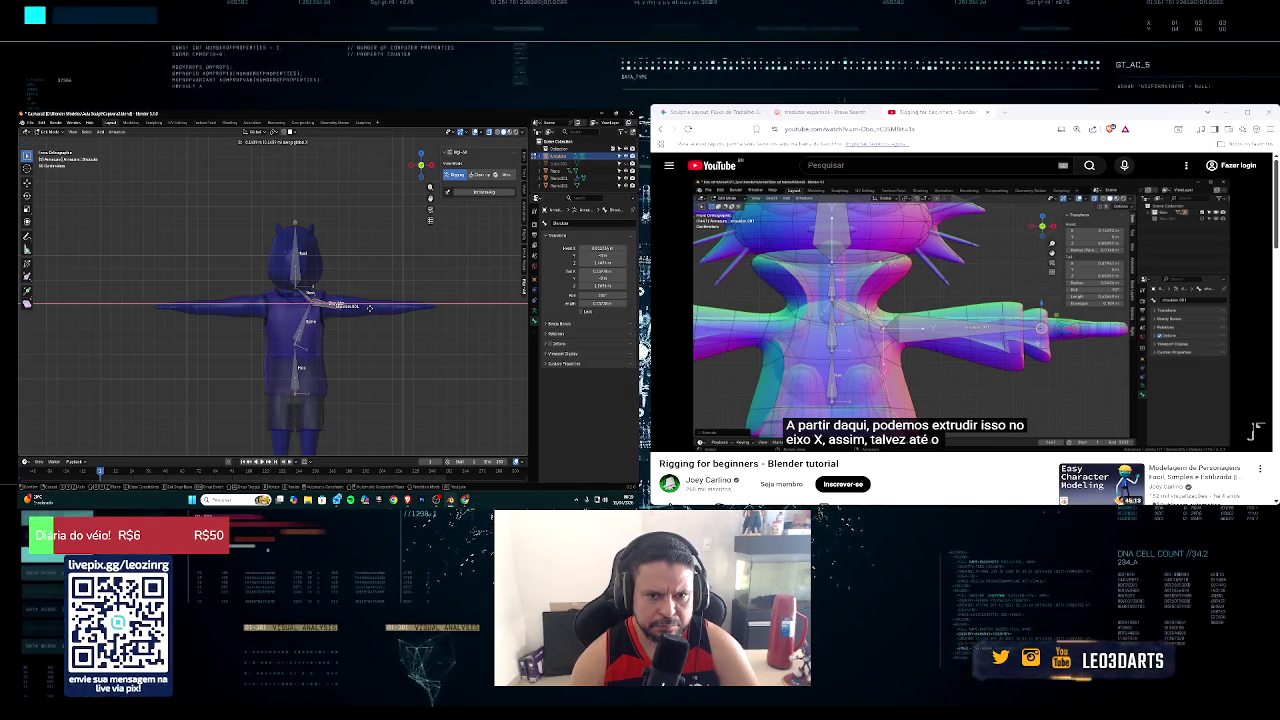
pyautogui.click(369, 308)
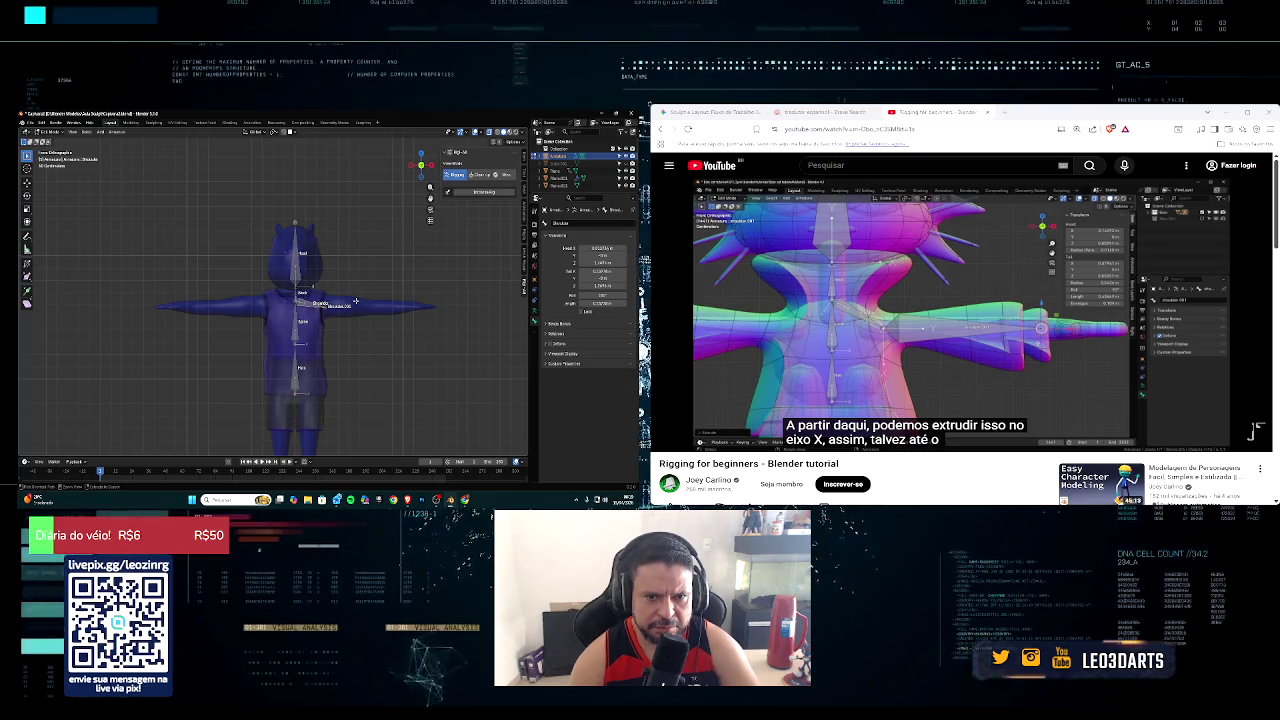
pyautogui.press('e')
pyautogui.press('x')
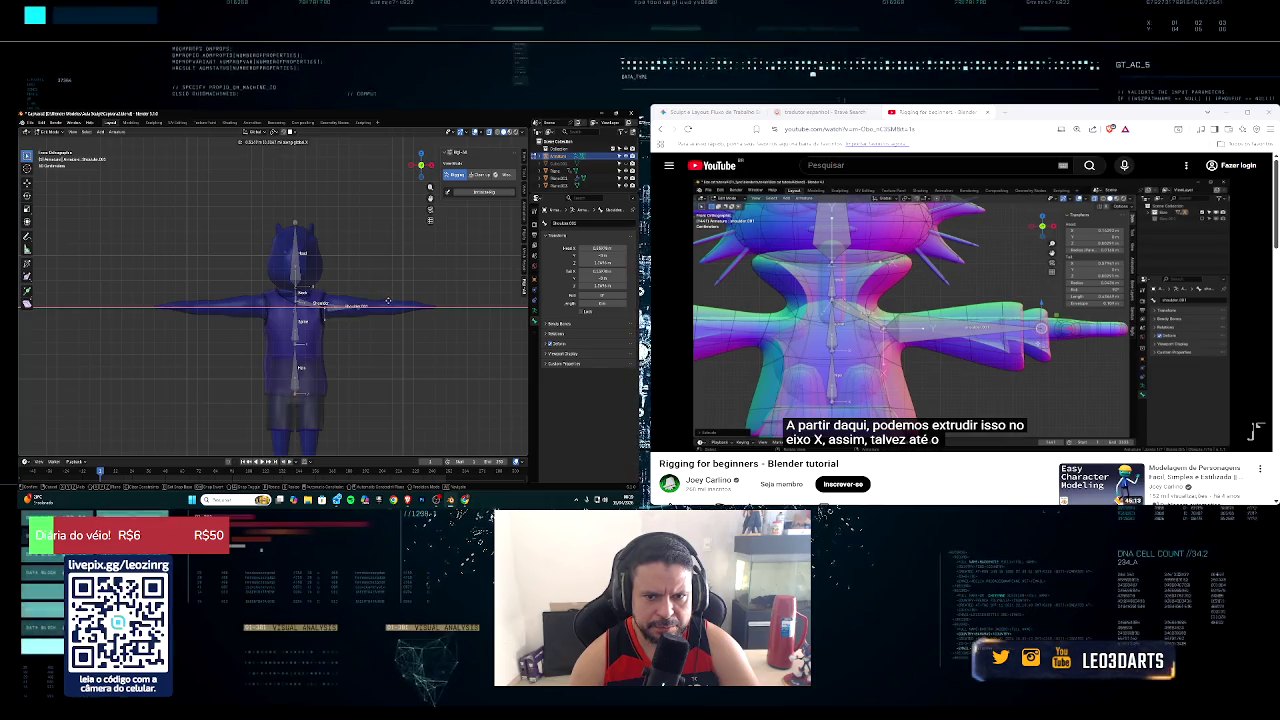
pyautogui.click(394, 300)
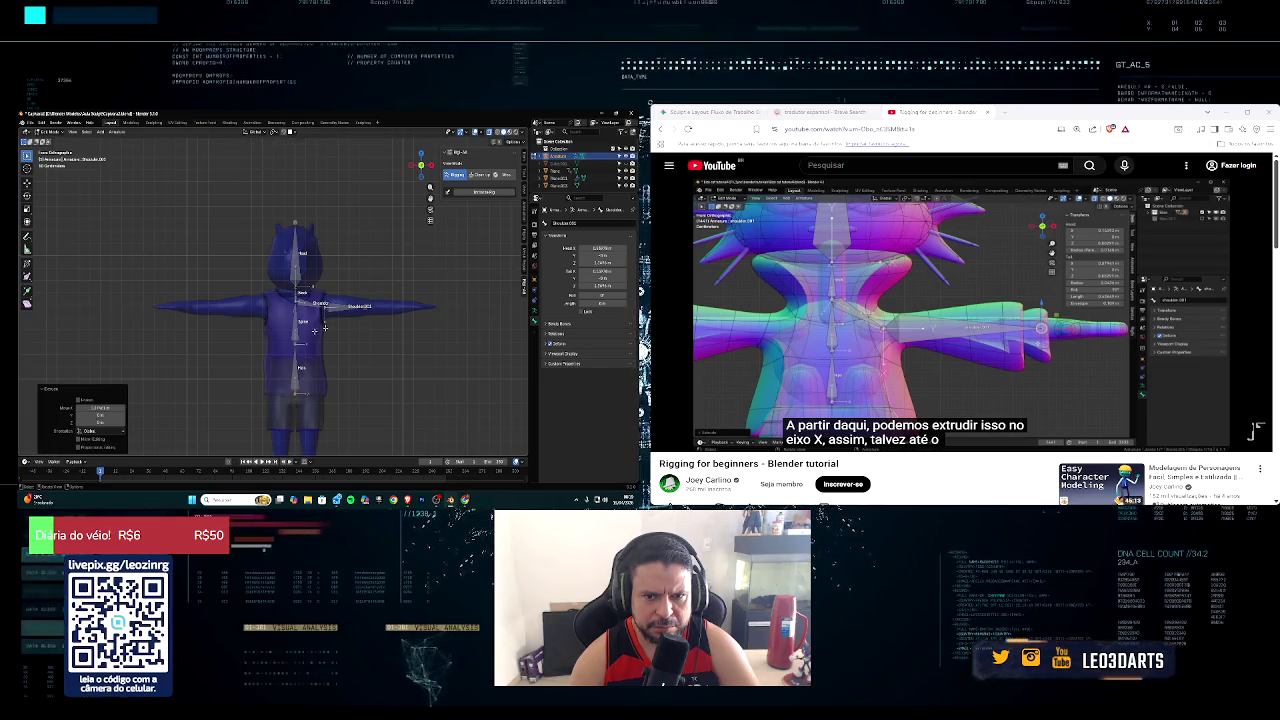
pyautogui.moveTo(910, 320)
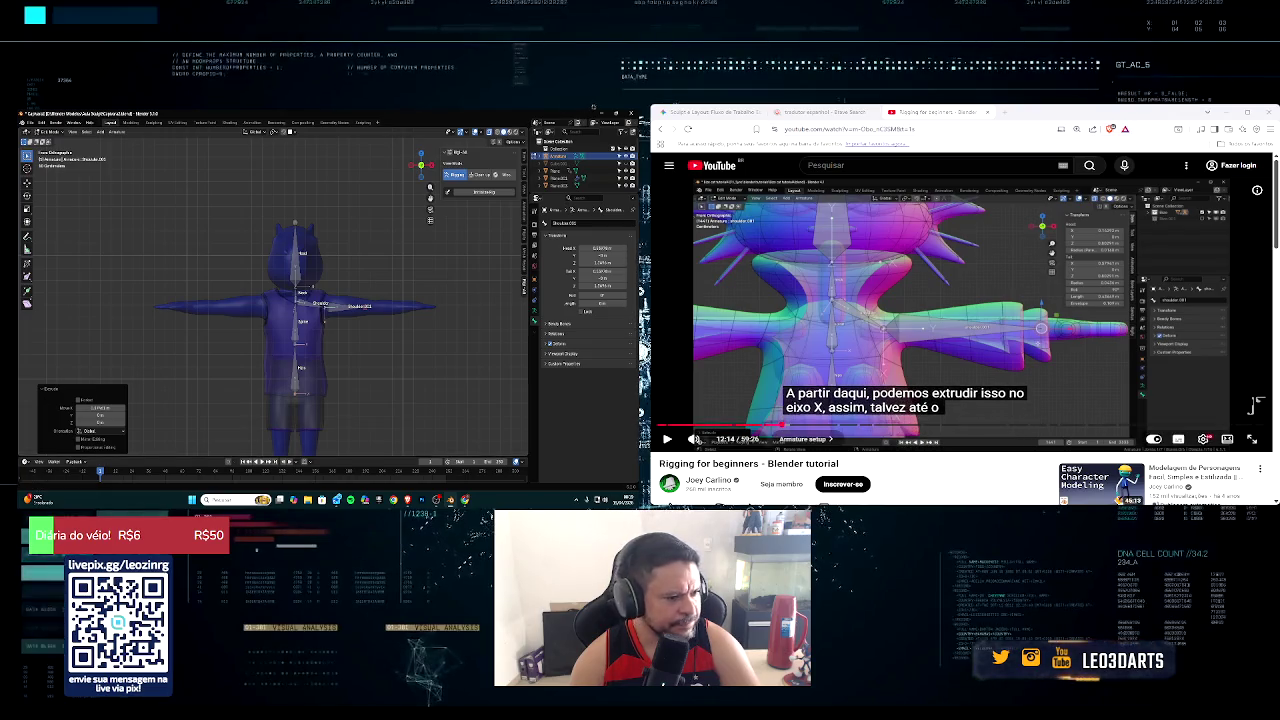
pyautogui.click(667, 441)
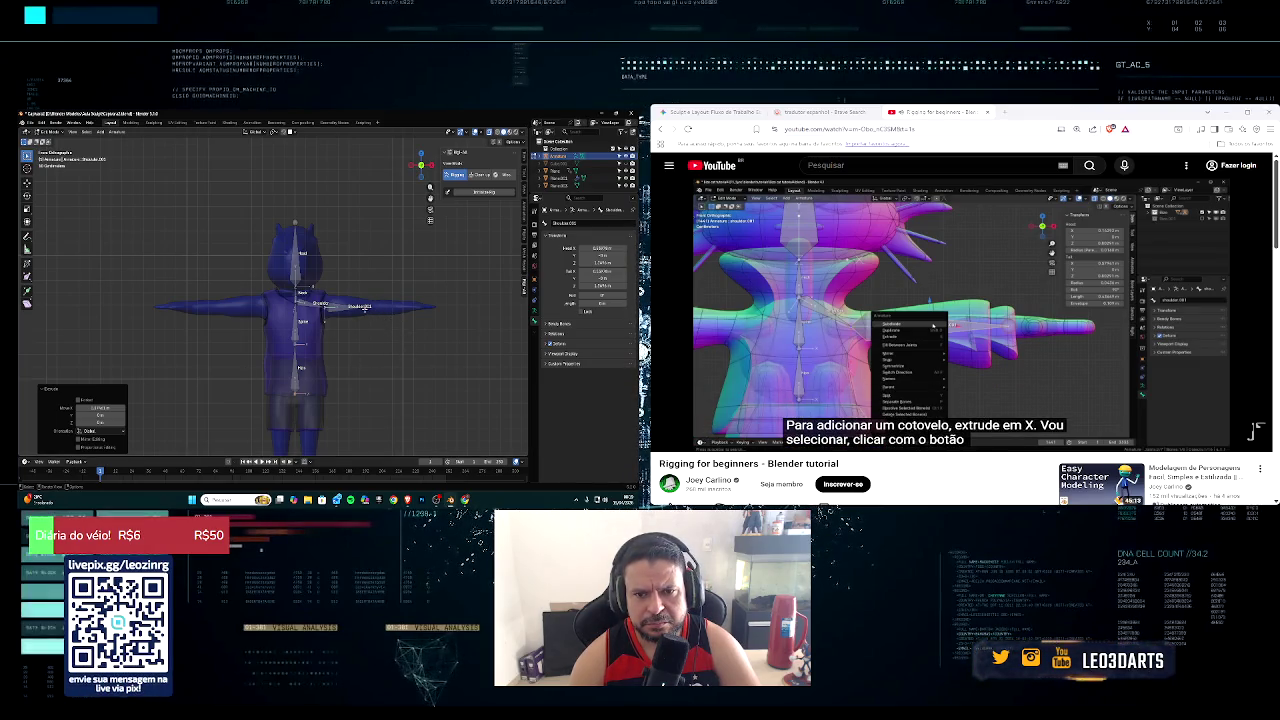
# Step: Extrude another bone along global X toward the hand
pyautogui.press('e')
pyautogui.press('x')
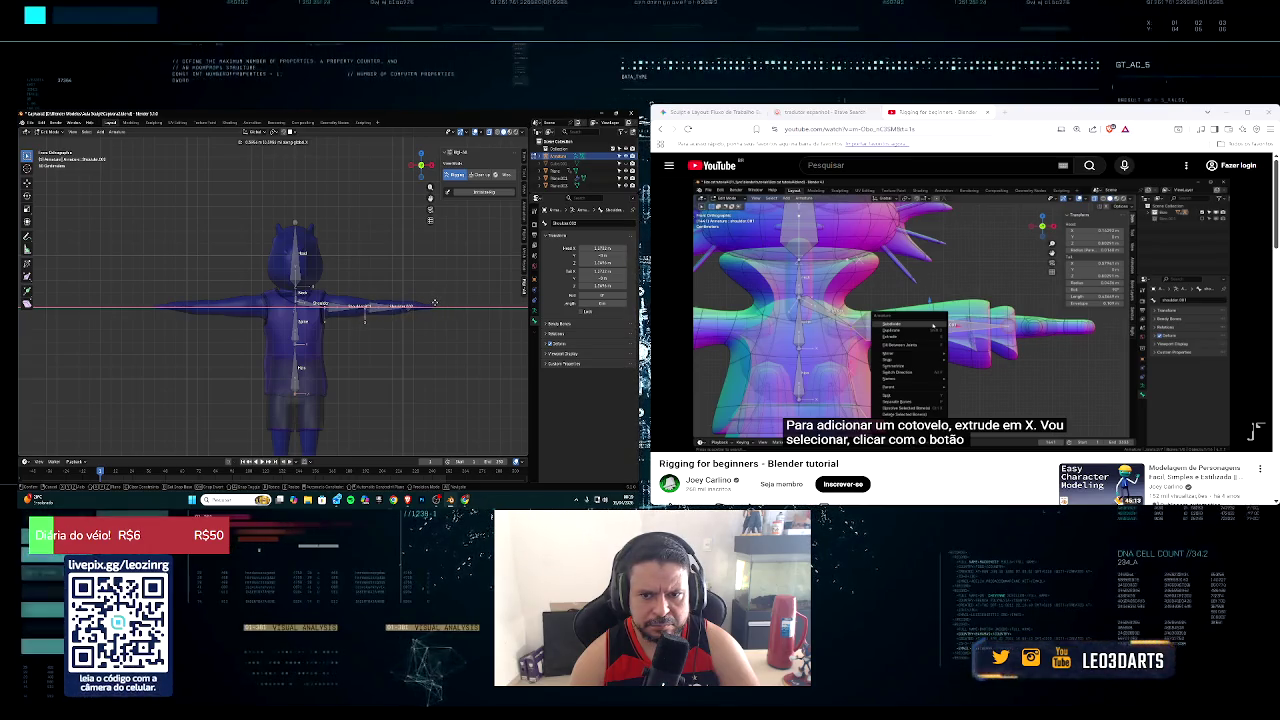
pyautogui.click(434, 303)
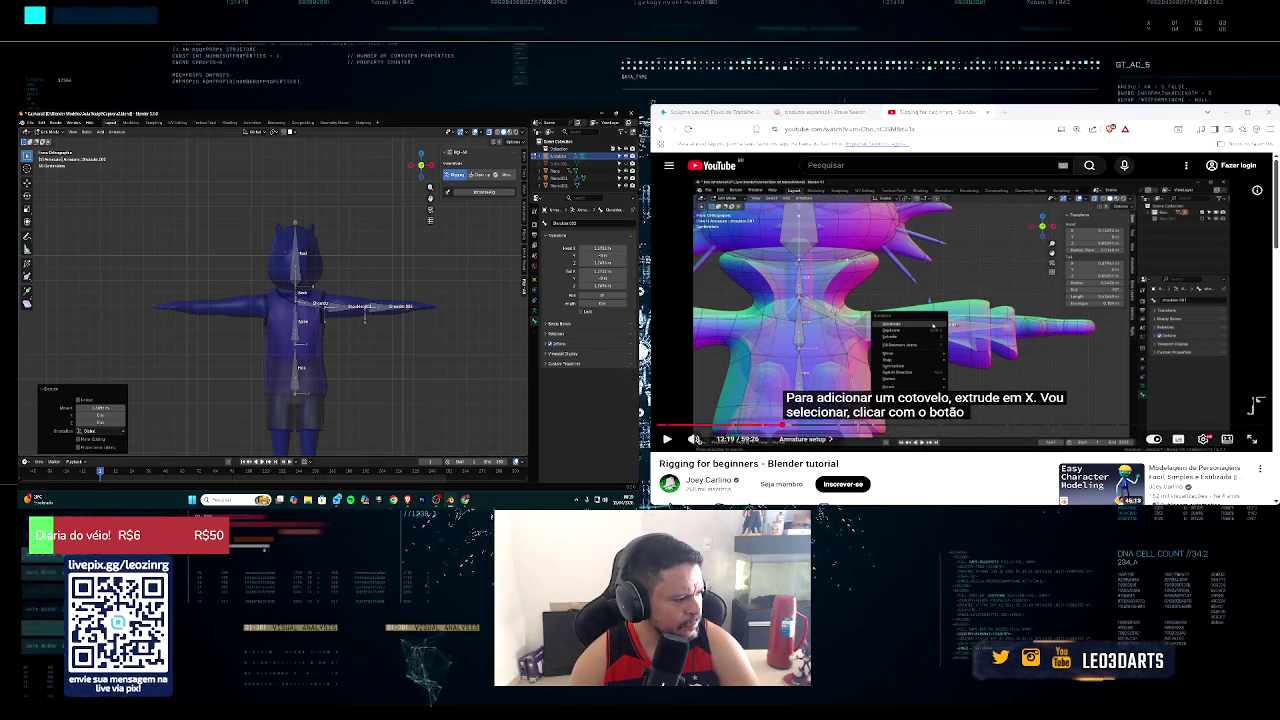
pyautogui.click(667, 439)
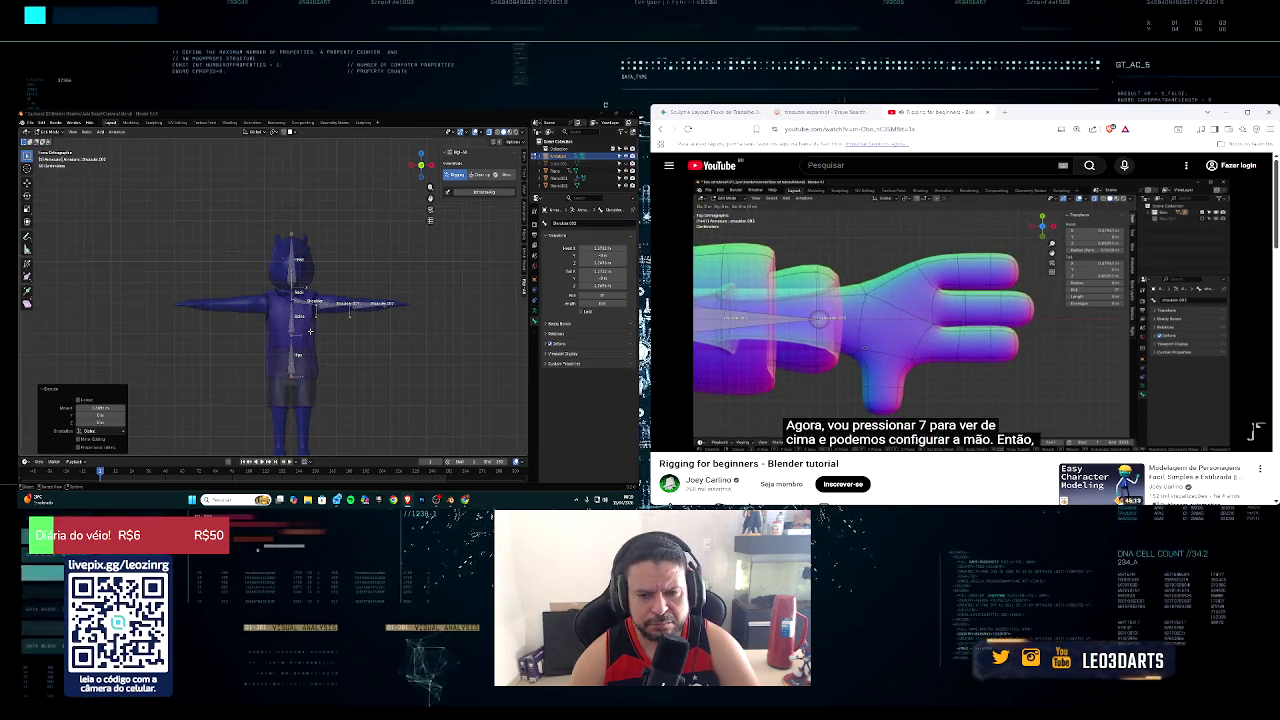
# Step: Select the Shoulder bone and jump the tutorial back to 14:02
pyautogui.press('7')
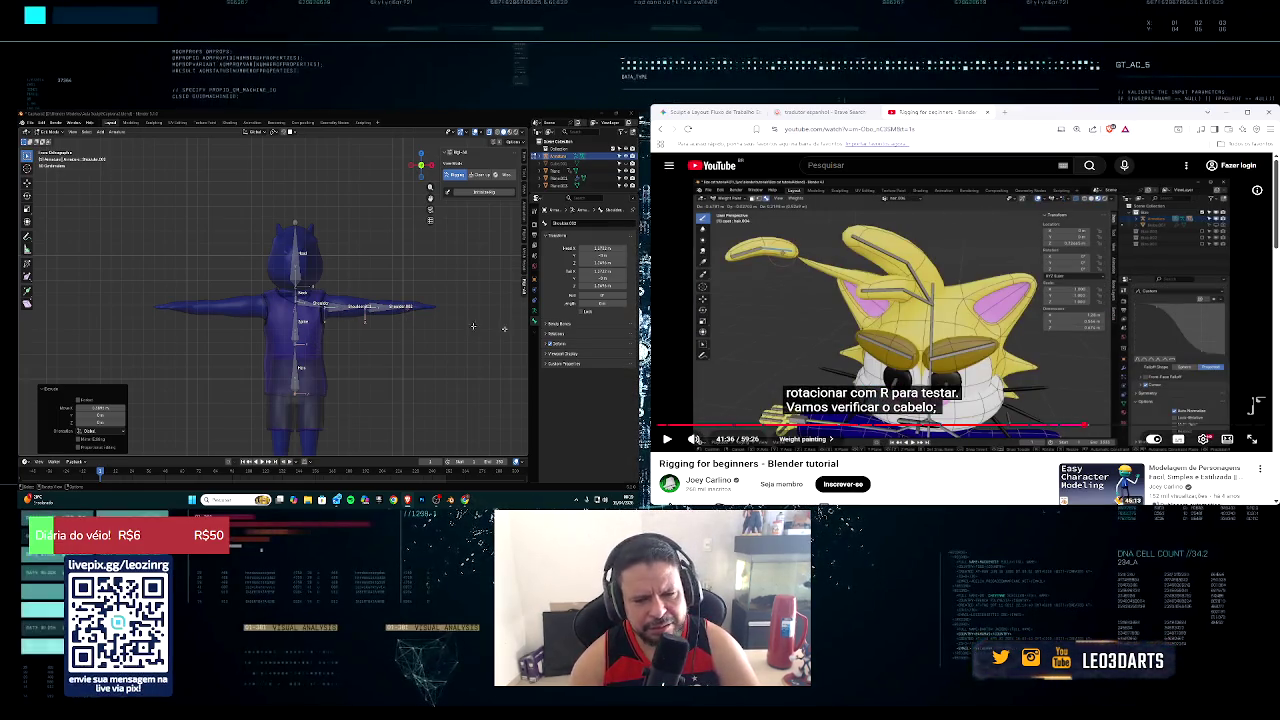
pyautogui.click(366, 308)
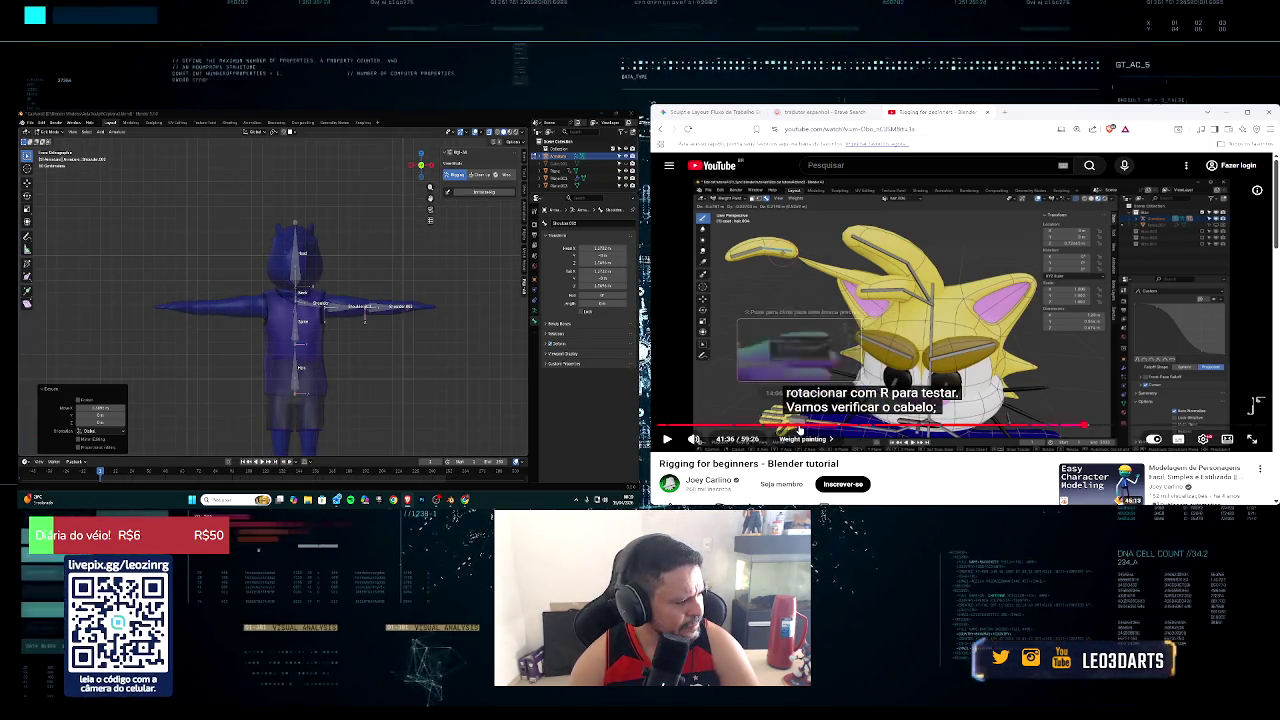
pyautogui.click(800, 428)
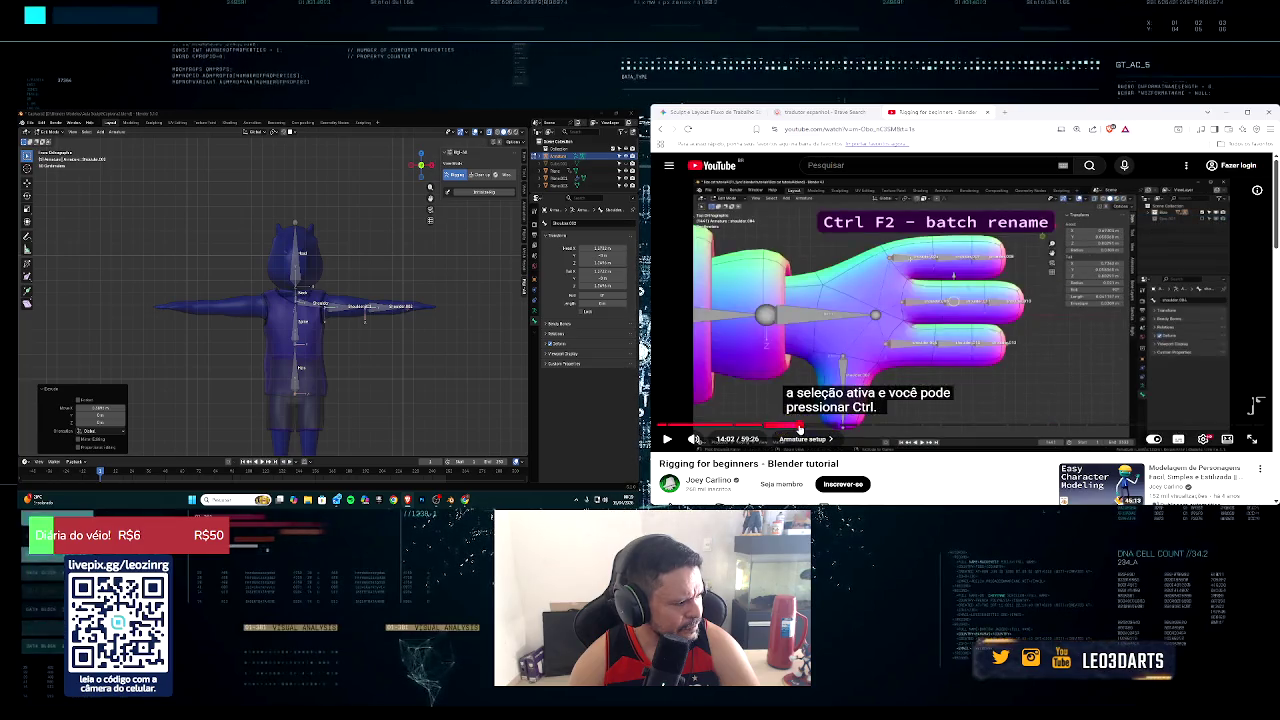
pyautogui.moveTo(267, 312); pyautogui.dragTo(349, 311, button='middle')
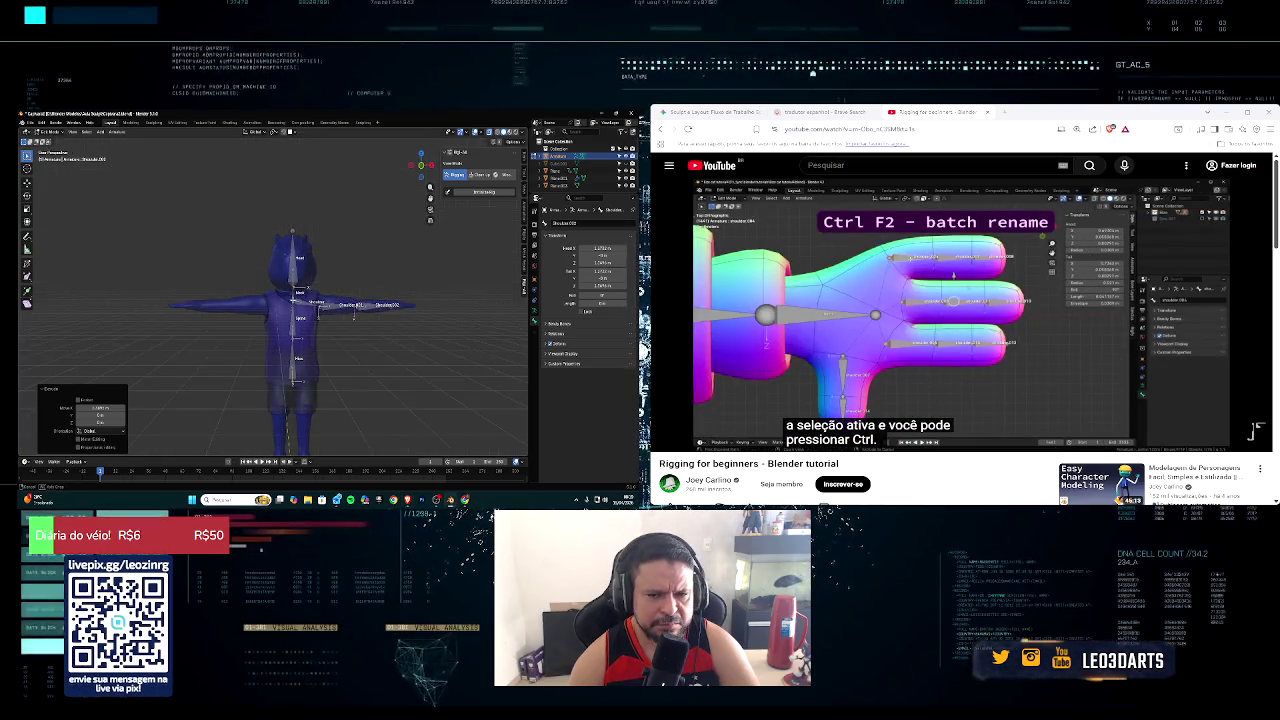
# Step: From top view, move the shoulder-side joints onto the middle of the arm
pyautogui.press('KP_7')
pyautogui.scroll(1, 360, 300)
pyautogui.scroll(2, 360, 295)
pyautogui.scroll(2, 369, 279)
pyautogui.keyDown('shift'); pyautogui.moveTo(369, 279); pyautogui.dragTo(314, 271, button='middle'); pyautogui.keyUp('shift')
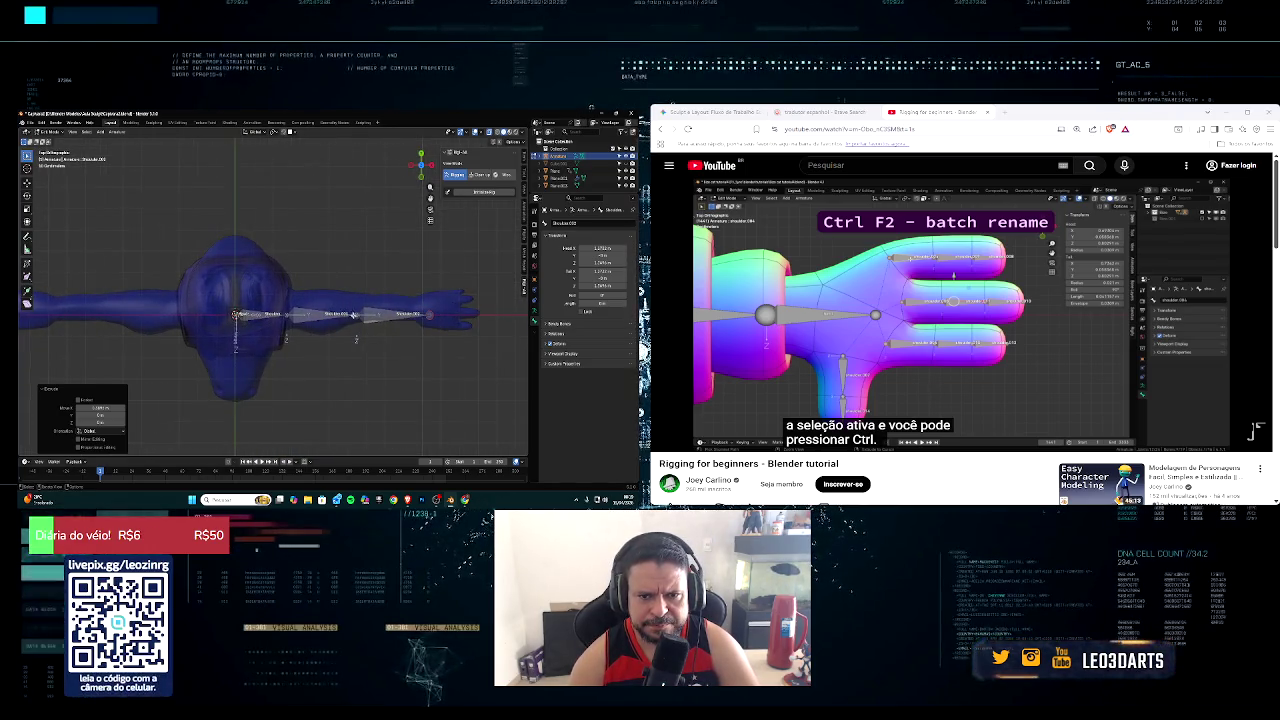
pyautogui.press('g')
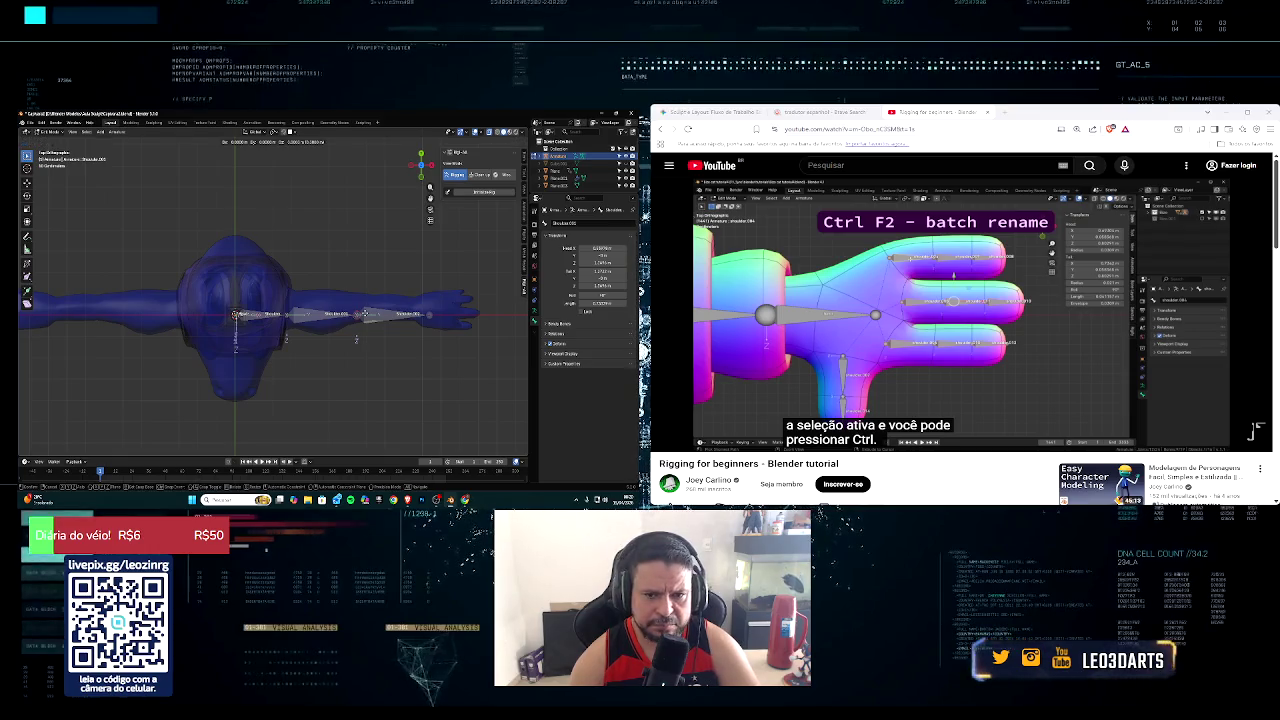
pyautogui.click(355, 310)
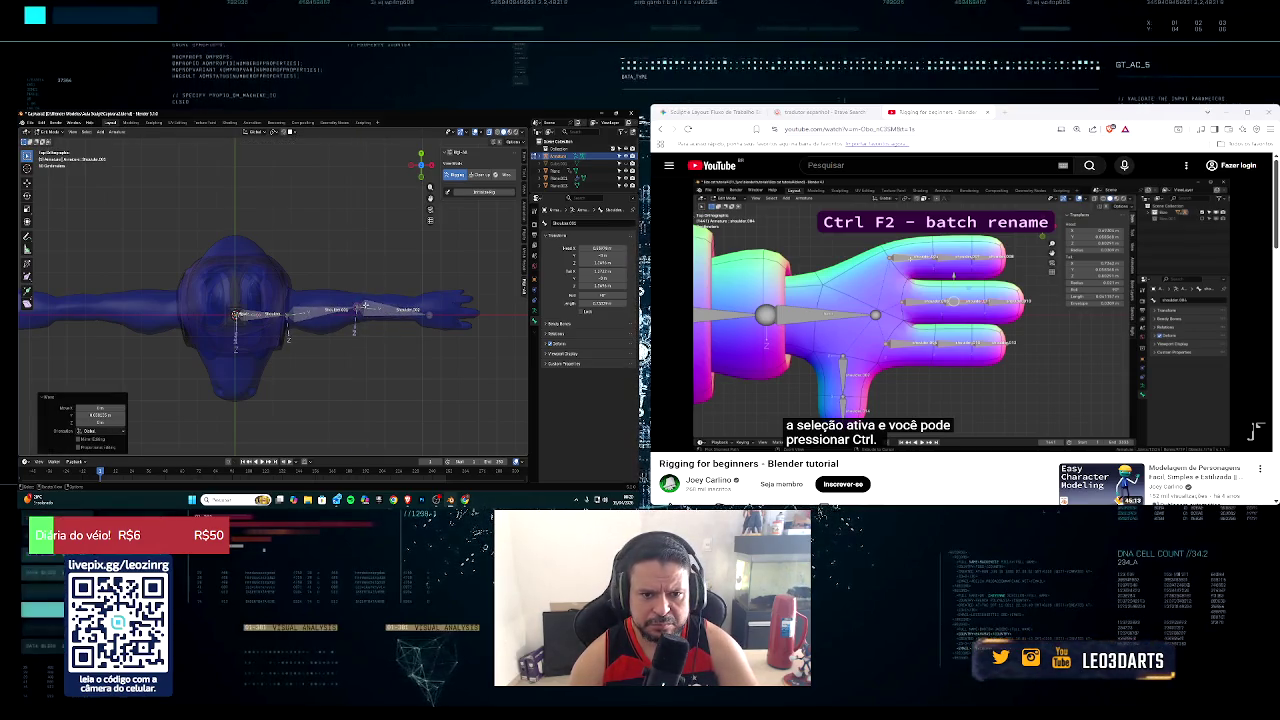
pyautogui.click(291, 315)
pyautogui.press('g')
pyautogui.press('z')
pyautogui.click(357, 308)
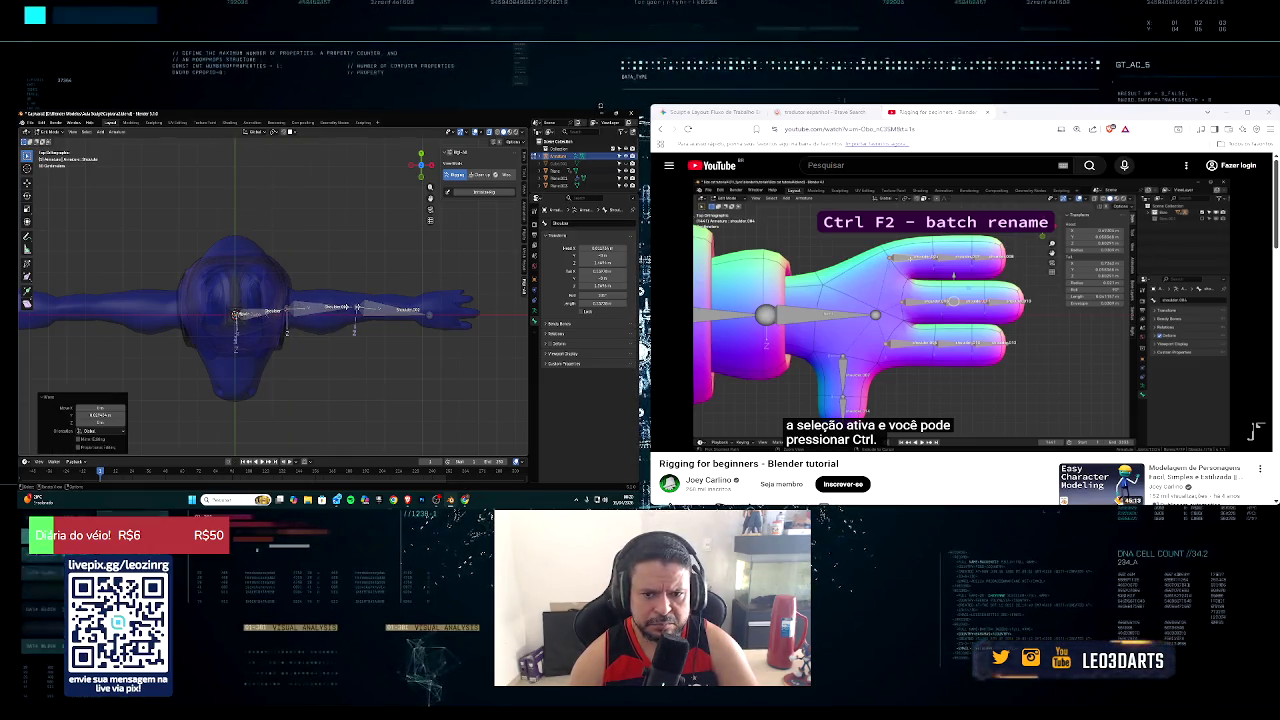
# Step: Slide the hand-end joint along X to line up with the wrist
pyautogui.click(431, 314)
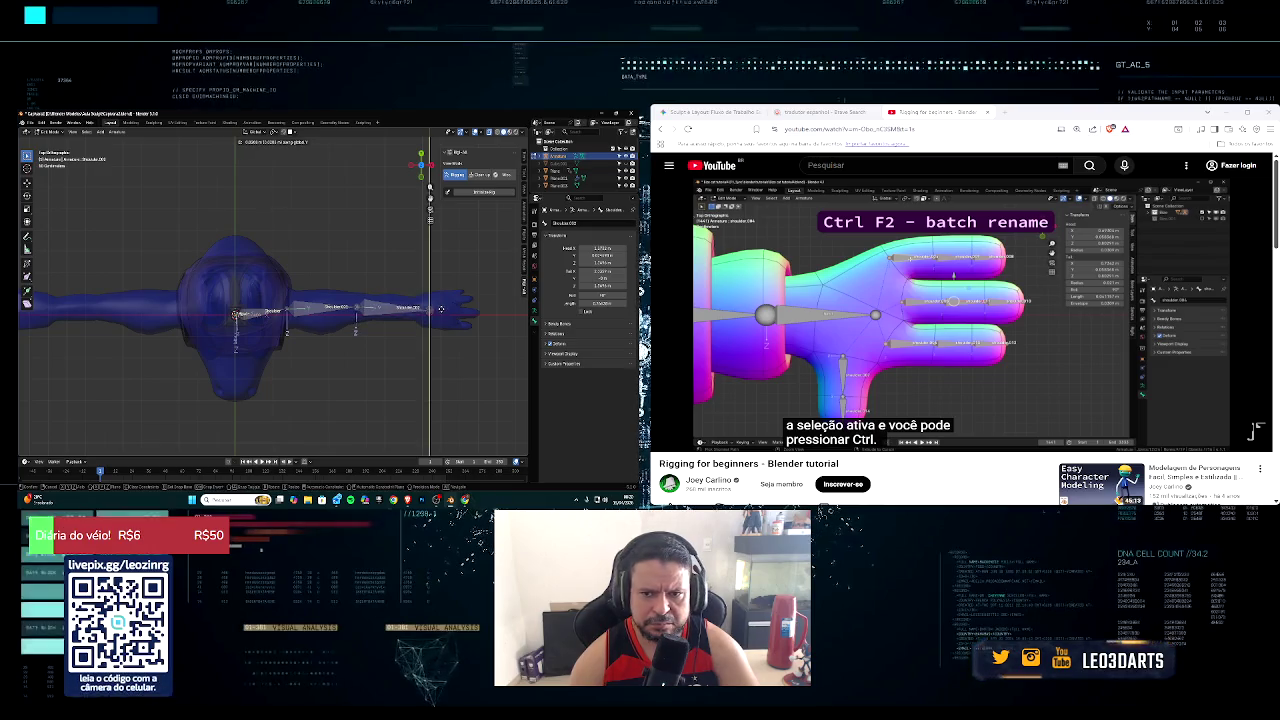
pyautogui.click(441, 308)
pyautogui.press('g')
pyautogui.press('x')
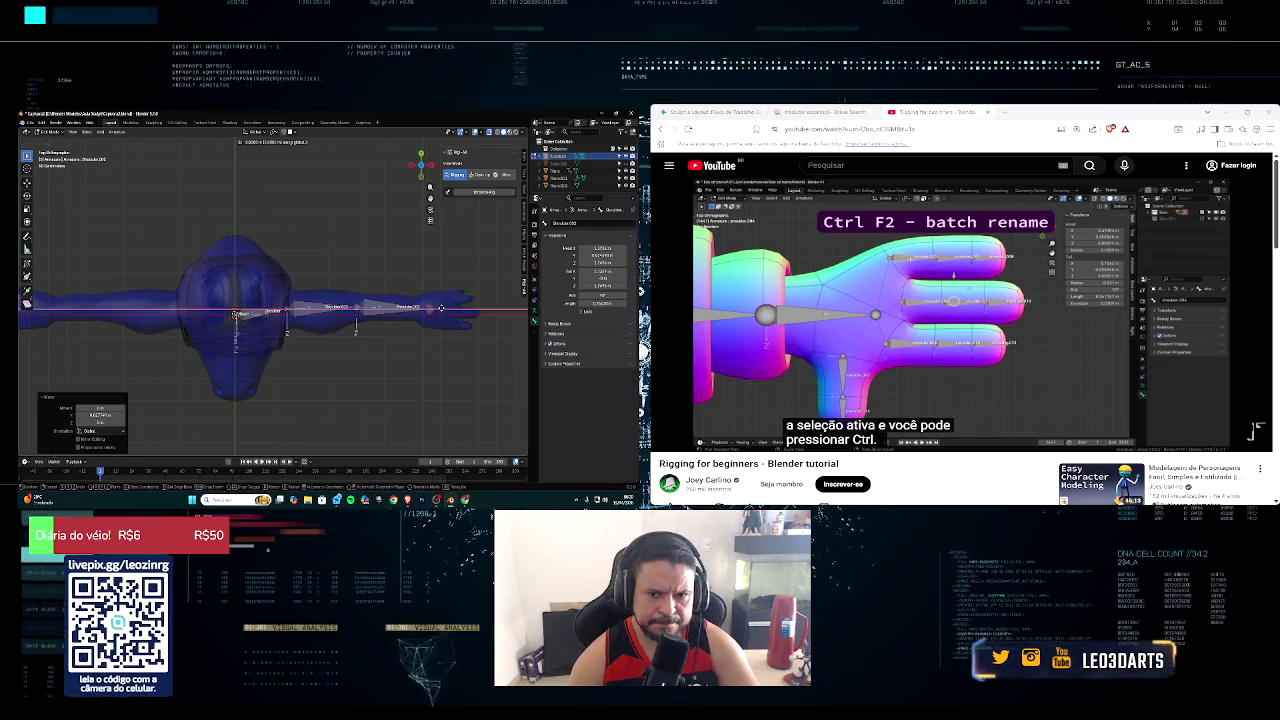
pyautogui.click(424, 311)
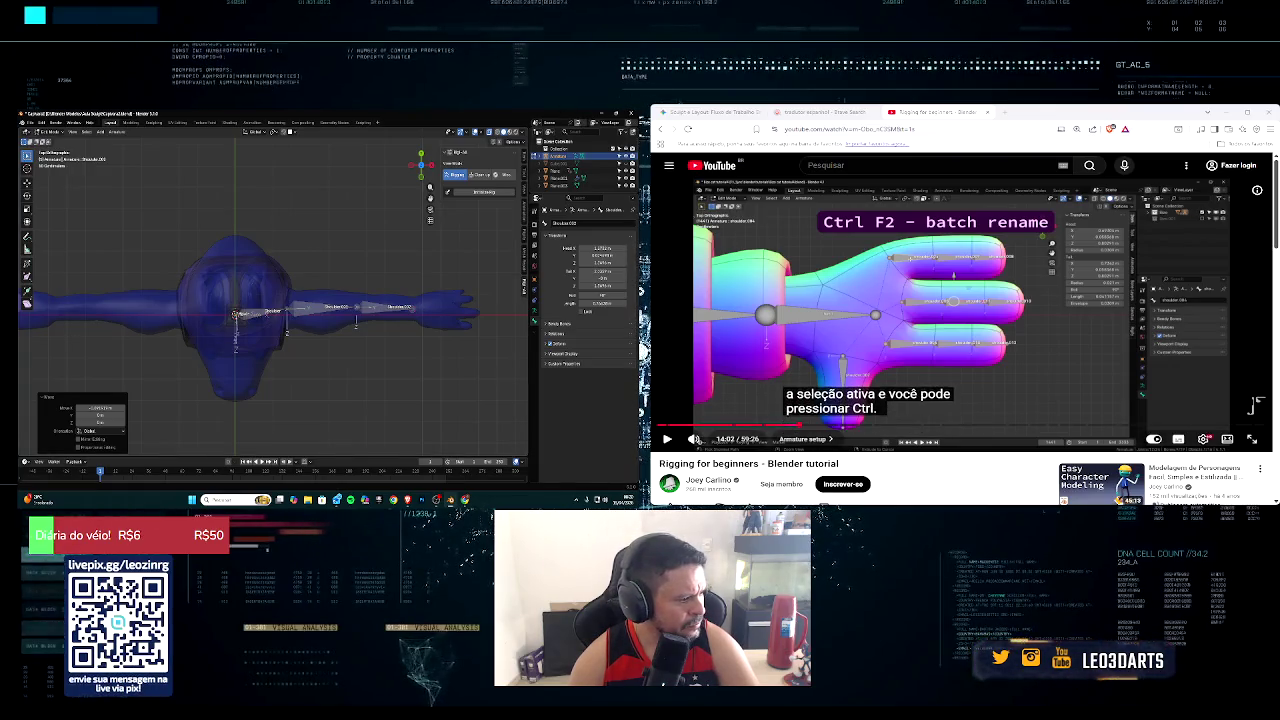
pyautogui.moveTo(775, 425)
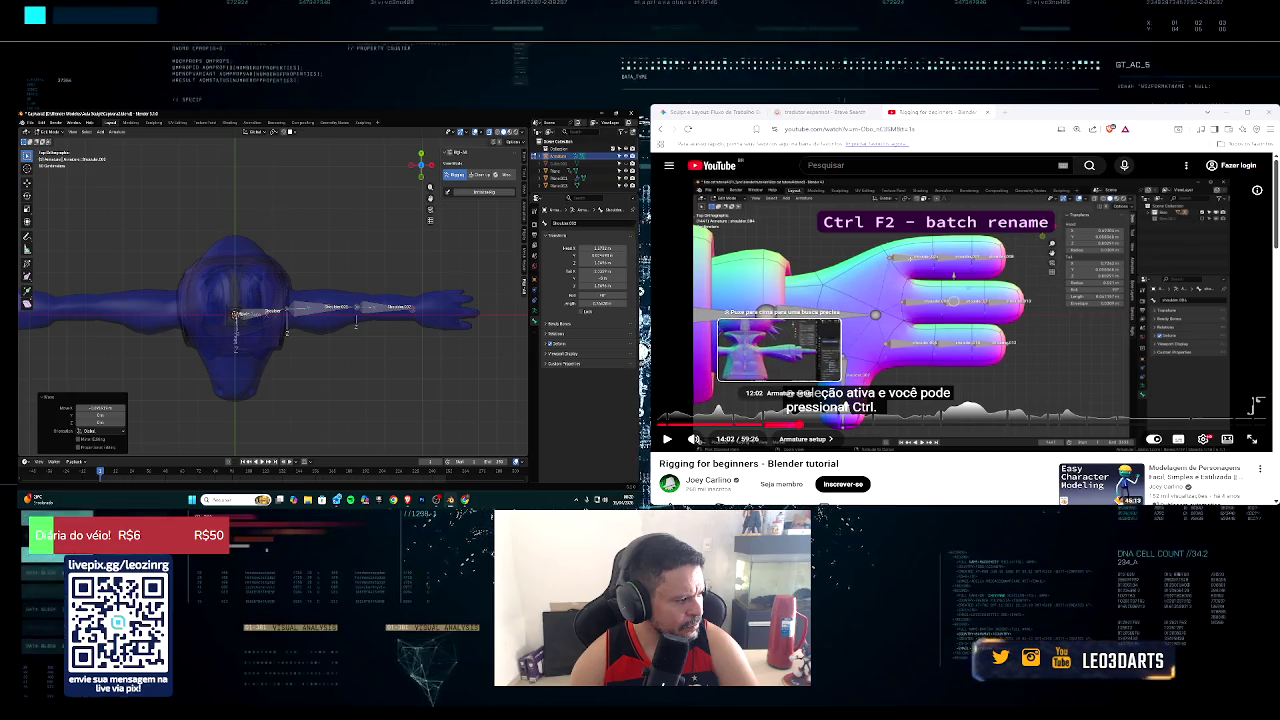
# Step: Rewind the Rigging for beginners tutorial to 12:02 and replay it
pyautogui.click(780, 425)
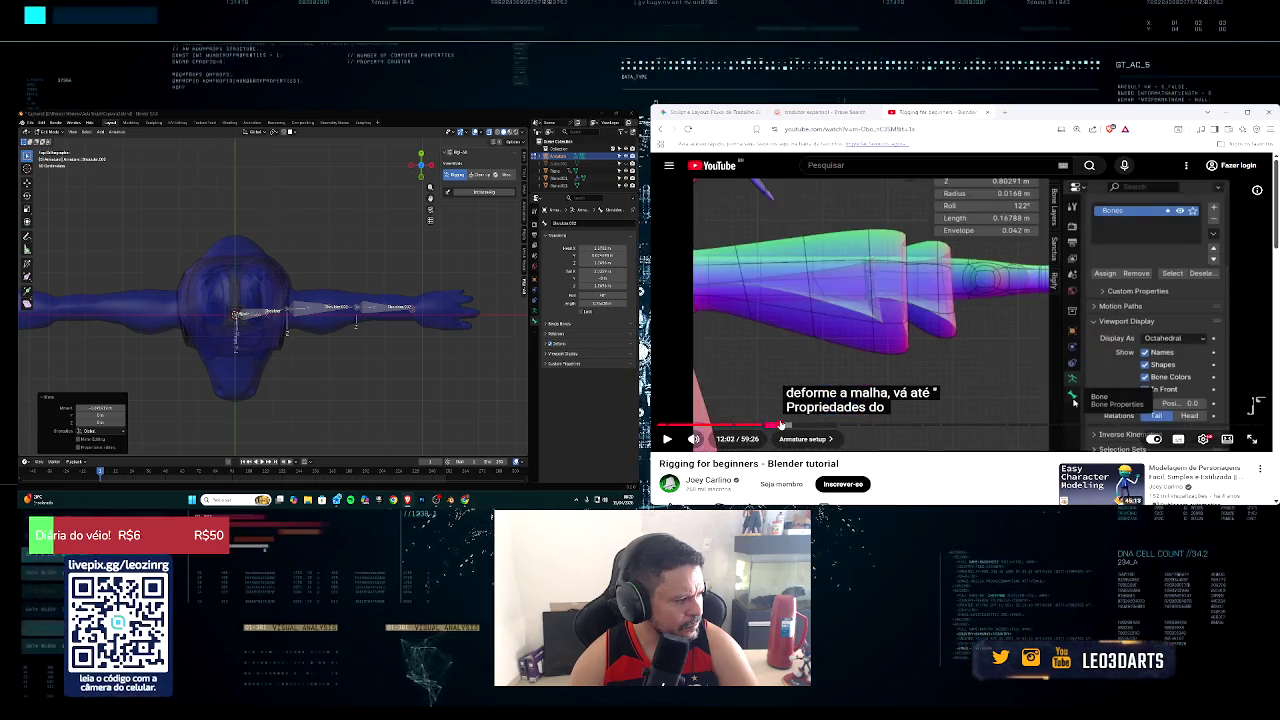
pyautogui.click(668, 439)
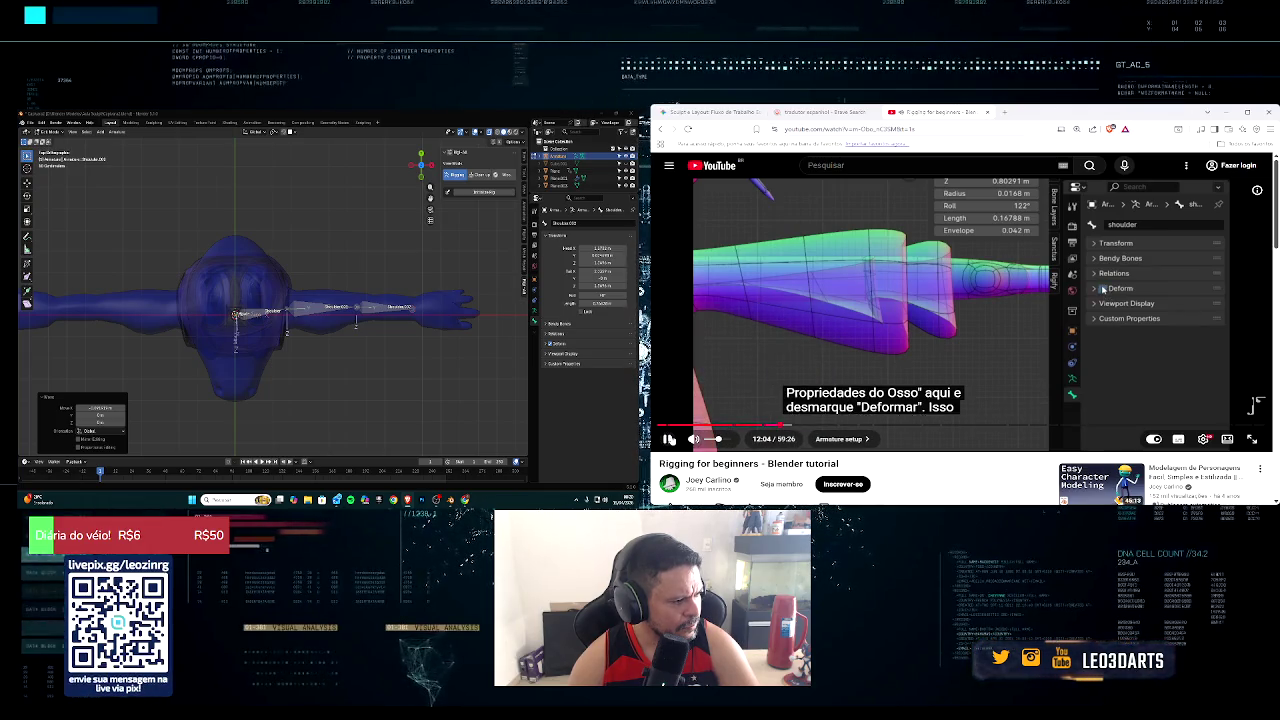
pyautogui.click(669, 438)
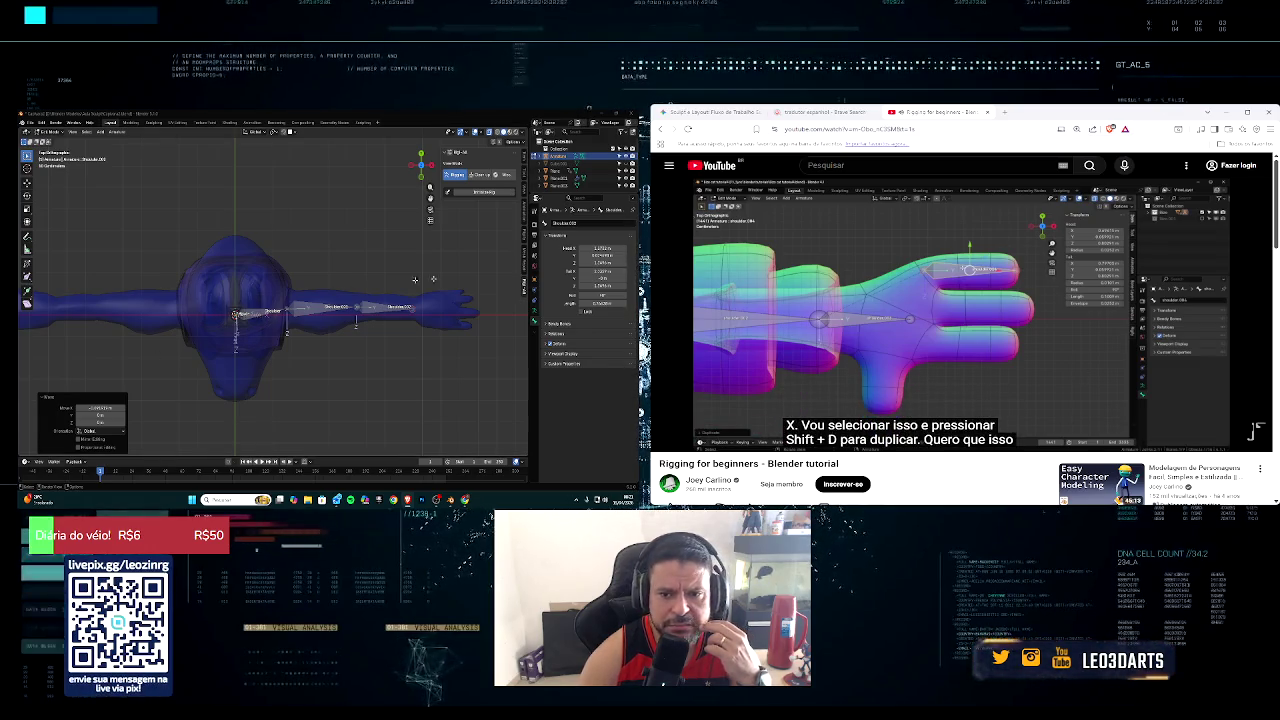
# Step: Duplicate the chain's end bone along global X and zoom in on the hand
pyautogui.press('g')
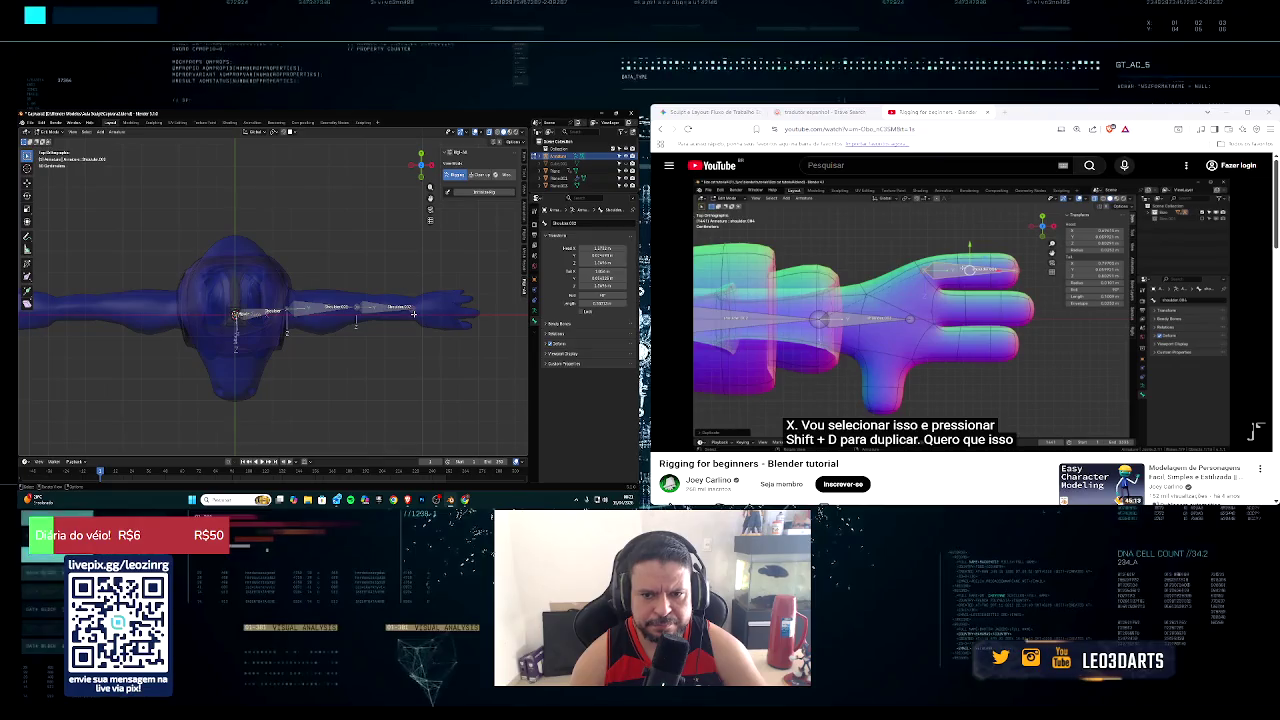
pyautogui.hotkey('shift', 'd')
pyautogui.press('x')
pyautogui.click(448, 307)
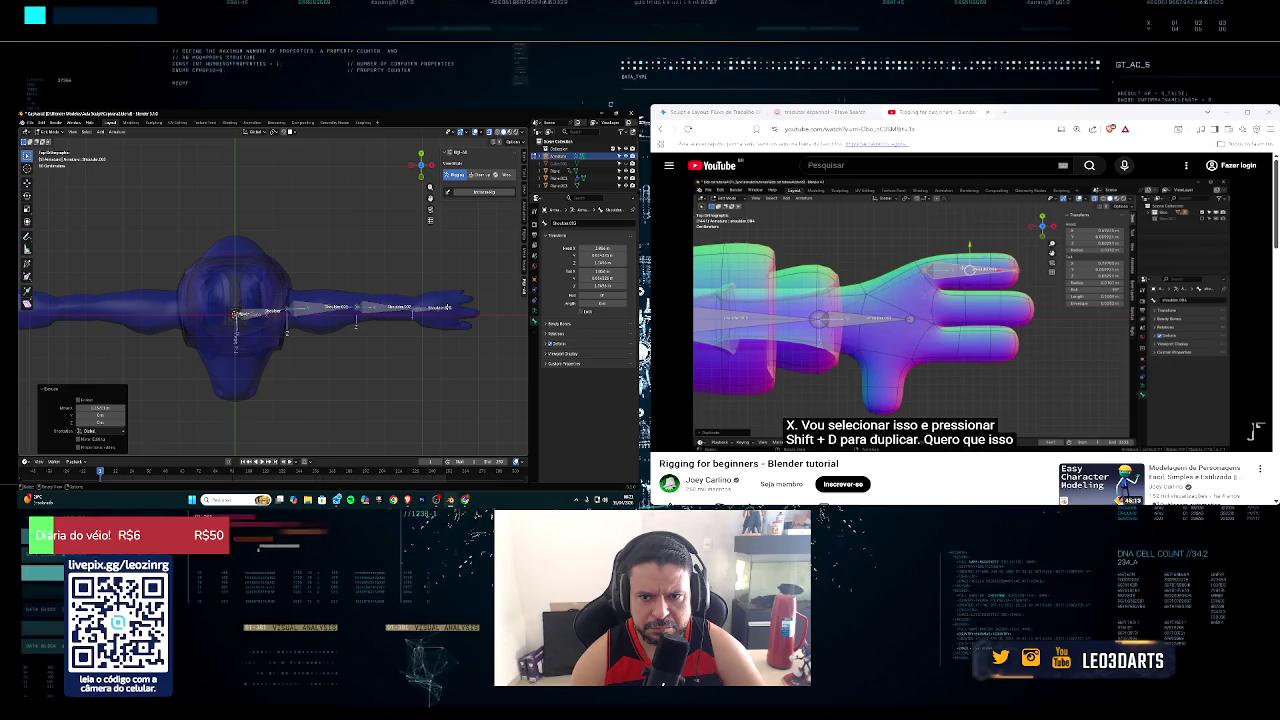
pyautogui.keyDown('shift'); pyautogui.moveTo(453, 303); pyautogui.dragTo(306, 322, button='middle'); pyautogui.keyUp('shift')
pyautogui.scroll(4, 380, 305)
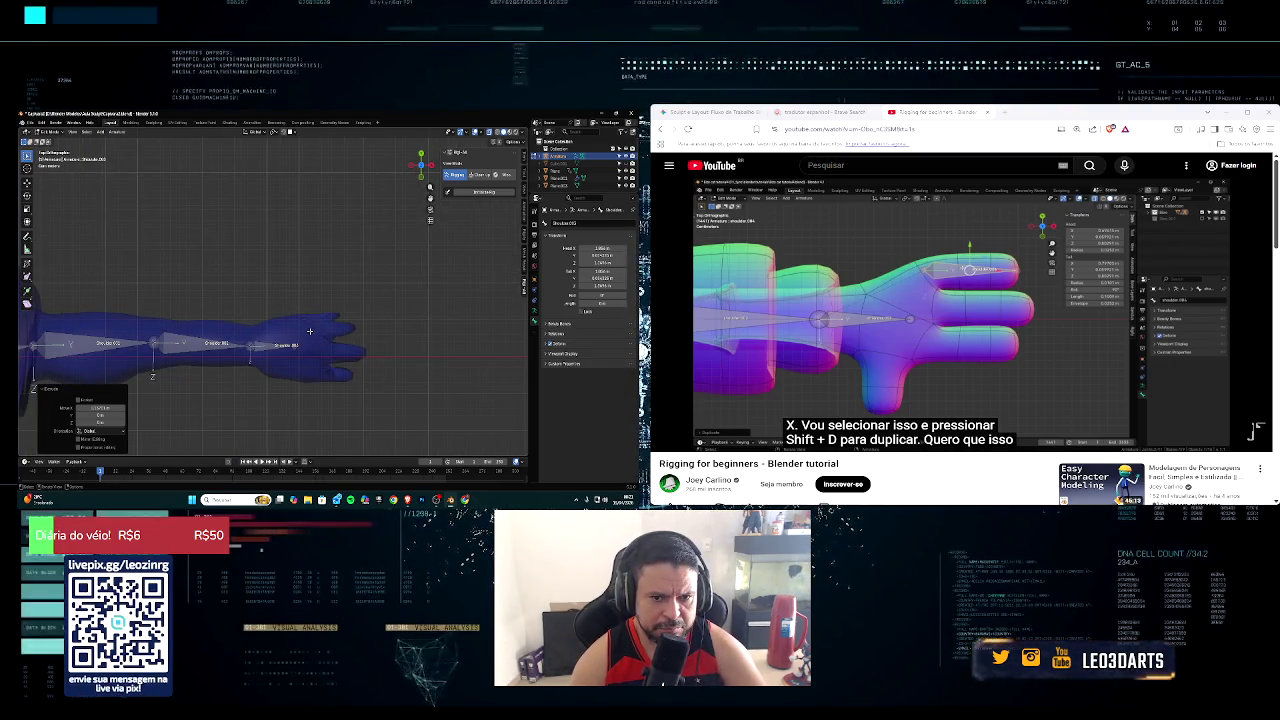
# Step: Duplicate the hand bone in place, stretch its tip above the hand and shrink it
pyautogui.hotkey('shift', 'd')
pyautogui.rightClick(304, 336)
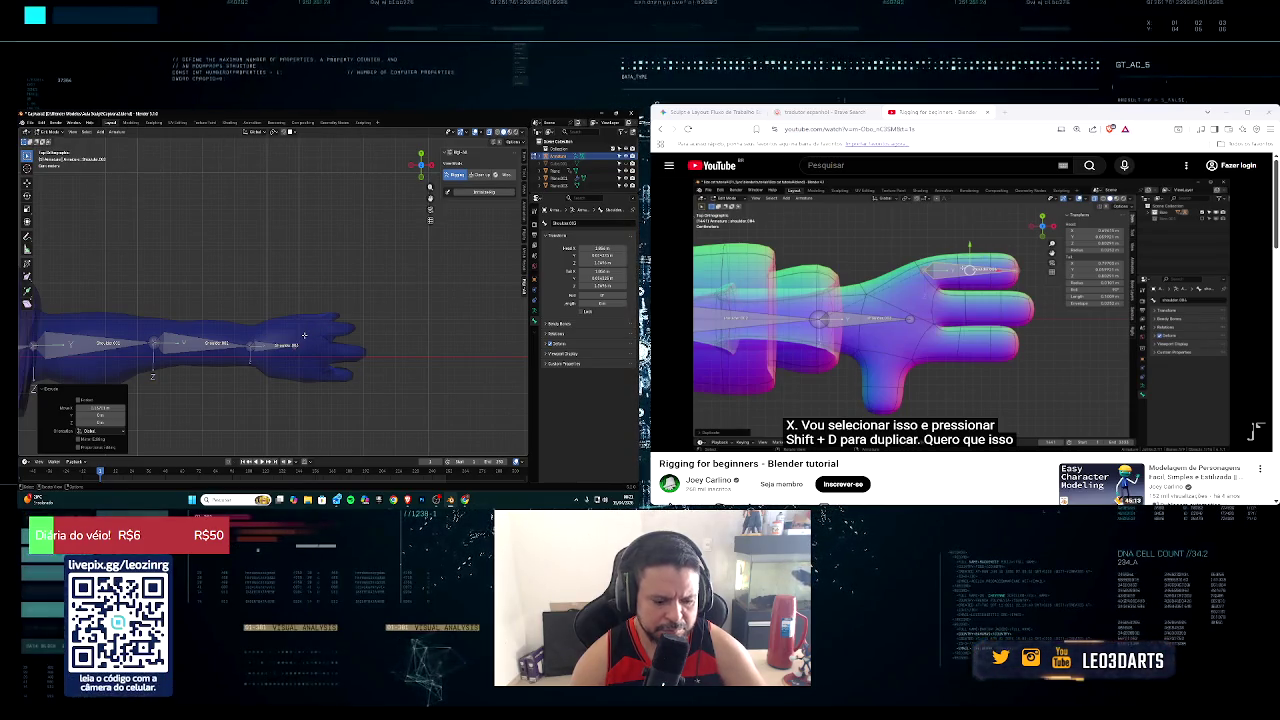
pyautogui.moveTo(273, 347); pyautogui.dragTo(301, 340)
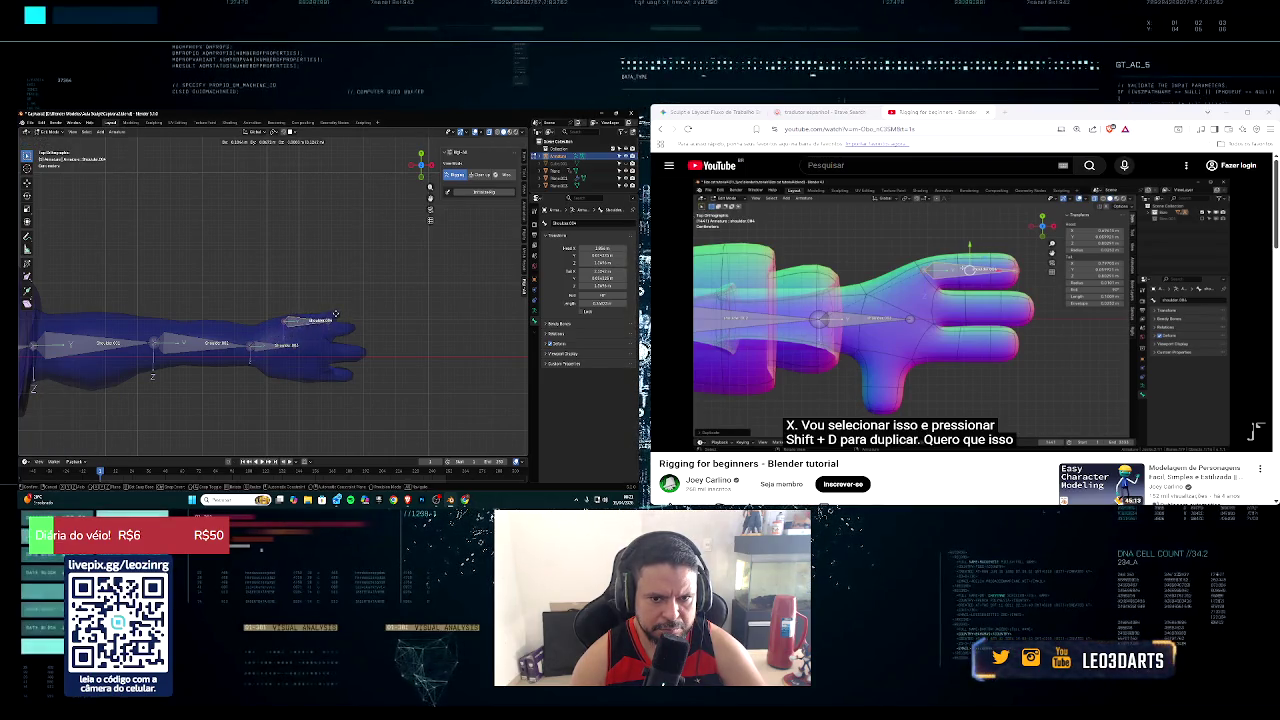
pyautogui.click(341, 311)
pyautogui.press('s')
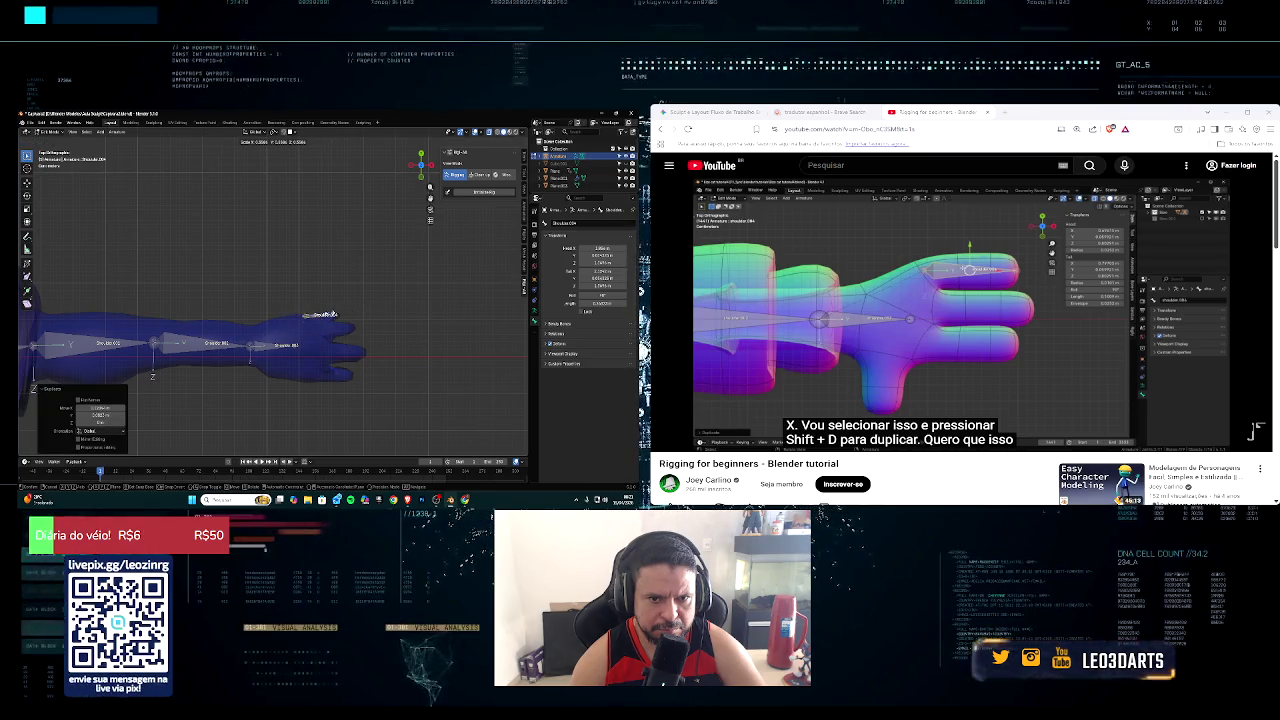
pyautogui.click(336, 314)
# Step: Check the small bone's position above the hand in top view
pyautogui.moveTo(336, 314); pyautogui.dragTo(344, 310, button='middle')
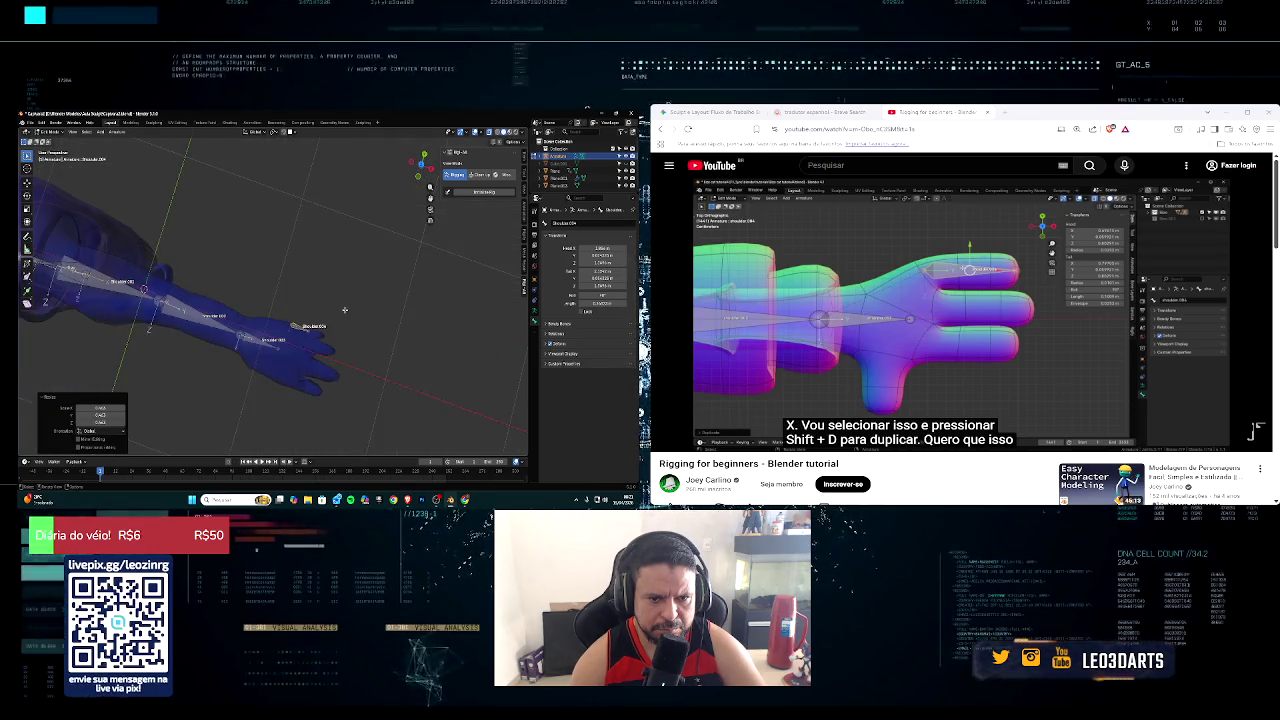
pyautogui.press('KP_7')
pyautogui.scroll(3, 344, 311)
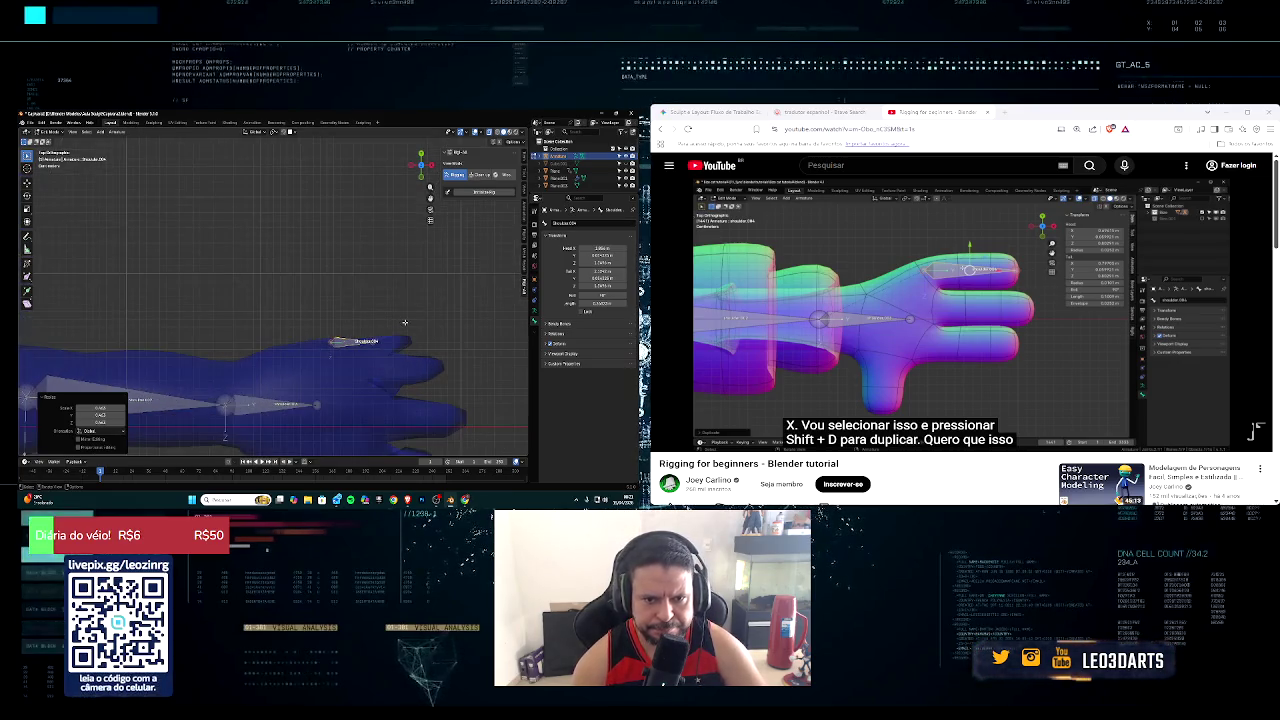
pyautogui.keyDown('shift'); pyautogui.moveTo(344, 311); pyautogui.dragTo(307, 238, button='middle'); pyautogui.keyUp('shift')
pyautogui.hotkey('shift', 'd')
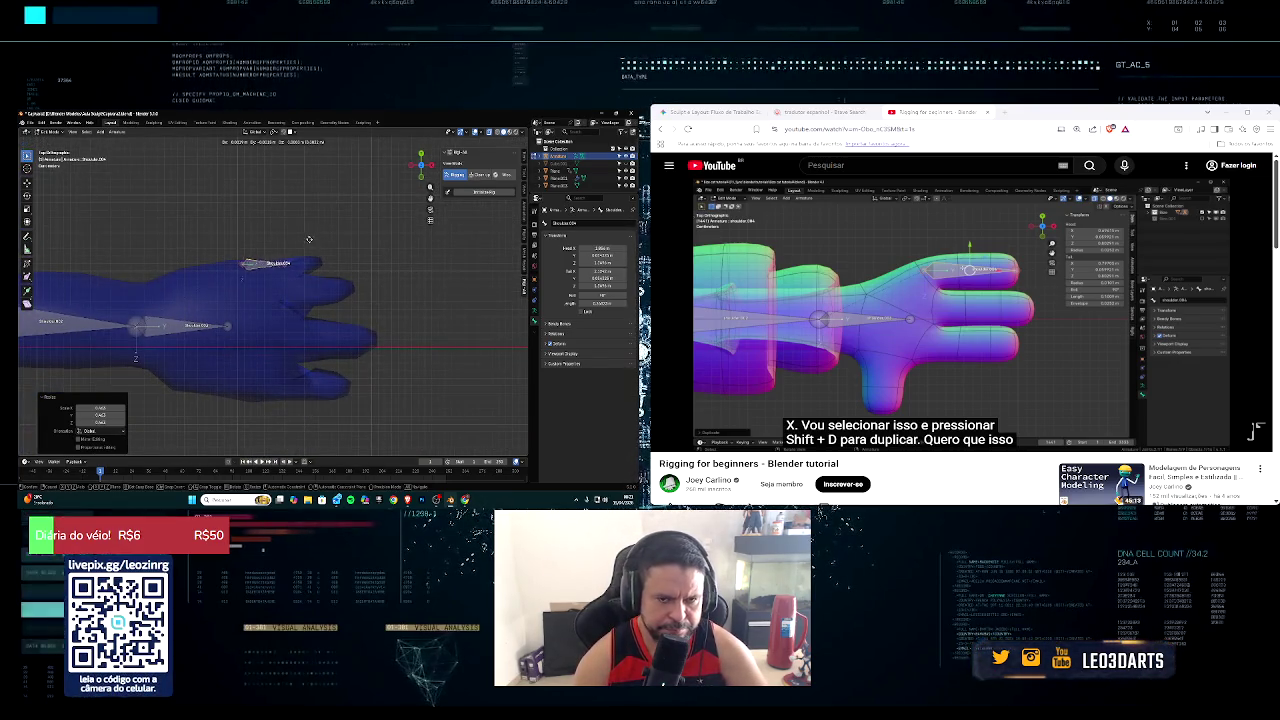
pyautogui.rightClick(332, 239)
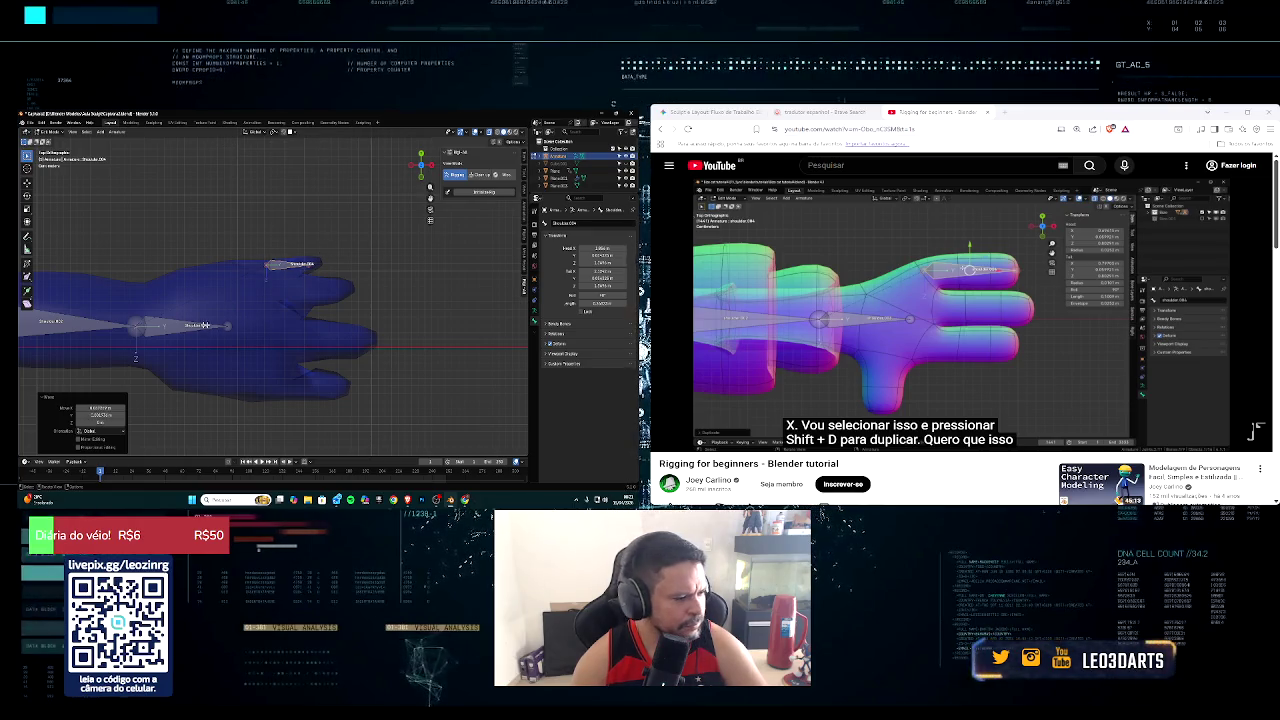
pyautogui.click(667, 440)
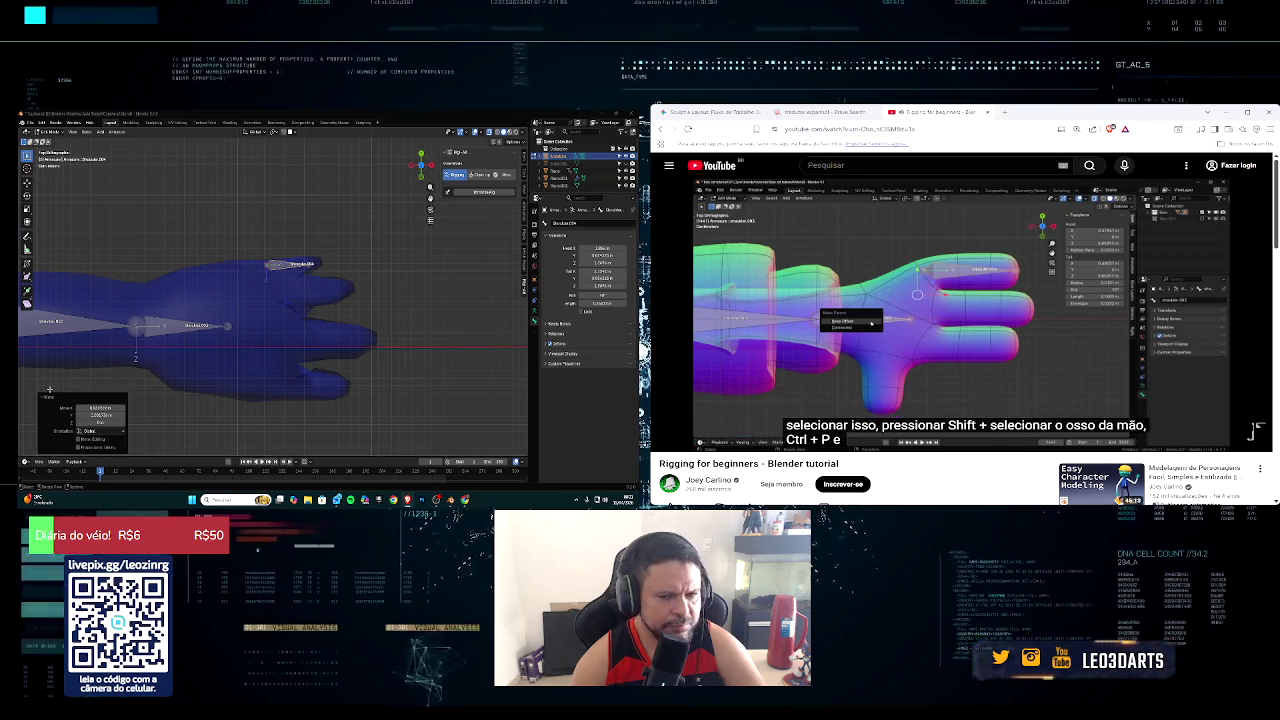
# Step: Parent the small finger bone to the hand bone using Keep Offset
pyautogui.click(182, 326)
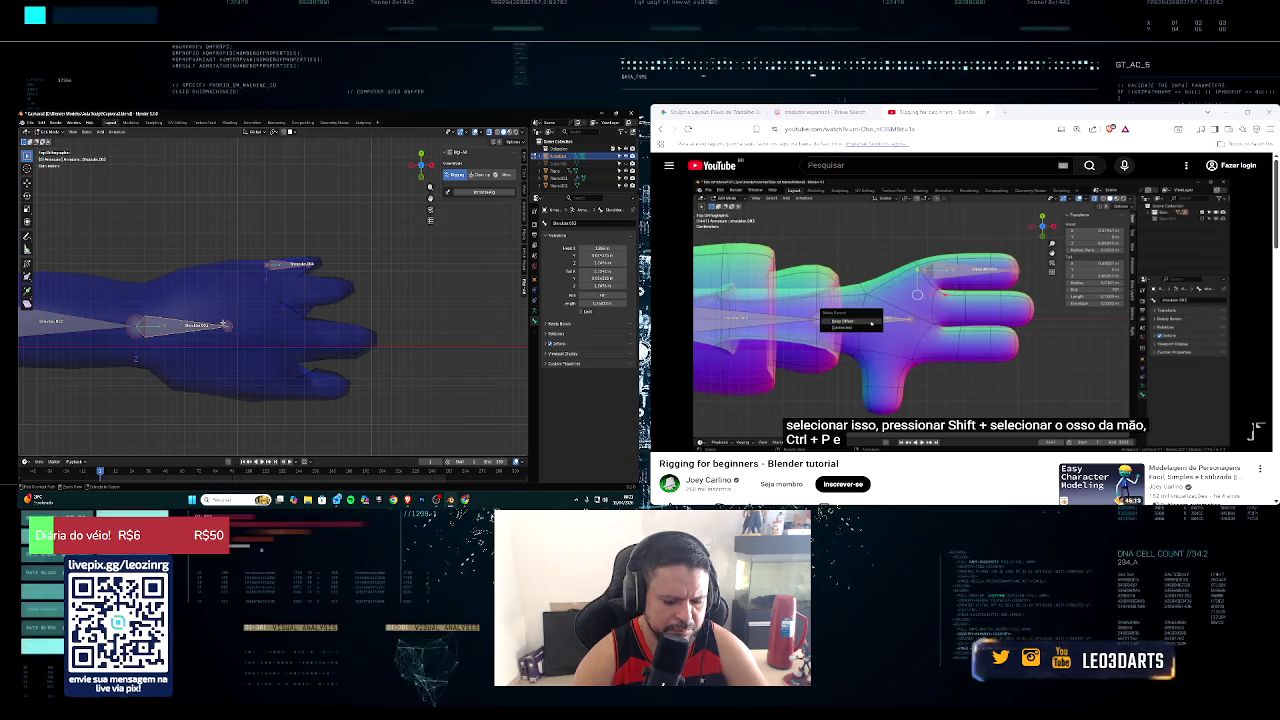
pyautogui.hotkey('ctrl', 'p')
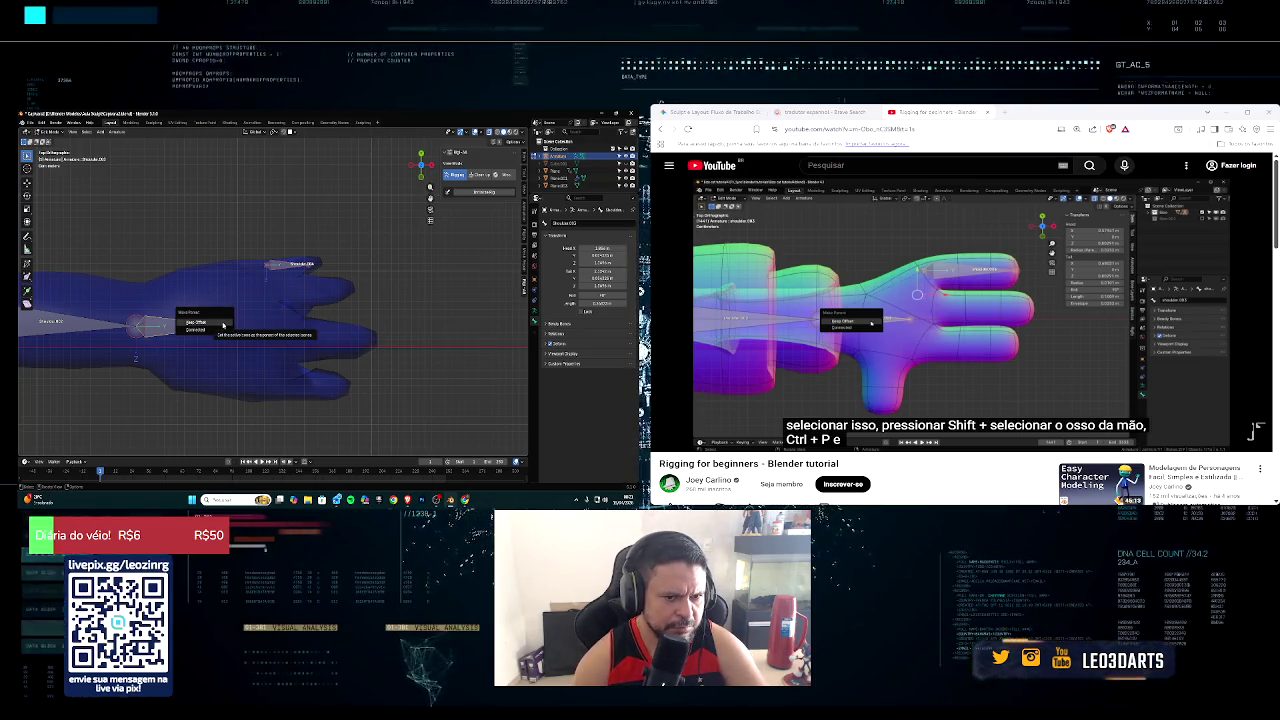
pyautogui.moveTo(1257, 405)
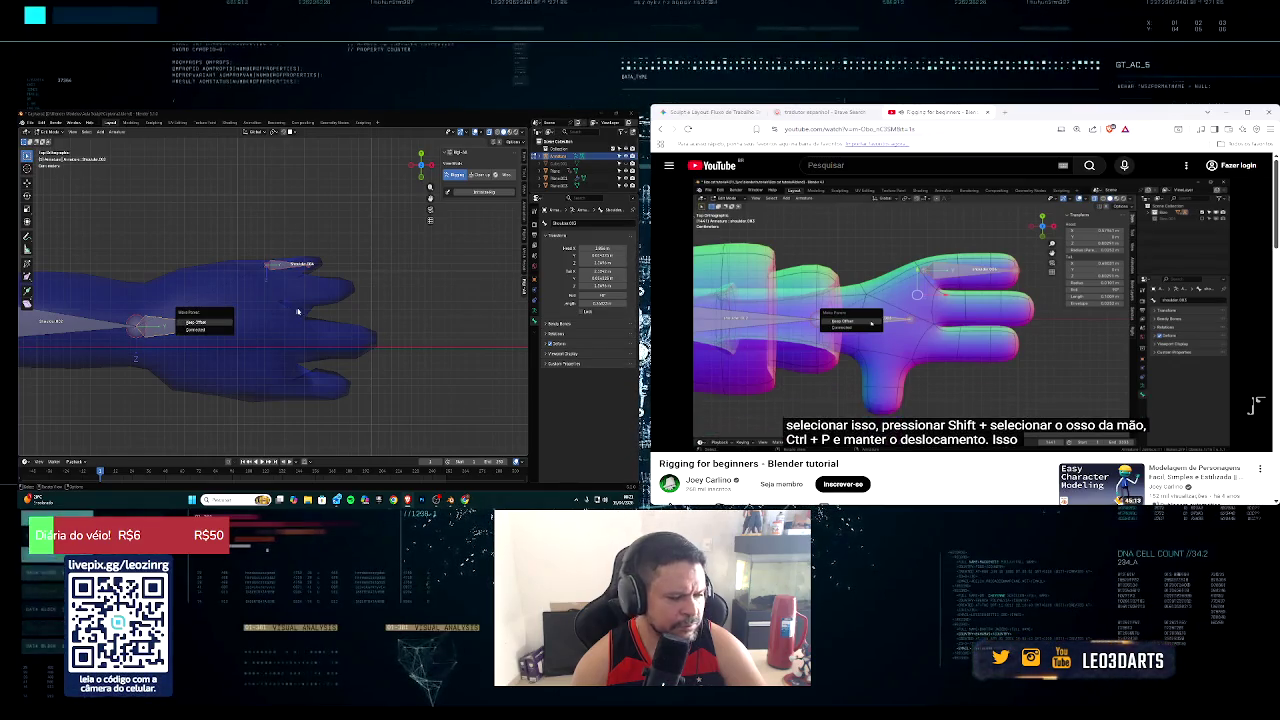
pyautogui.click(195, 322)
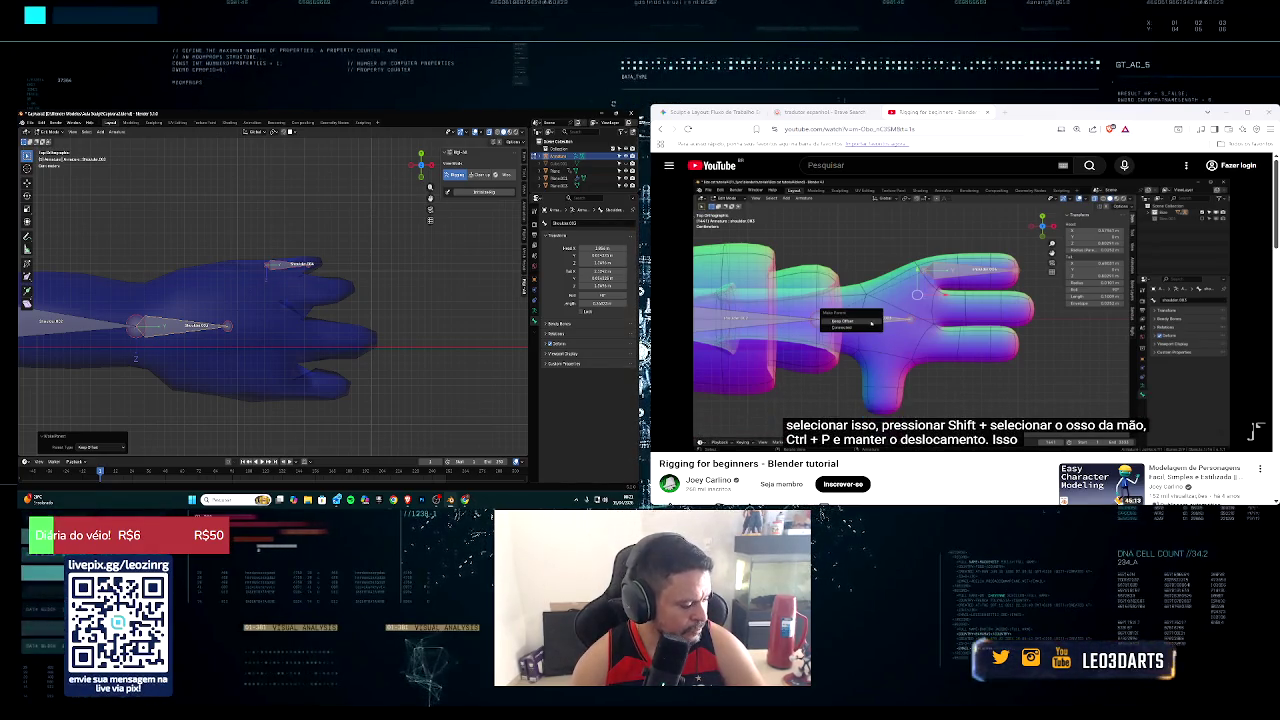
pyautogui.click(667, 438)
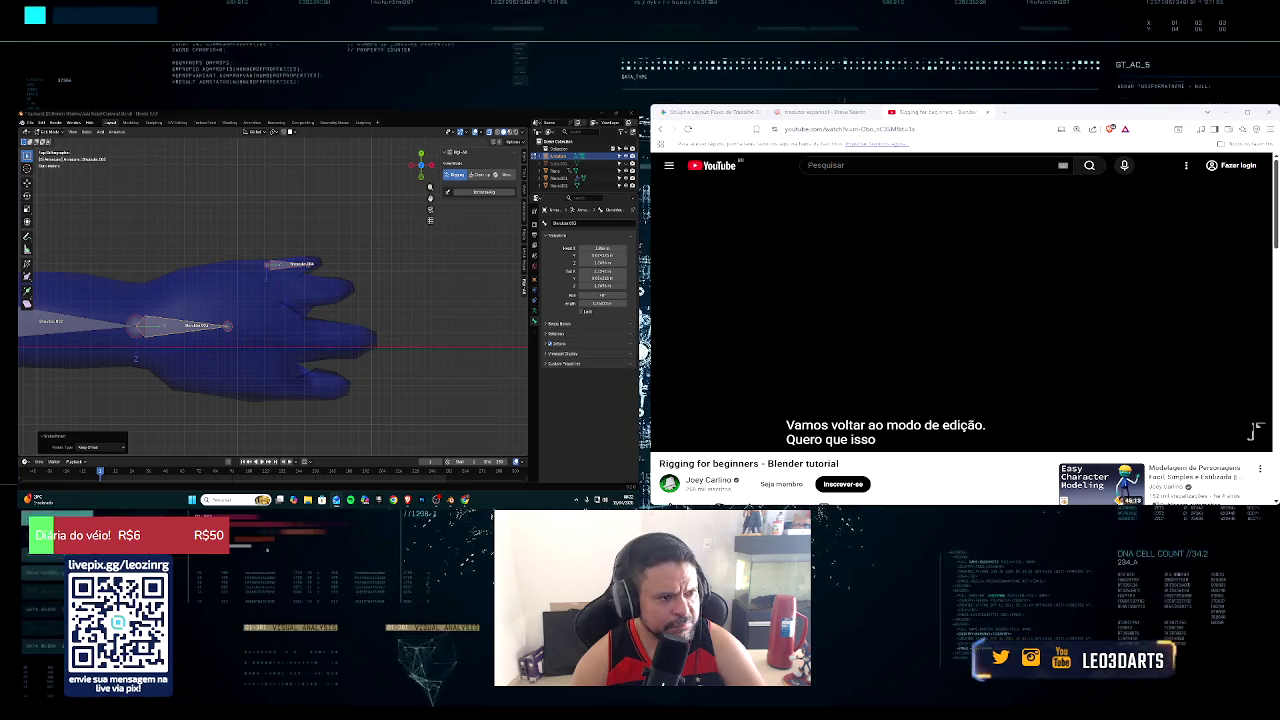
pyautogui.click(667, 439)
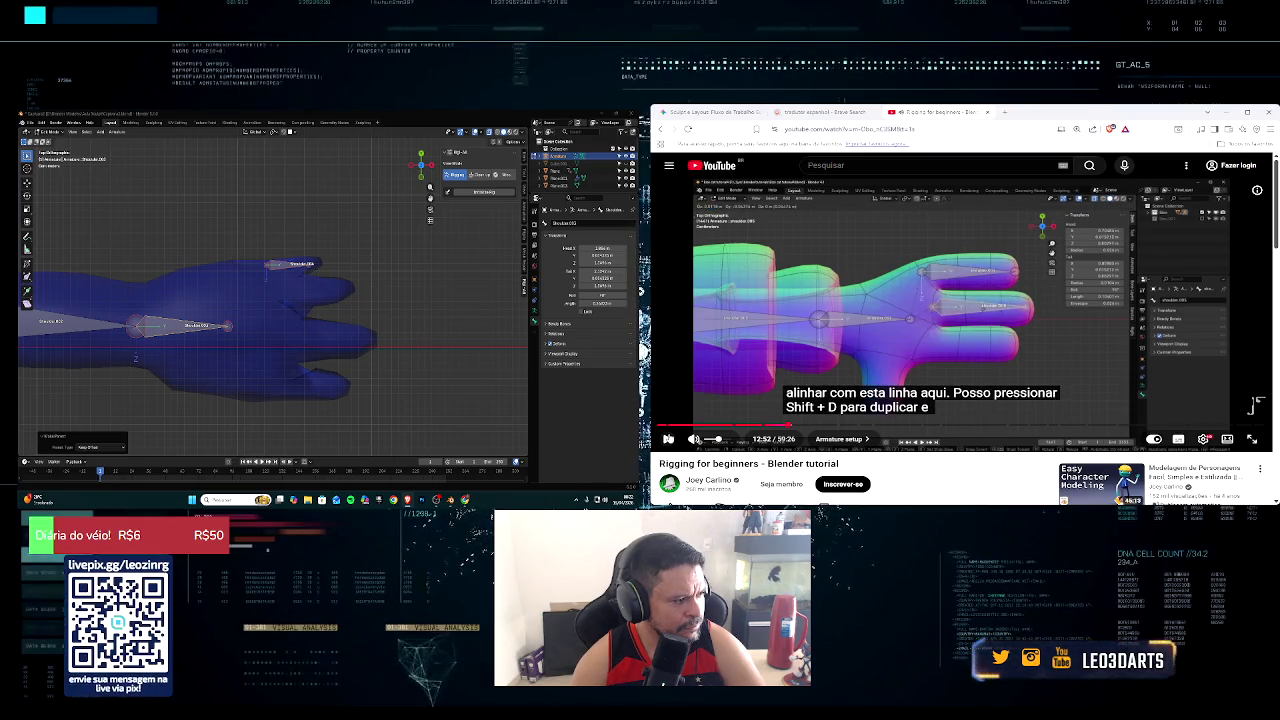
# Step: Duplicate the upper finger bone onto the next finger
pyautogui.scroll(1, 310, 267)
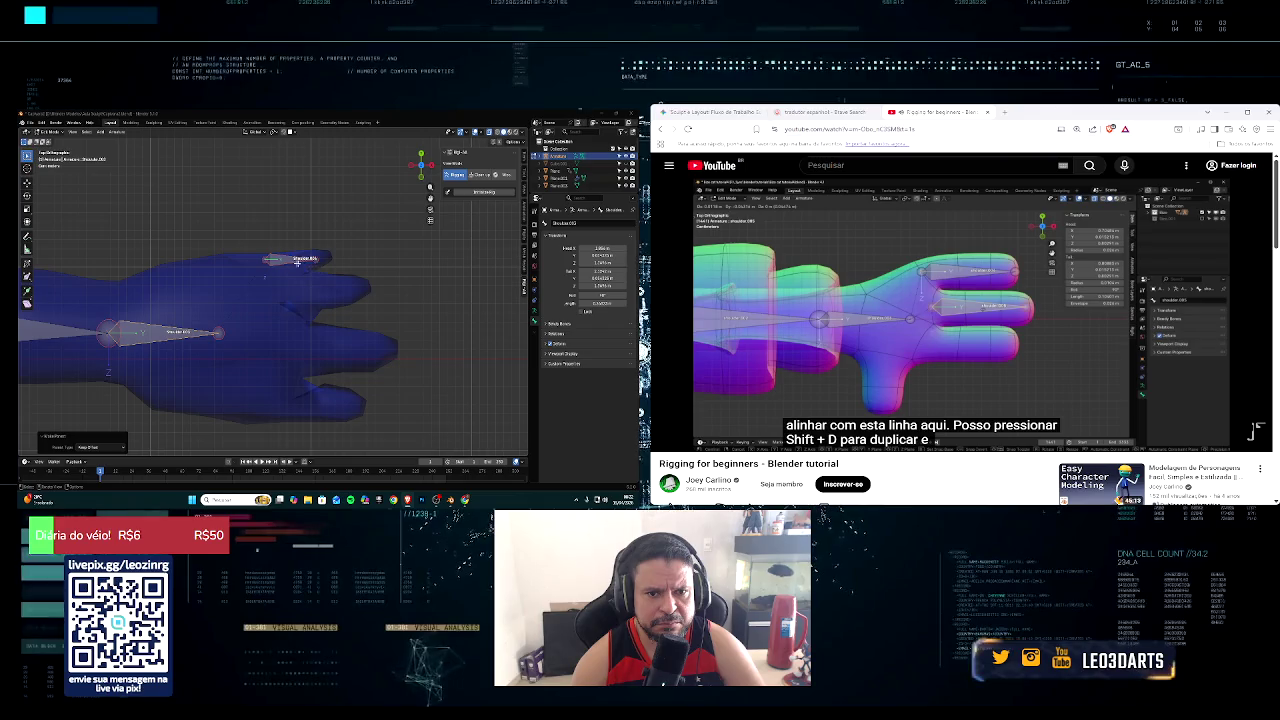
pyautogui.click(285, 258)
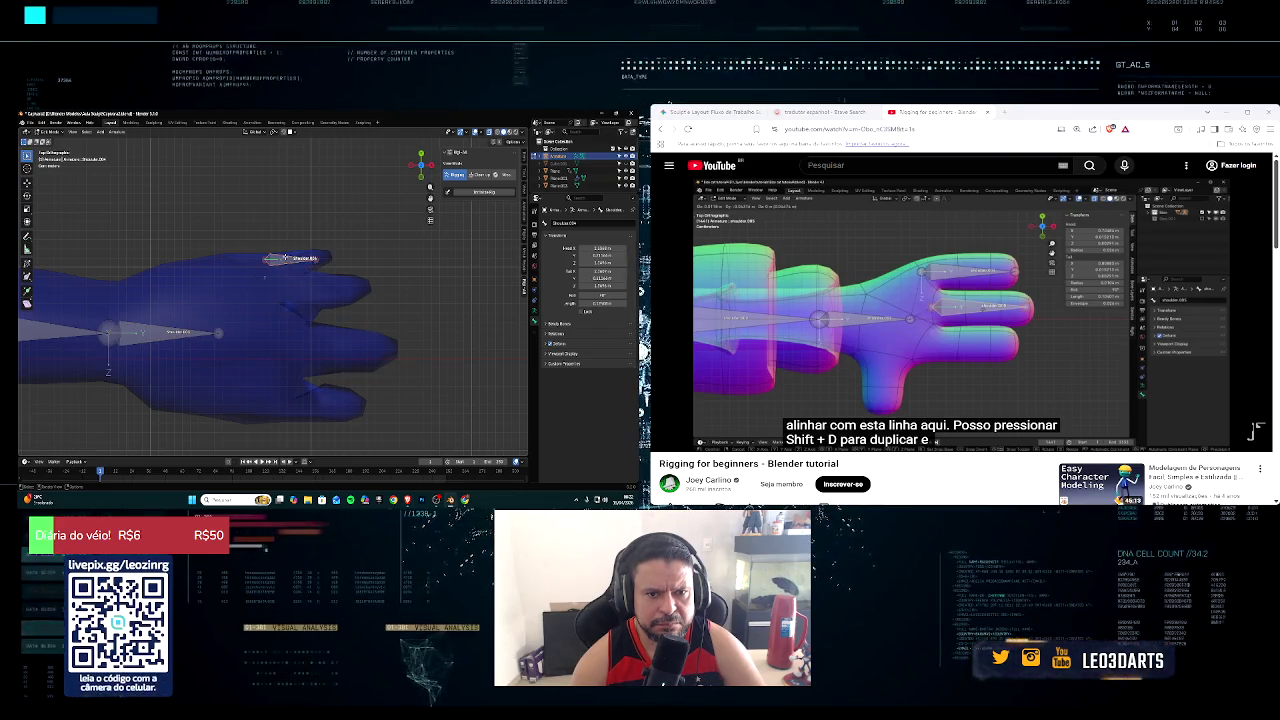
pyautogui.hotkey('shift', 'd')
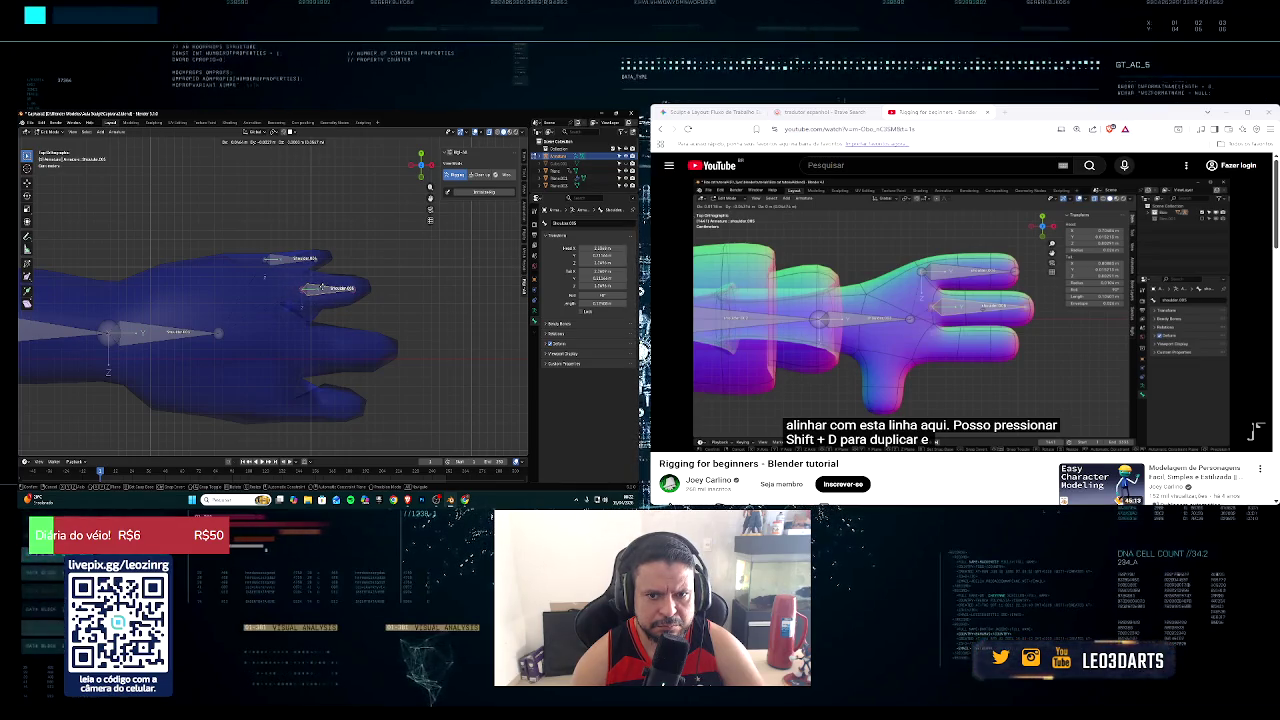
pyautogui.click(322, 289)
pyautogui.moveTo(694, 439)
pyautogui.click(668, 439)
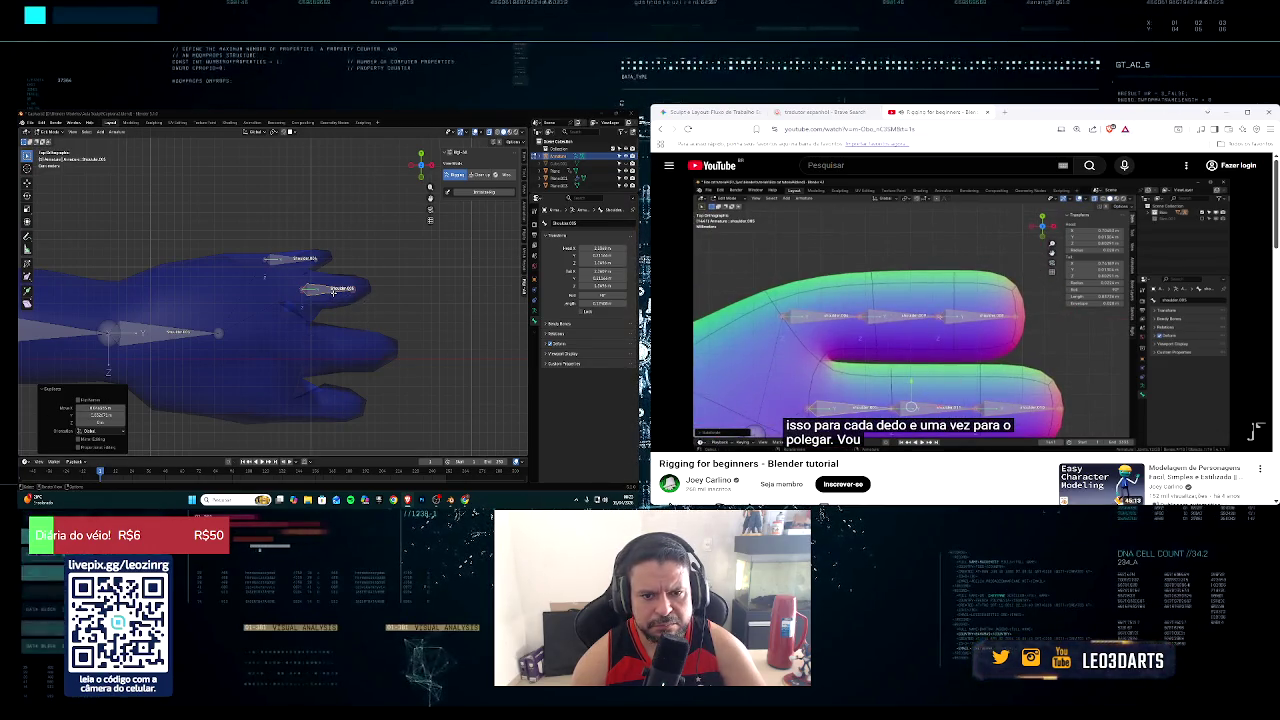
# Step: Copy a bone onto the bottom finger and nudge it into alignment
pyautogui.hotkey('shift', 'd')
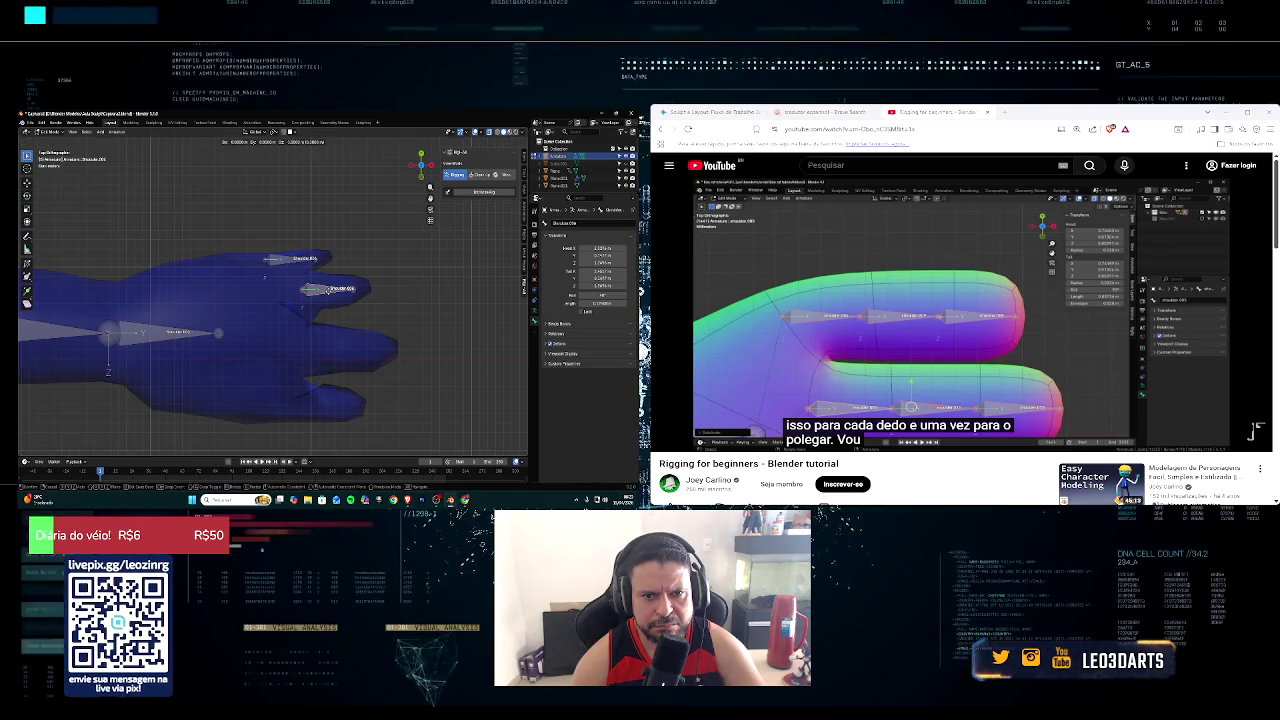
pyautogui.click(334, 355)
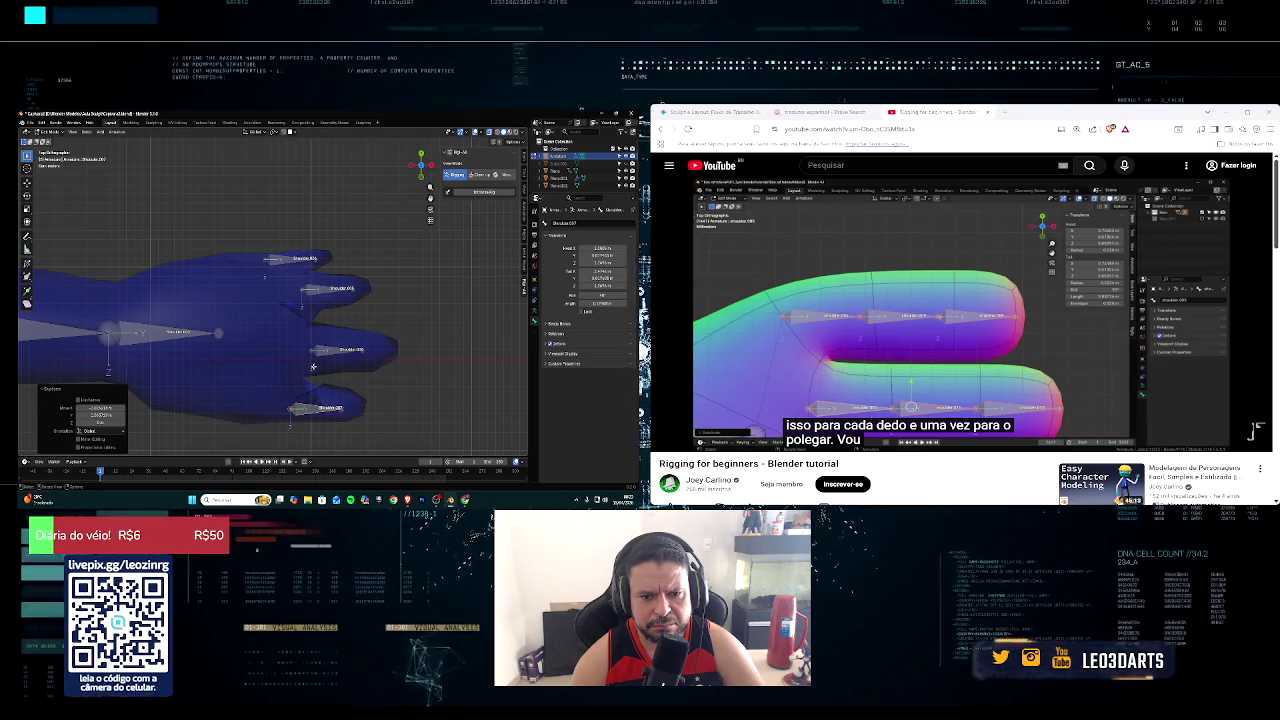
pyautogui.moveTo(317, 408); pyautogui.dragTo(312, 369, button='middle')
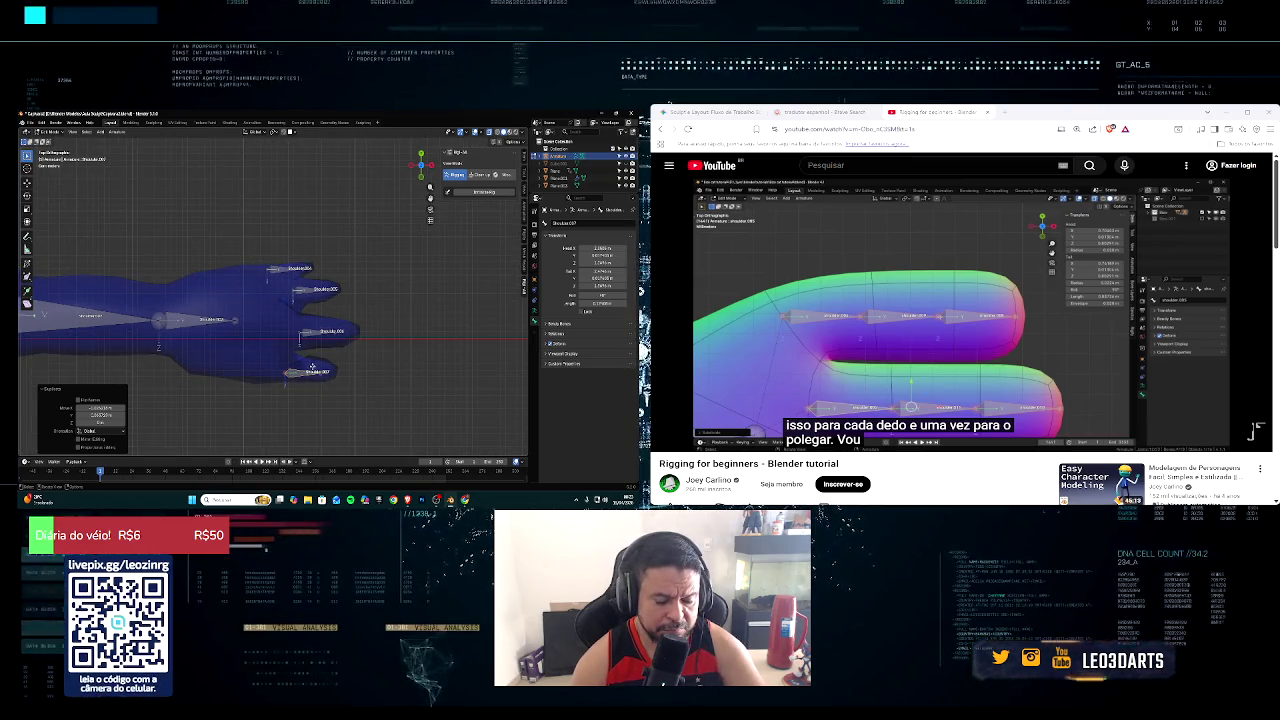
pyautogui.moveTo(312, 369); pyautogui.dragTo(304, 369)
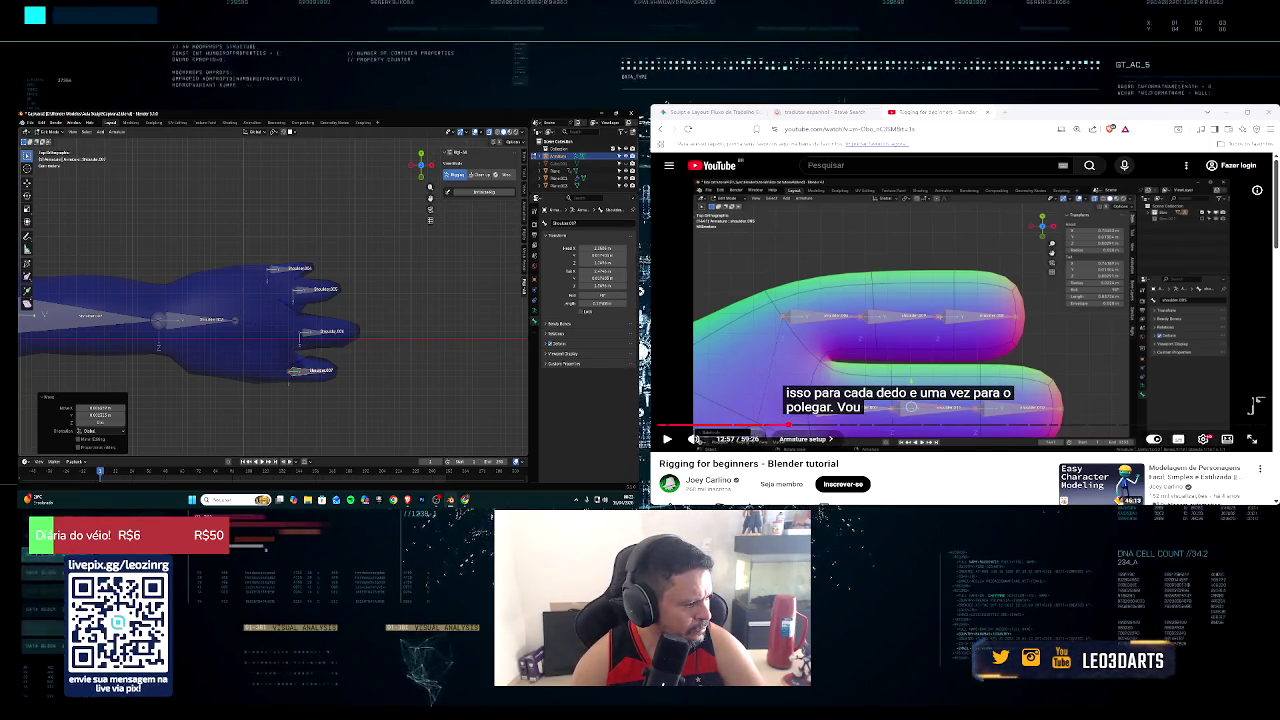
pyautogui.press('space')
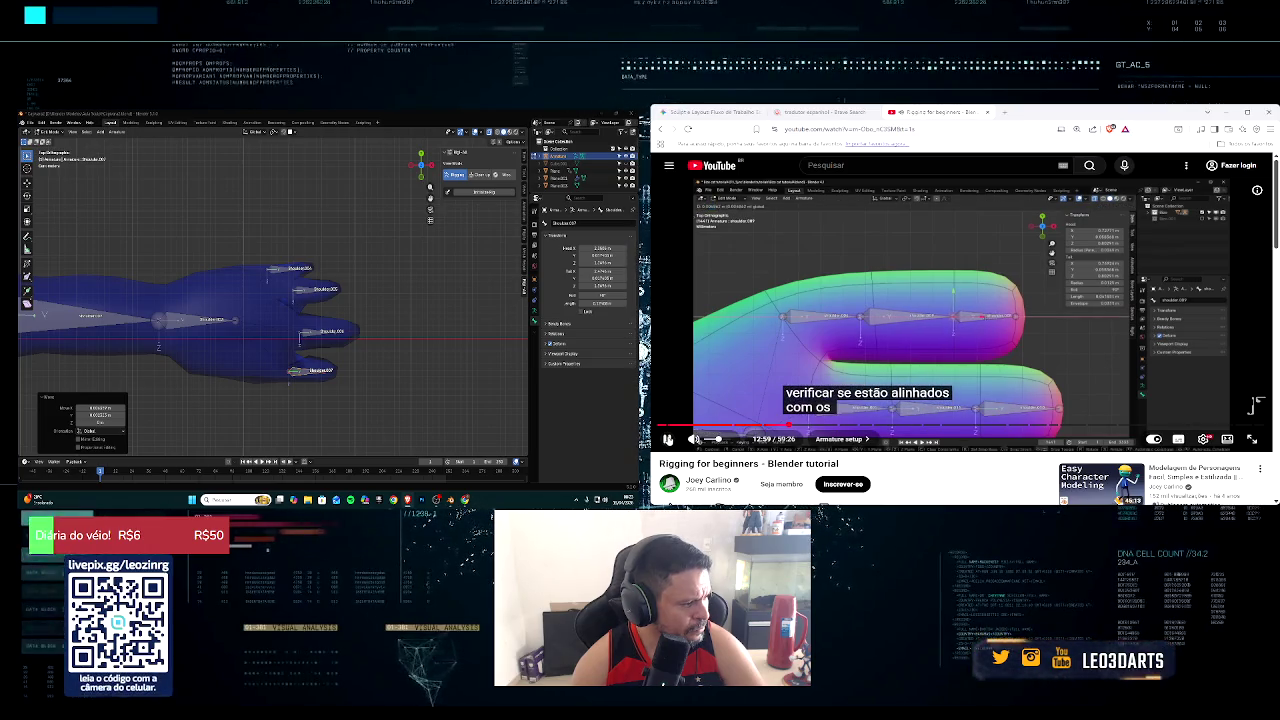
pyautogui.scroll(3, 320, 262)
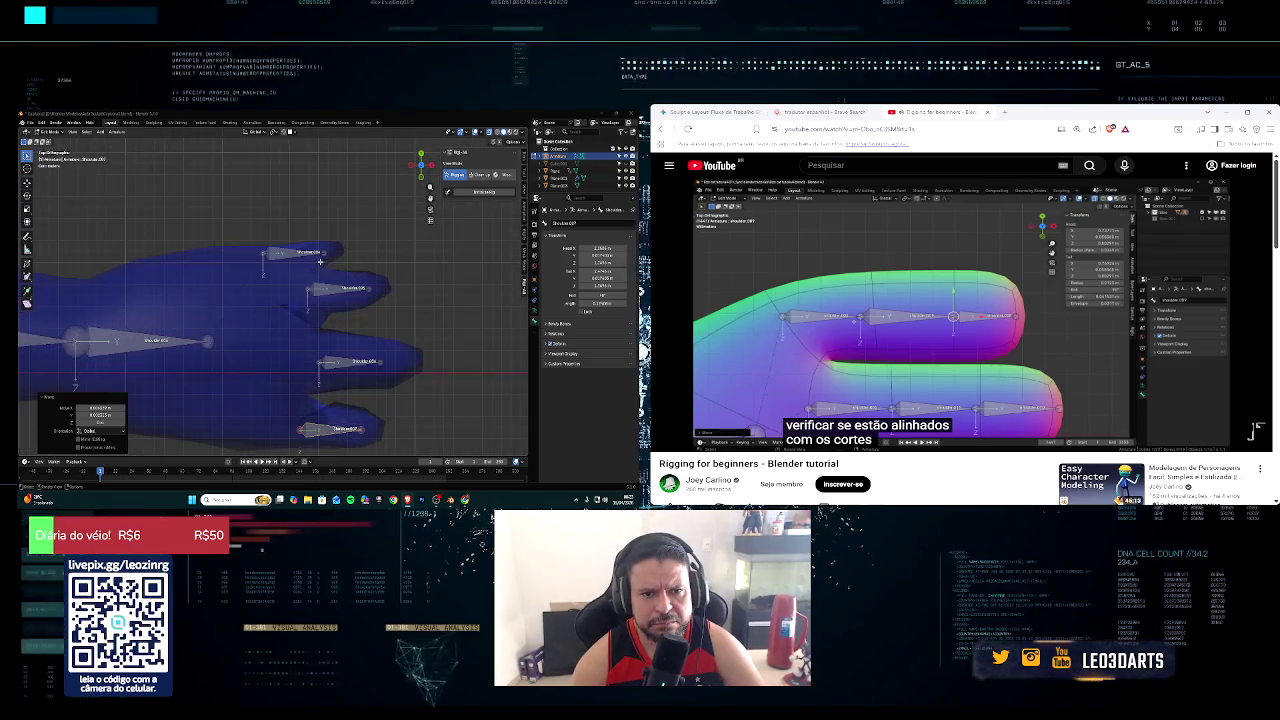
# Step: Subdivide the top finger bone twice into three shorter bones
pyautogui.click(298, 253)
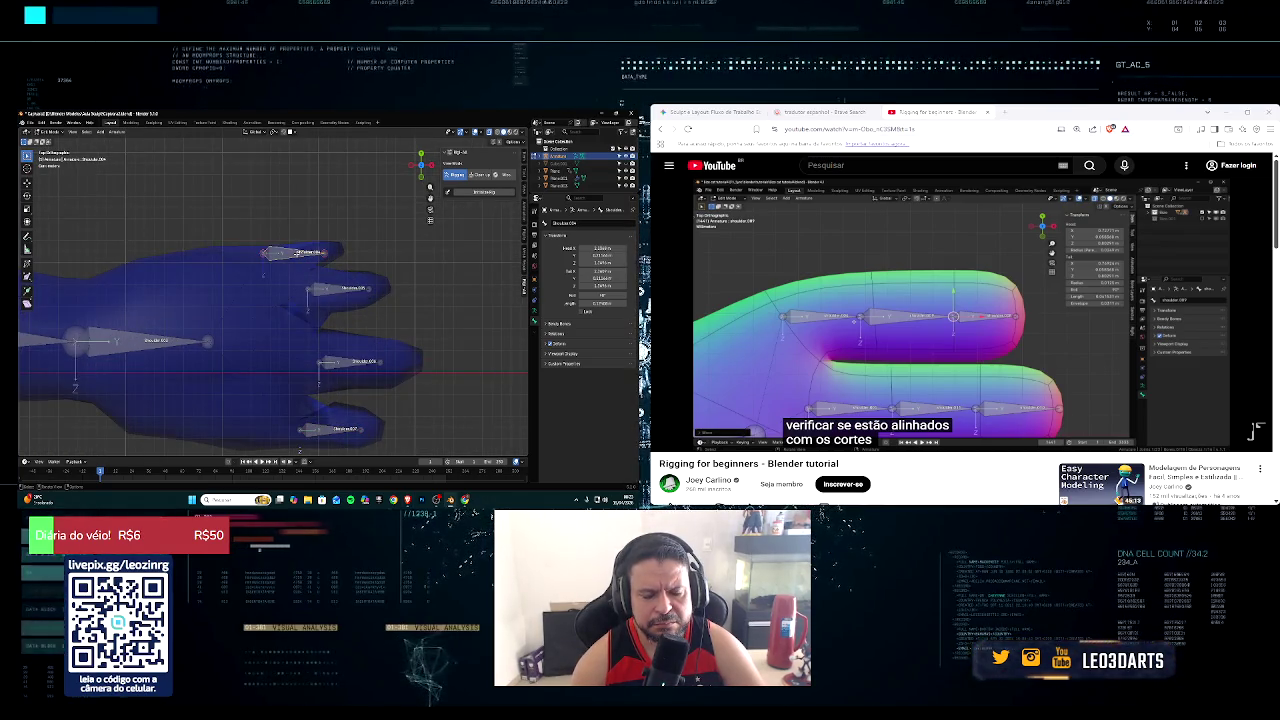
pyautogui.rightClick(298, 253)
pyautogui.click(297, 256)
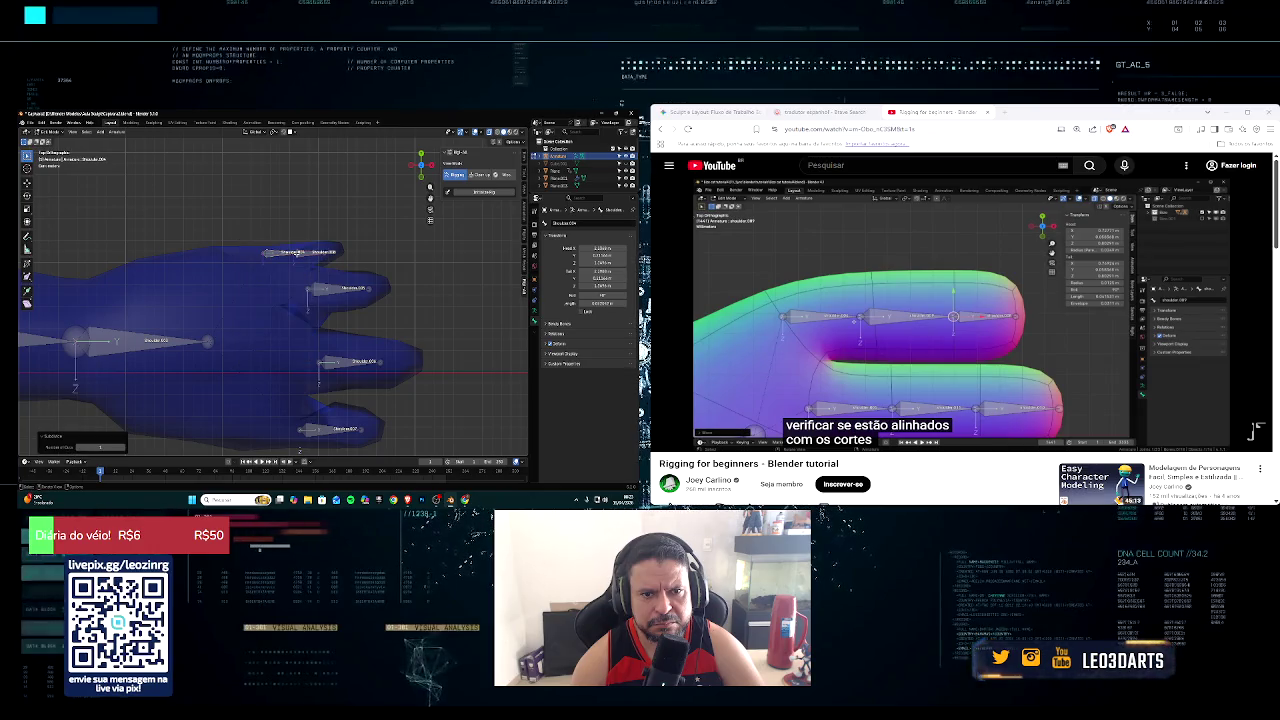
pyautogui.rightClick(298, 255)
pyautogui.click(300, 258)
# Step: Select the Shoulder.008 finger bone from a closer view of the hand
pyautogui.moveTo(300, 258); pyautogui.dragTo(338, 248, button='middle')
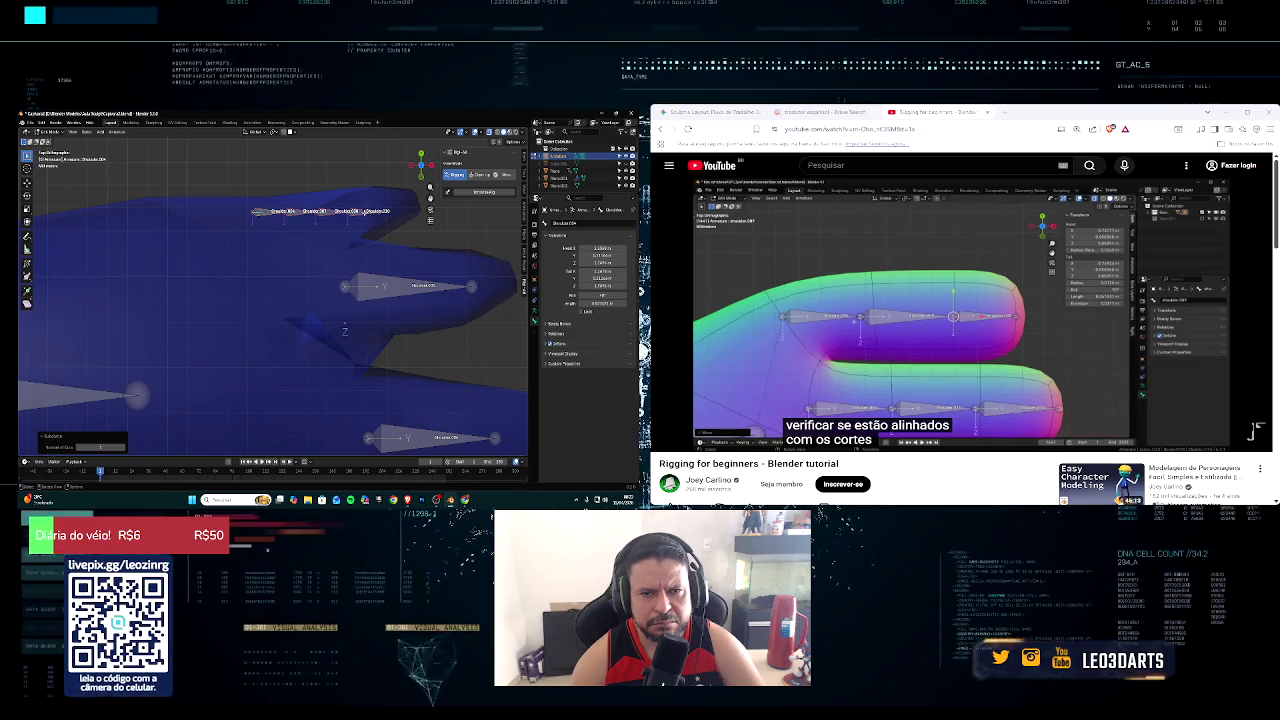
pyautogui.click(362, 212)
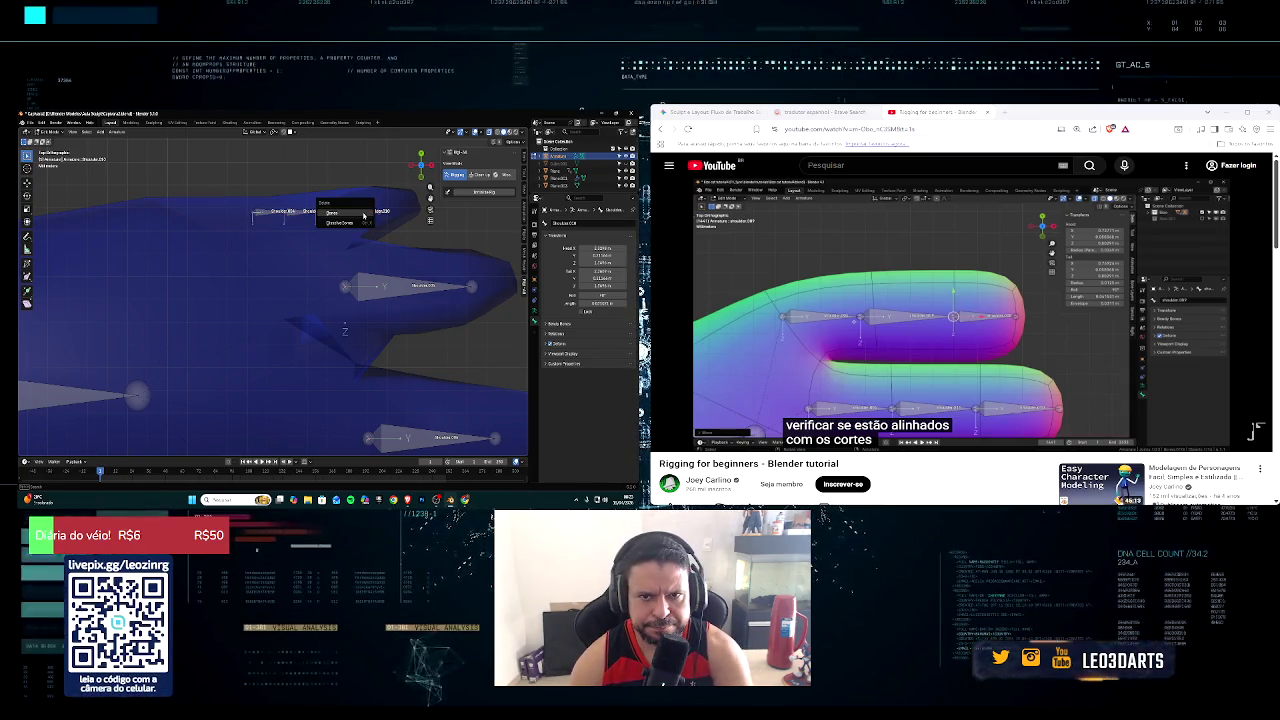
pyautogui.click(364, 212)
pyautogui.moveTo(362, 212); pyautogui.dragTo(321, 237, button='middle')
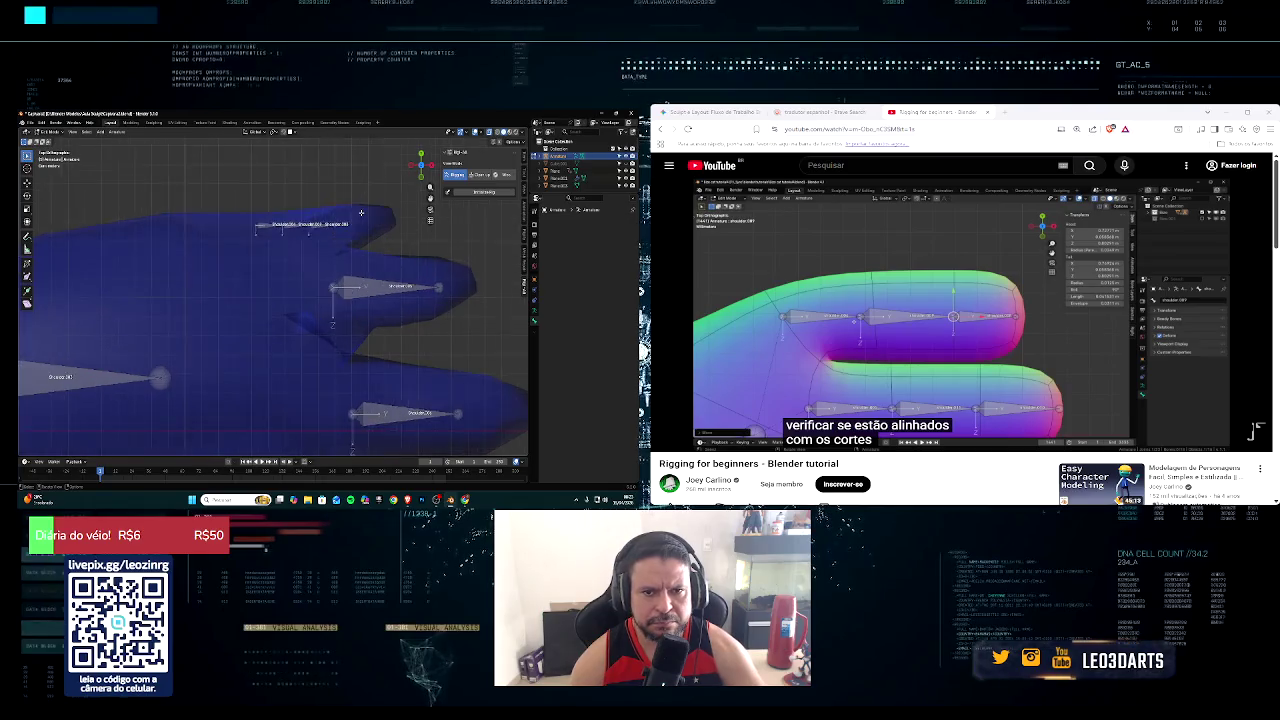
pyautogui.click(321, 237)
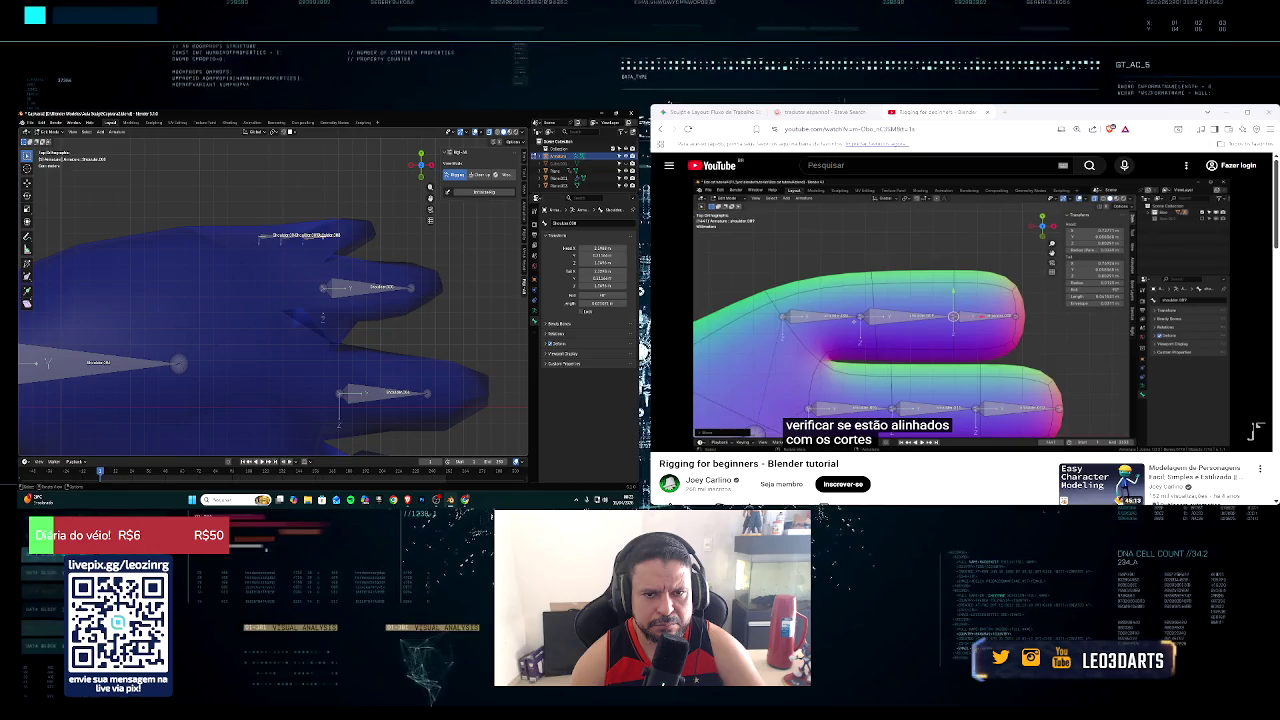
# Step: Extrude a new bone from Shoulder.008 along the finger and adjust its joint
pyautogui.press('e')
pyautogui.click(371, 230)
pyautogui.moveTo(303, 238)
pyautogui.mouseDown()
pyautogui.moveTo(320, 235)
pyautogui.moveTo(298, 240)
pyautogui.mouseUp()
pyautogui.click(260, 238)
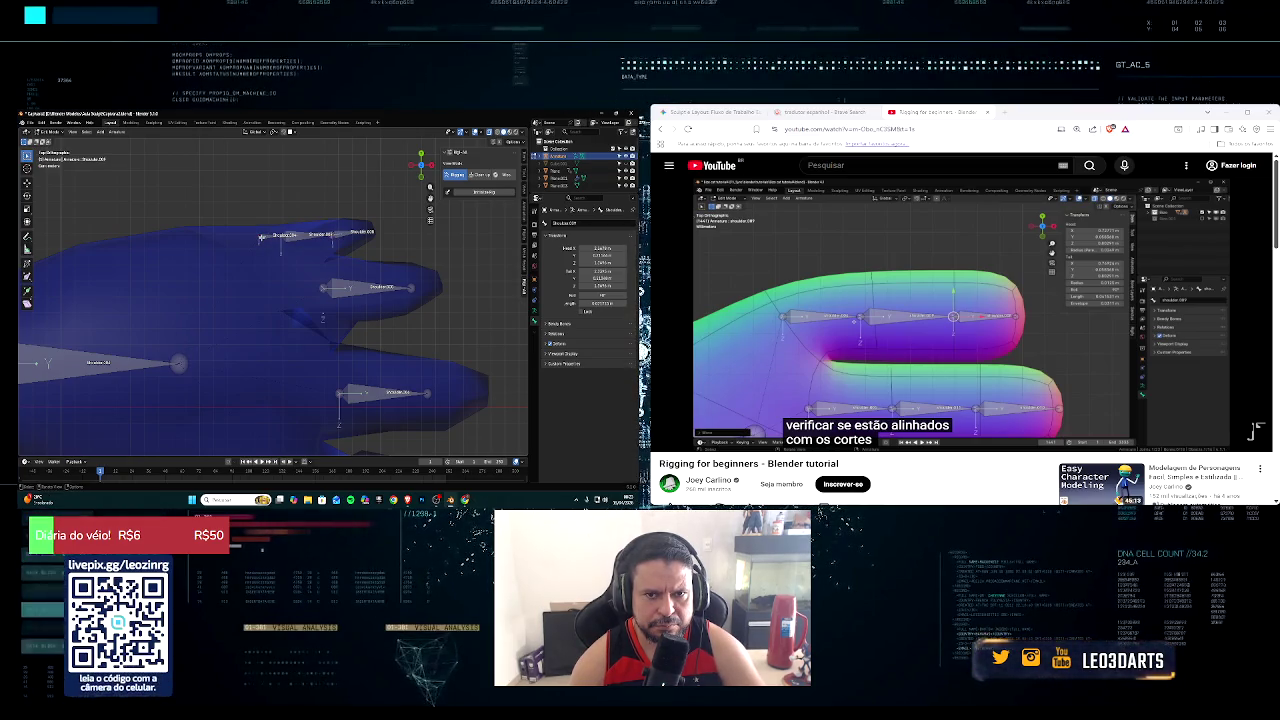
pyautogui.hotkey('ctrl', 'z')
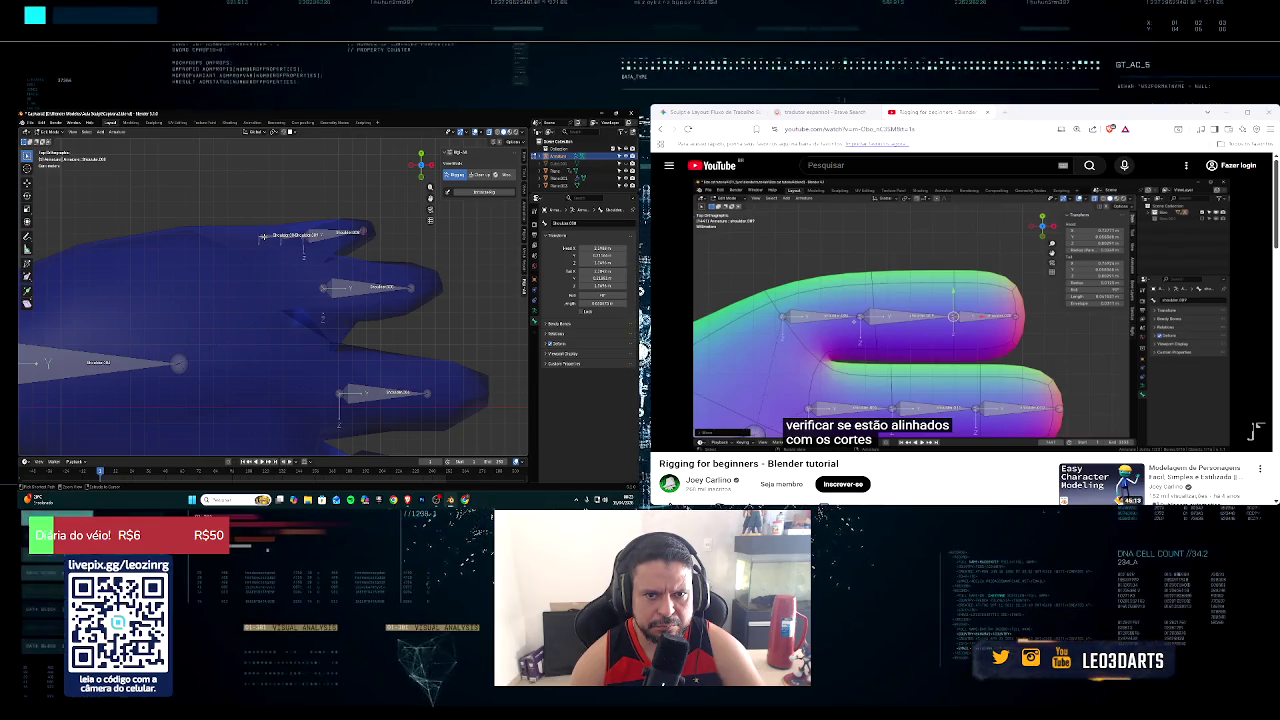
pyautogui.scroll(2, 335, 230)
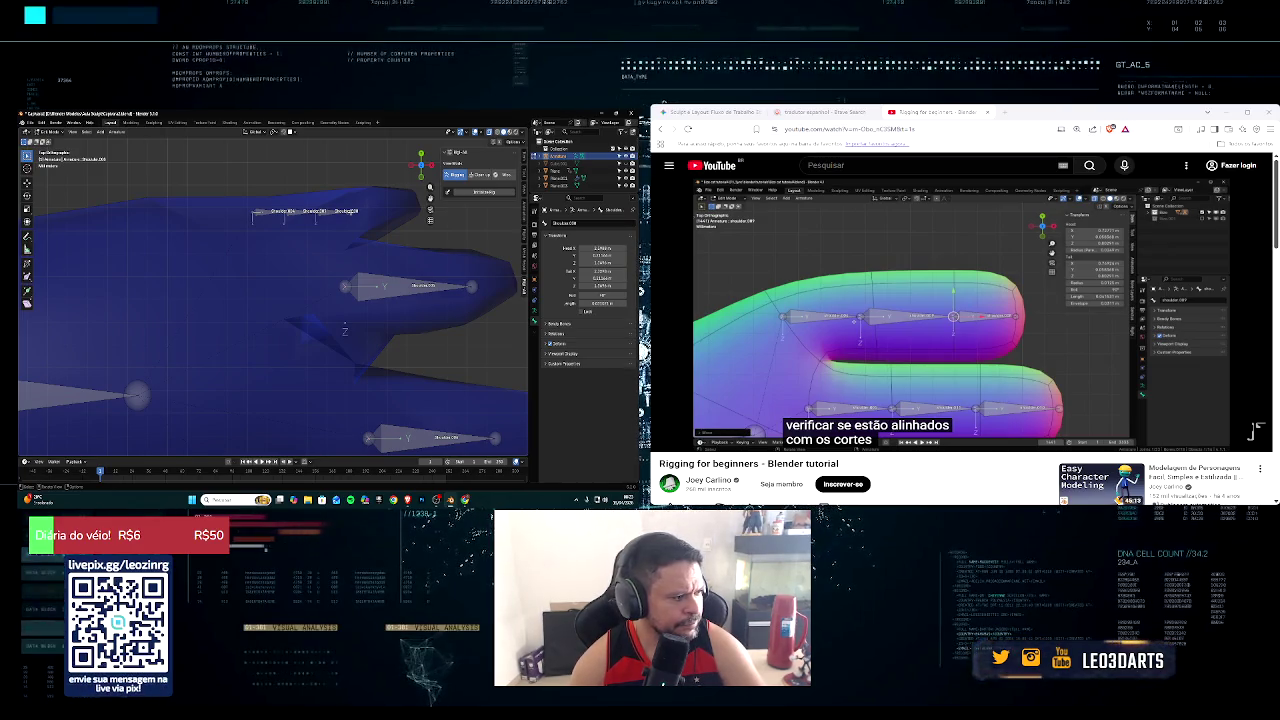
pyautogui.keyDown('shift'); pyautogui.moveTo(355, 221); pyautogui.dragTo(305, 306, button='middle'); pyautogui.keyUp('shift')
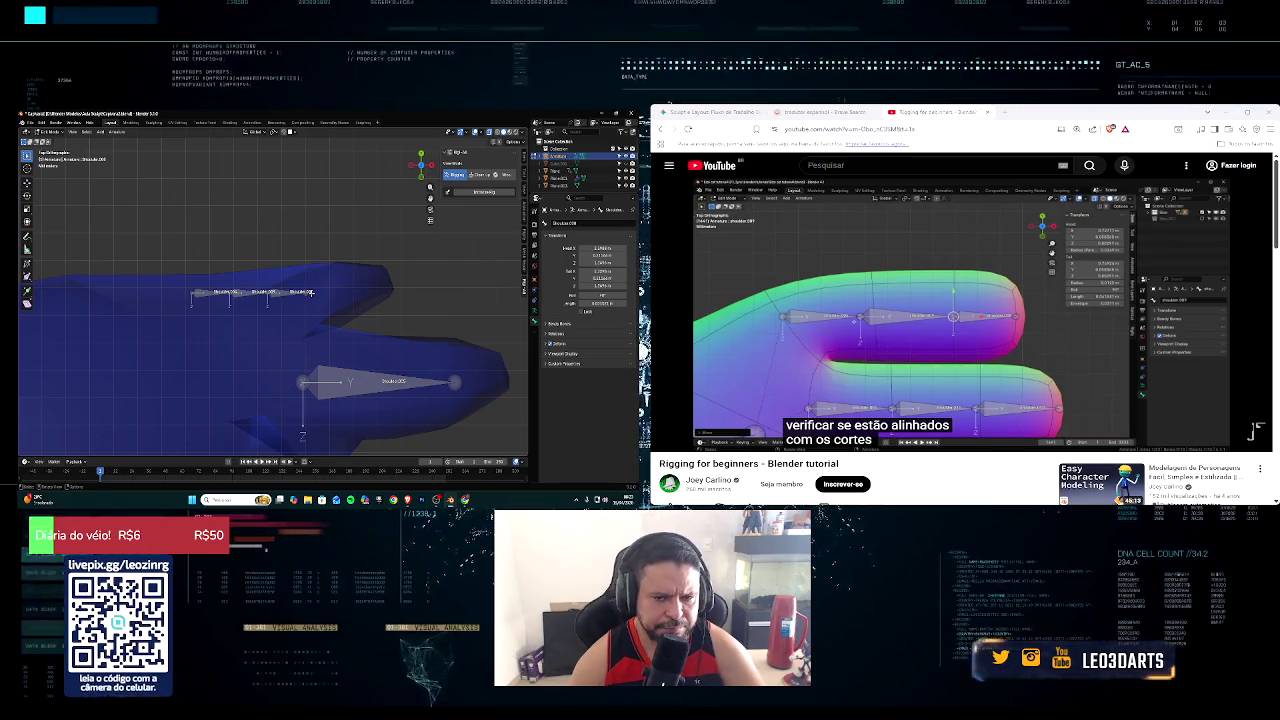
# Step: Slide the selected finger bone along X onto the finger's centre line
pyautogui.press('g')
pyautogui.press('x')
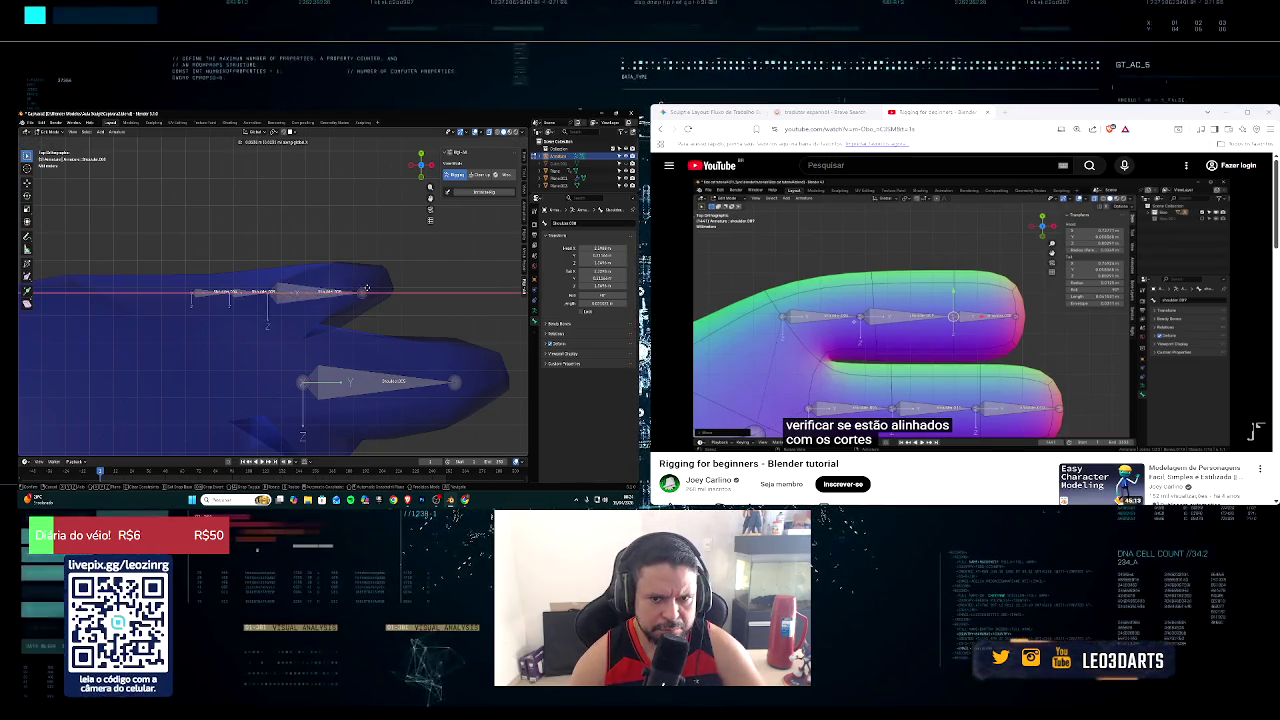
pyautogui.click(380, 284)
pyautogui.press('g')
pyautogui.press('y')
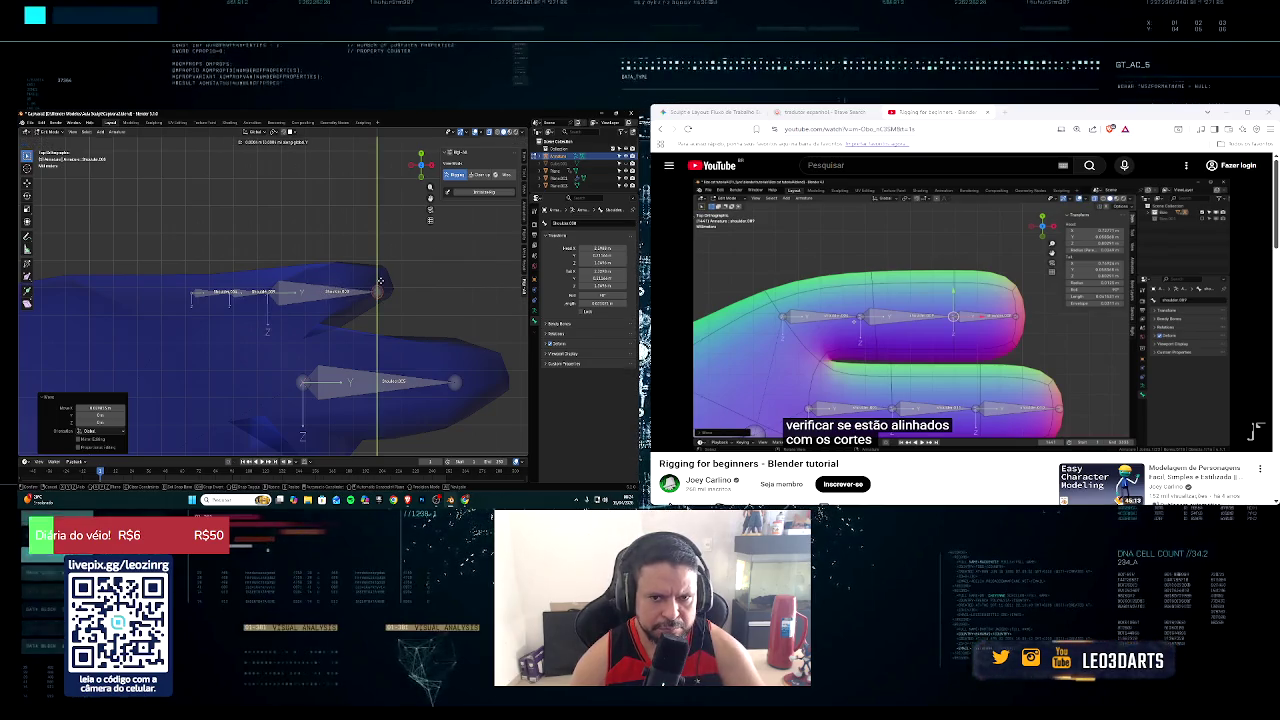
pyautogui.rightClick(381, 276)
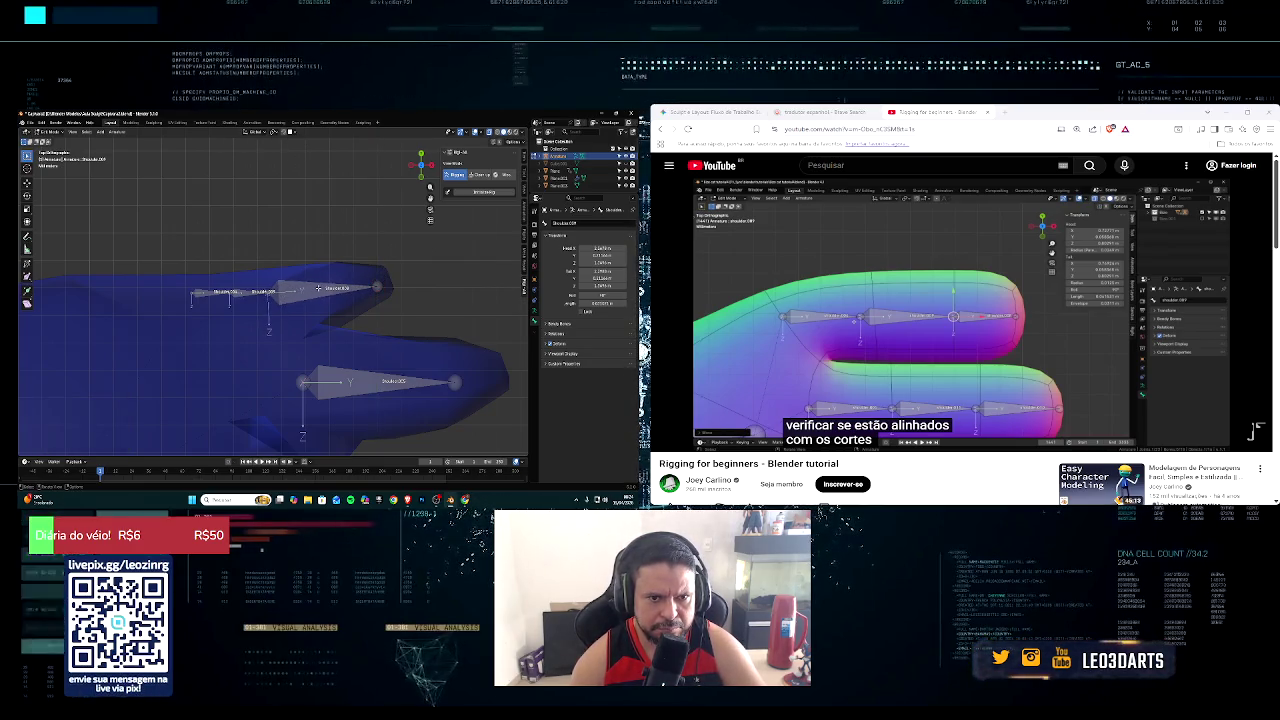
pyautogui.press('g')
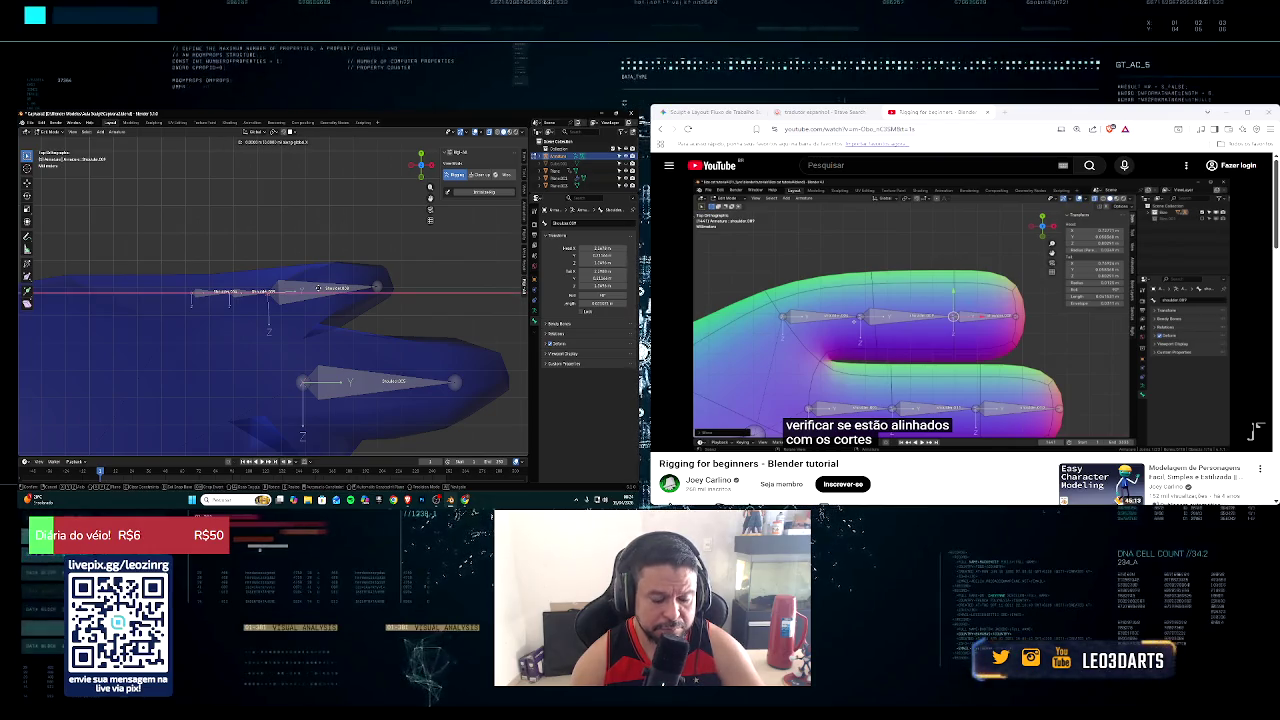
pyautogui.click(380, 285)
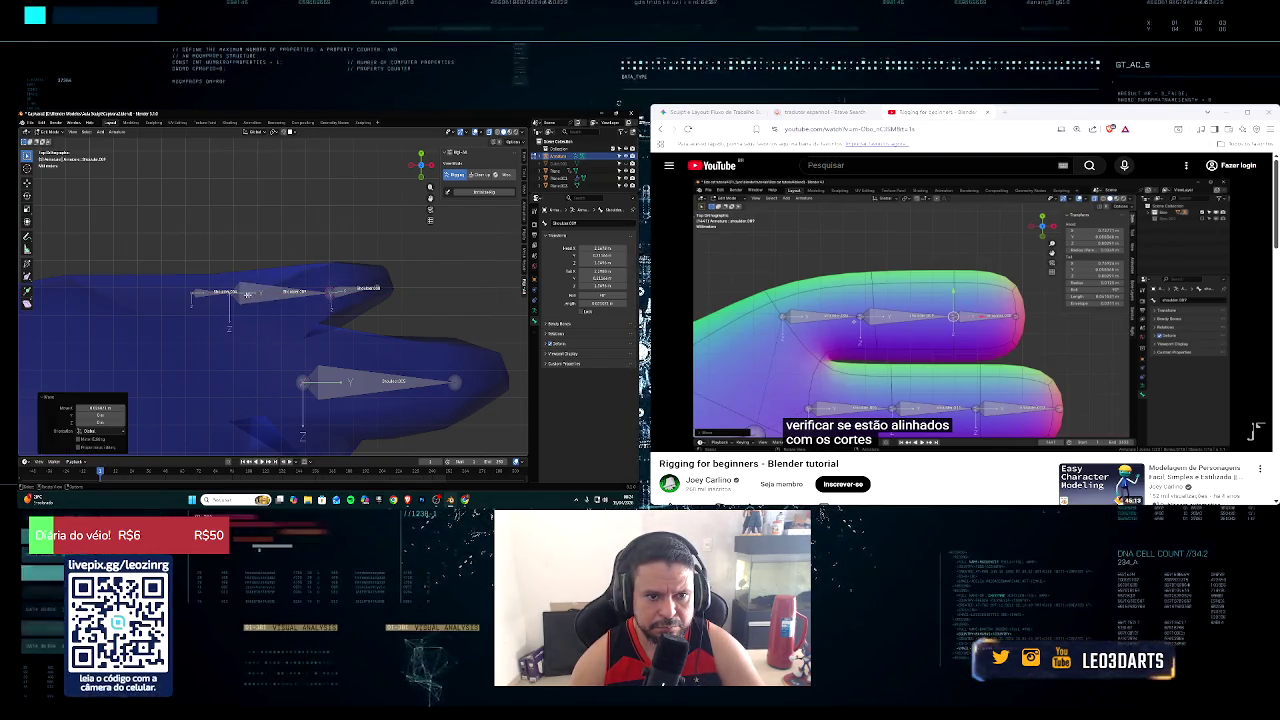
# Step: Slide the next finger bone along X into line
pyautogui.click(256, 294)
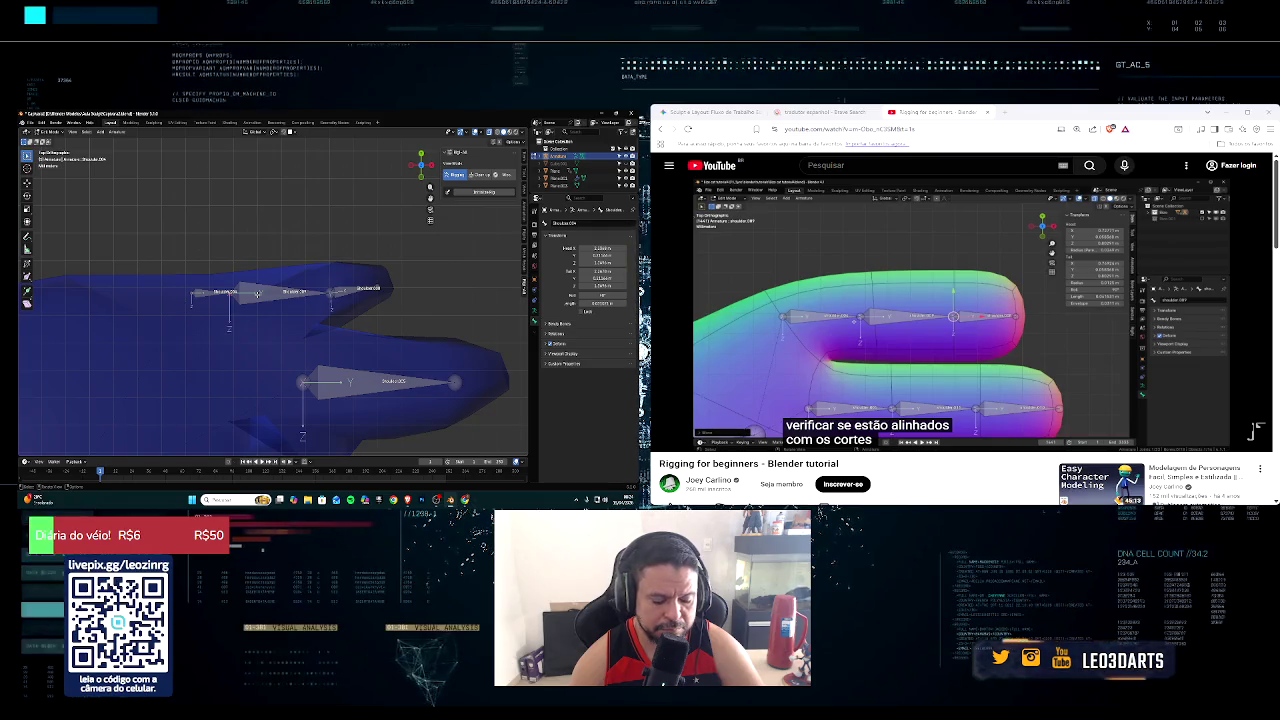
pyautogui.press('g')
pyautogui.press('x')
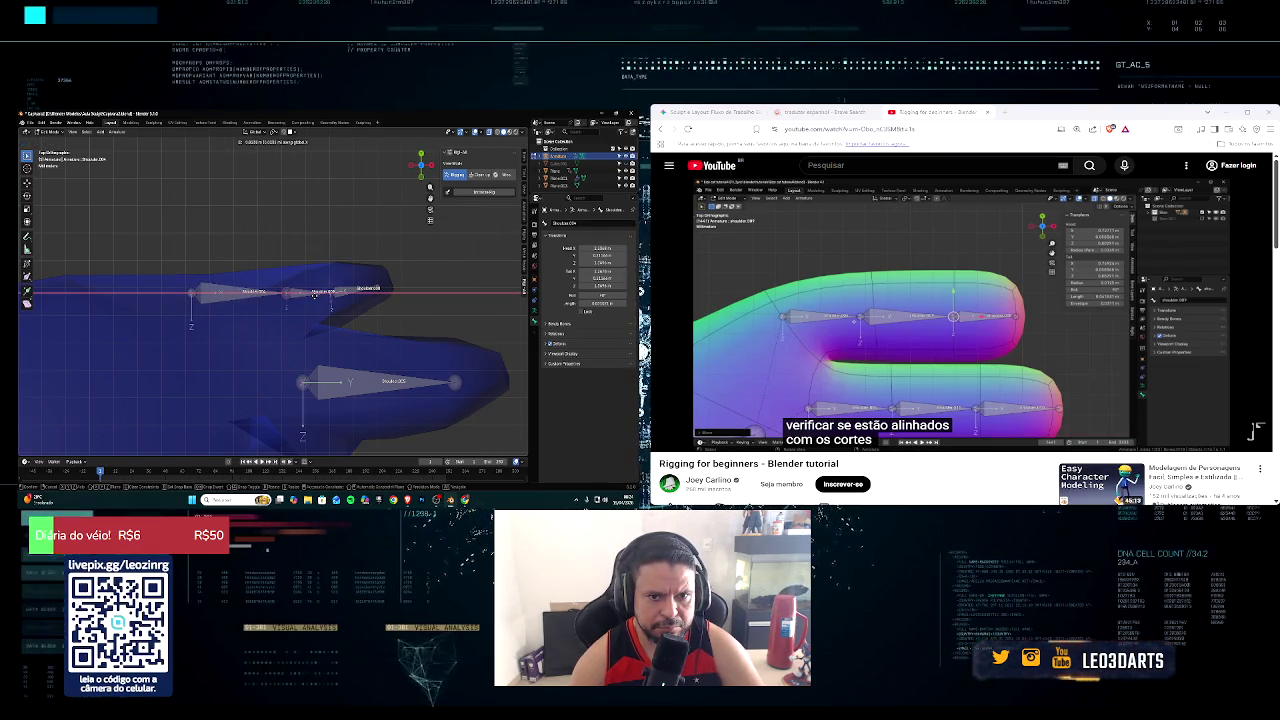
pyautogui.click(315, 295)
# Step: Move the first finger bone along X and Y to straighten the chain
pyautogui.click(207, 294)
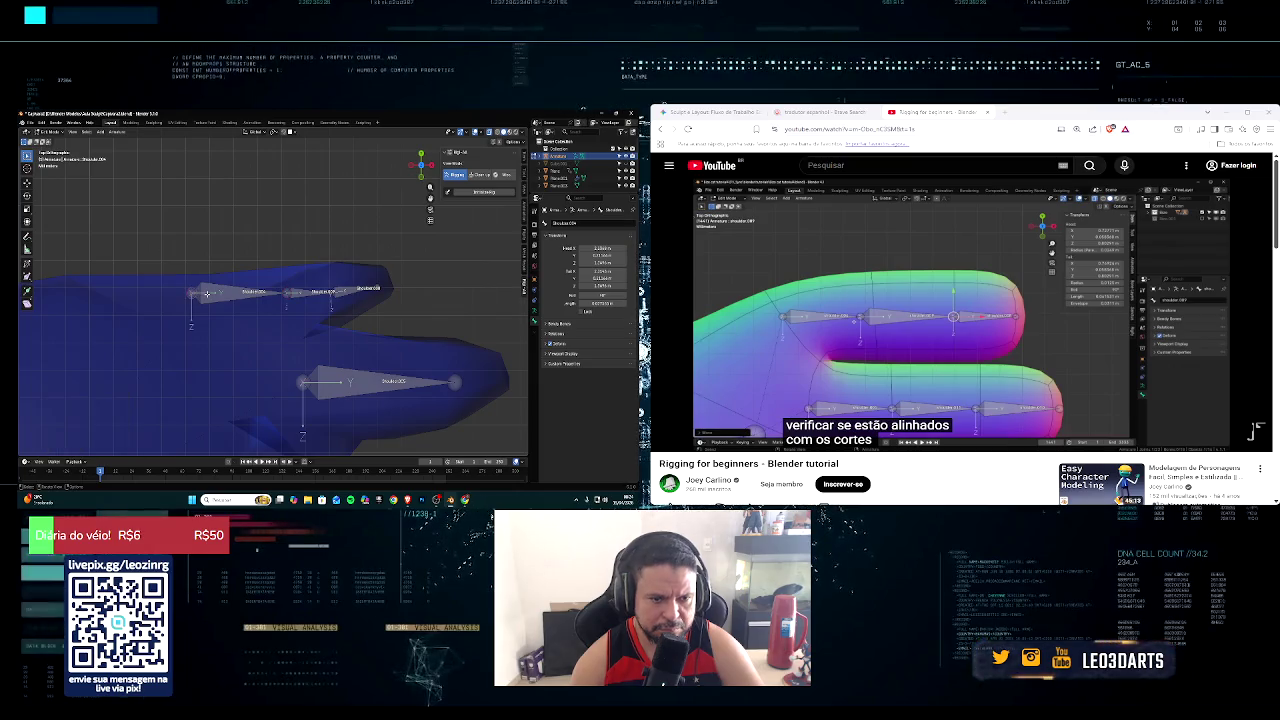
pyautogui.press('g')
pyautogui.press('x')
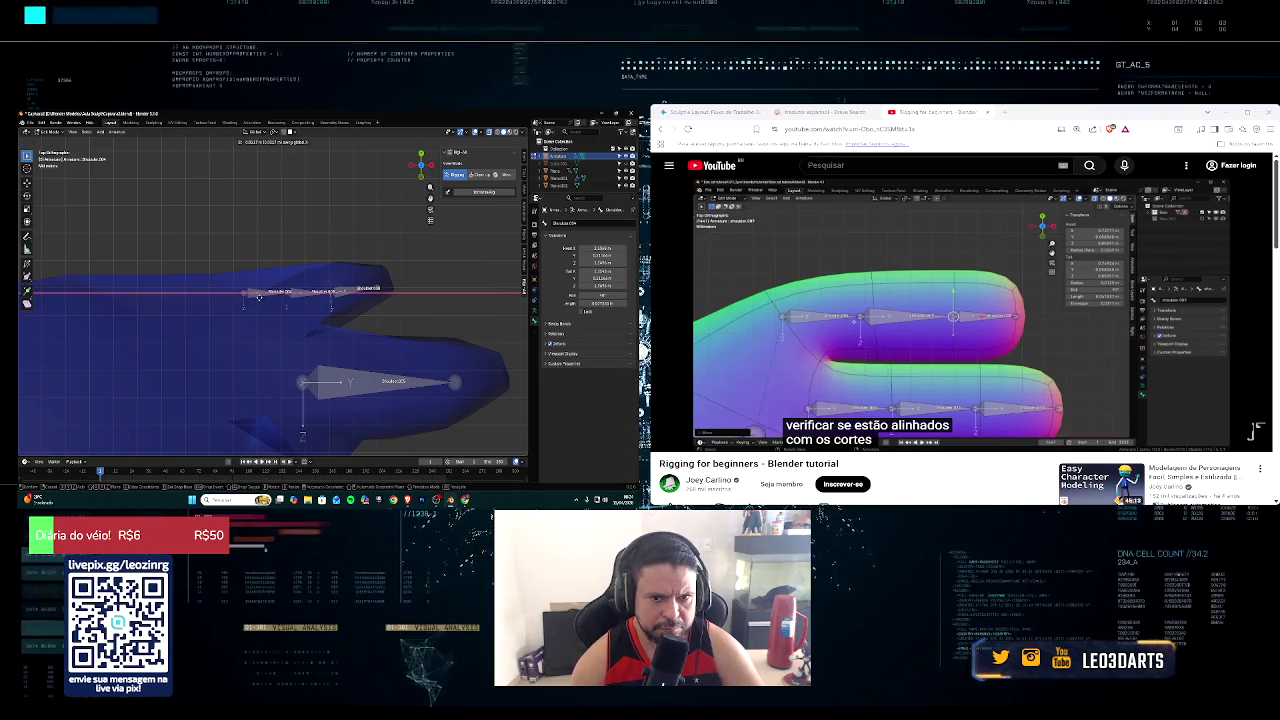
pyautogui.click(258, 297)
pyautogui.press('g')
pyautogui.press('y')
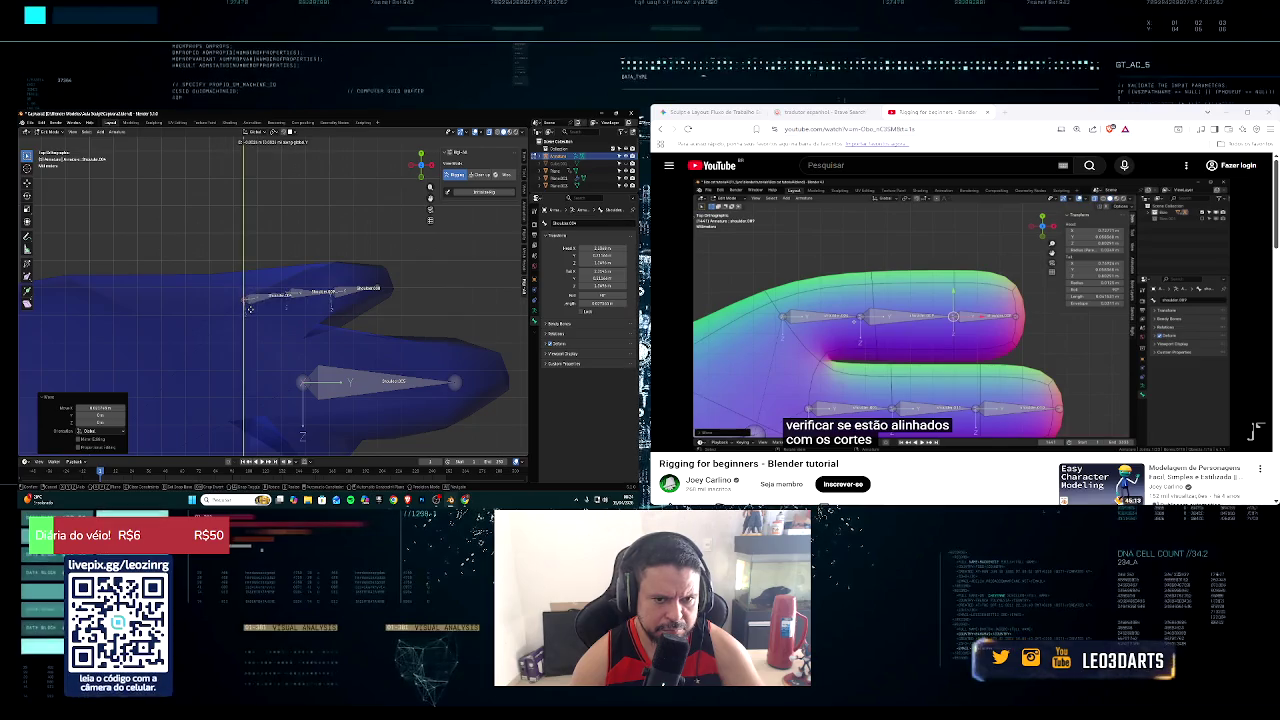
pyautogui.click(252, 307)
pyautogui.moveTo(252, 307); pyautogui.dragTo(296, 298, button='middle')
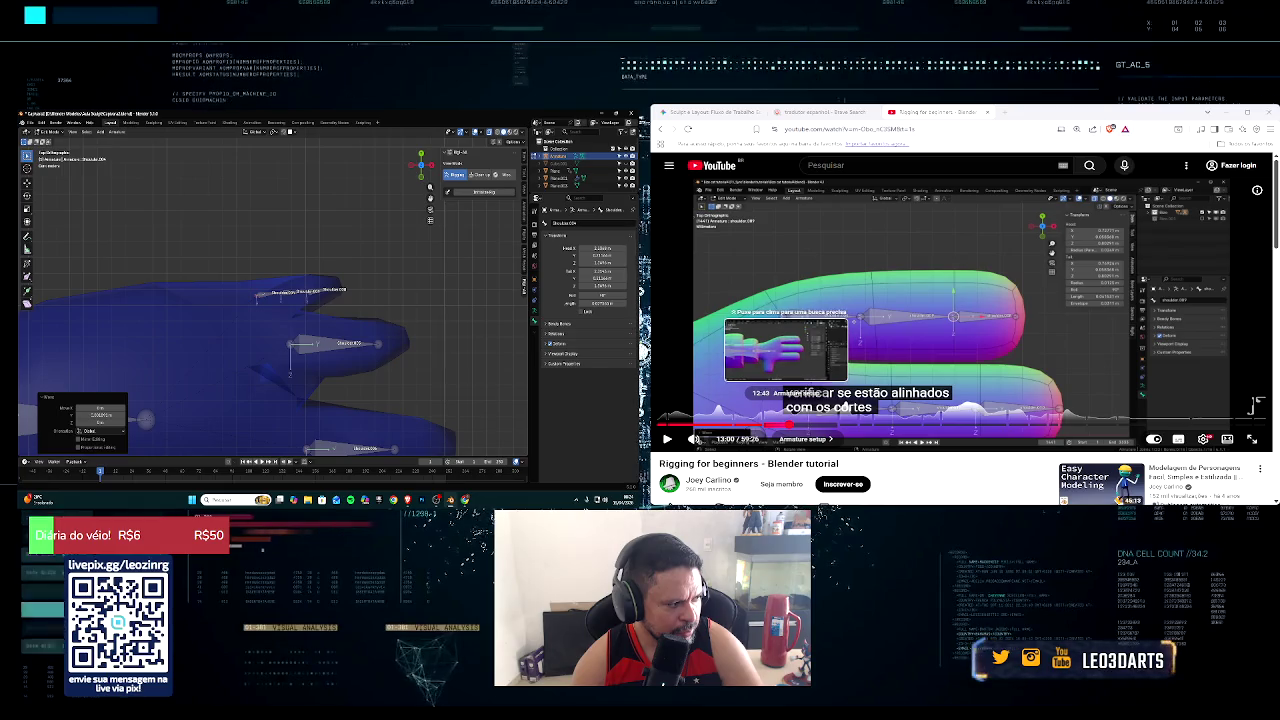
pyautogui.click(786, 425)
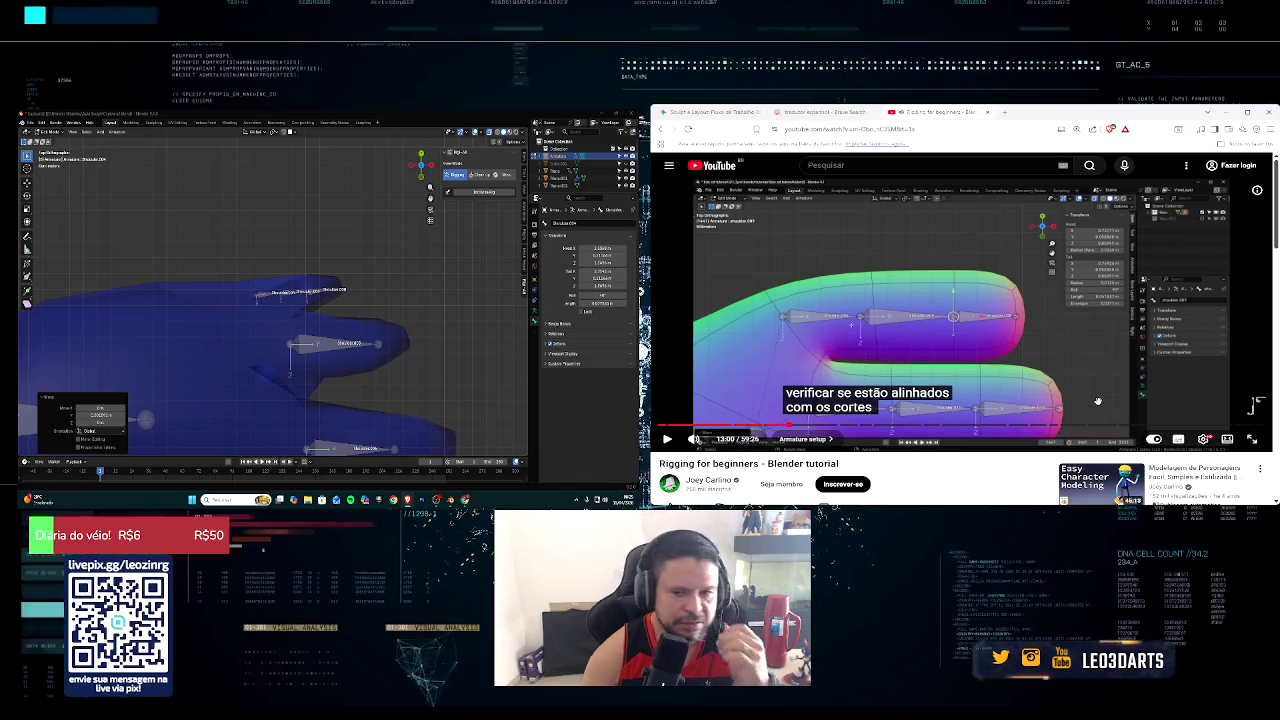
pyautogui.moveTo(400, 345)
pyautogui.mouseDown(button='middle')
pyautogui.moveTo(436, 347)
pyautogui.moveTo(338, 326)
pyautogui.mouseUp(button='middle')
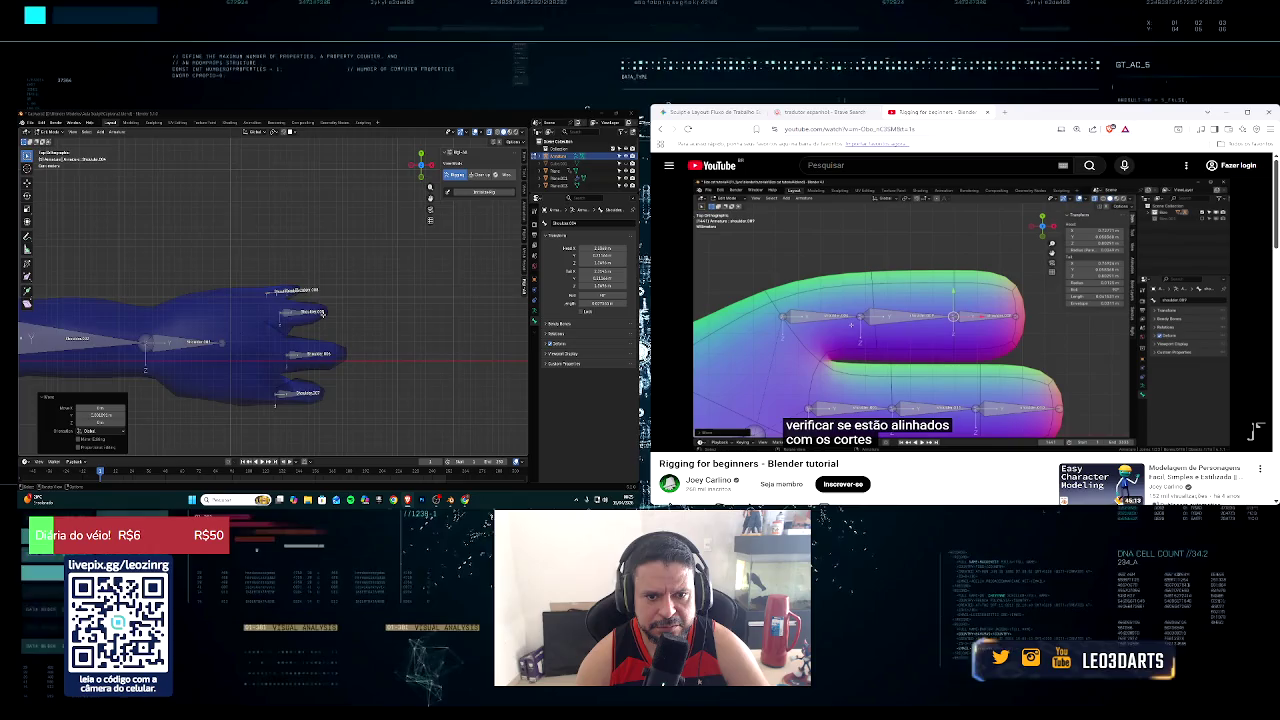
# Step: Reposition the finger bone so it sits along the finger
pyautogui.scroll(2, 322, 313)
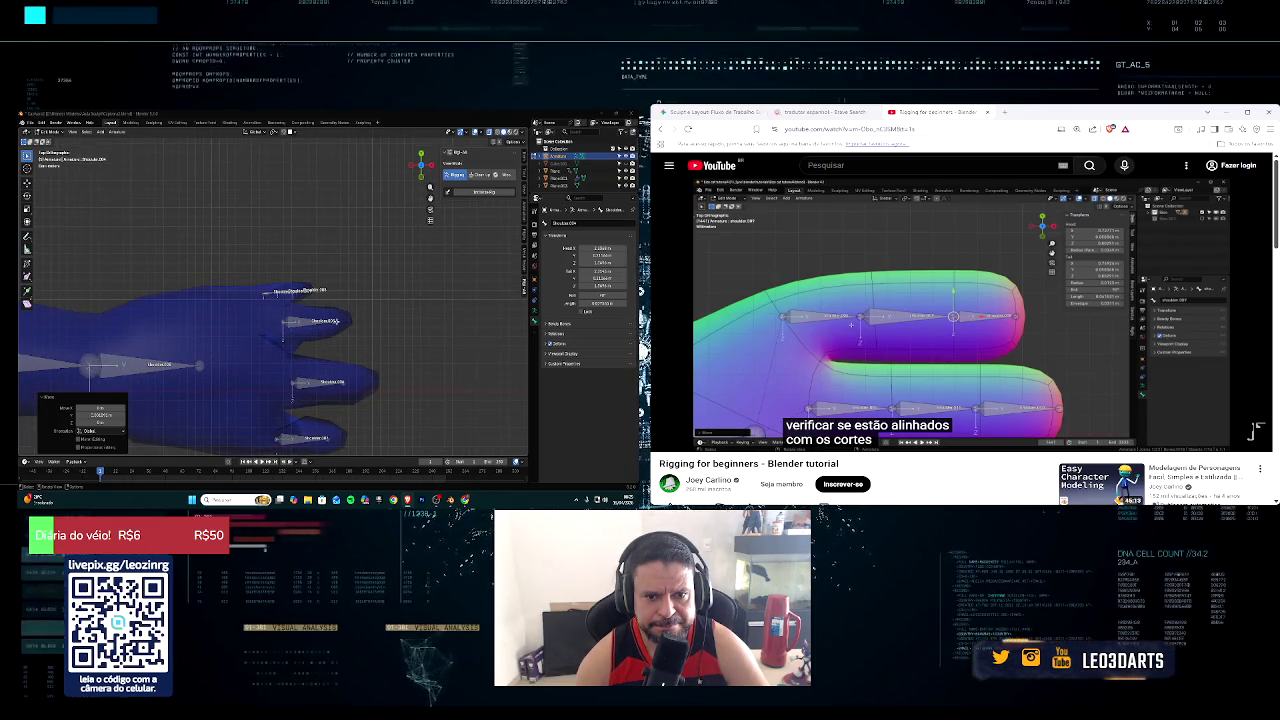
pyautogui.press('r')
pyautogui.press('g')
pyautogui.click(310, 321)
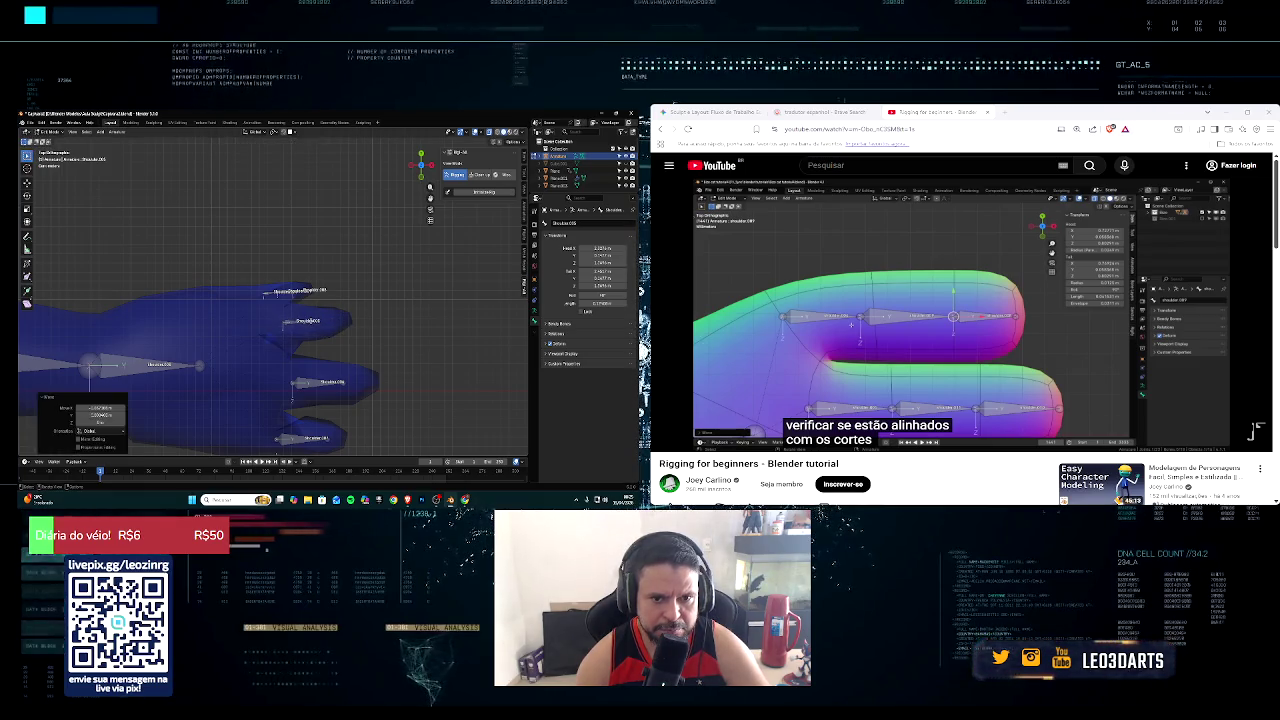
pyautogui.press('g')
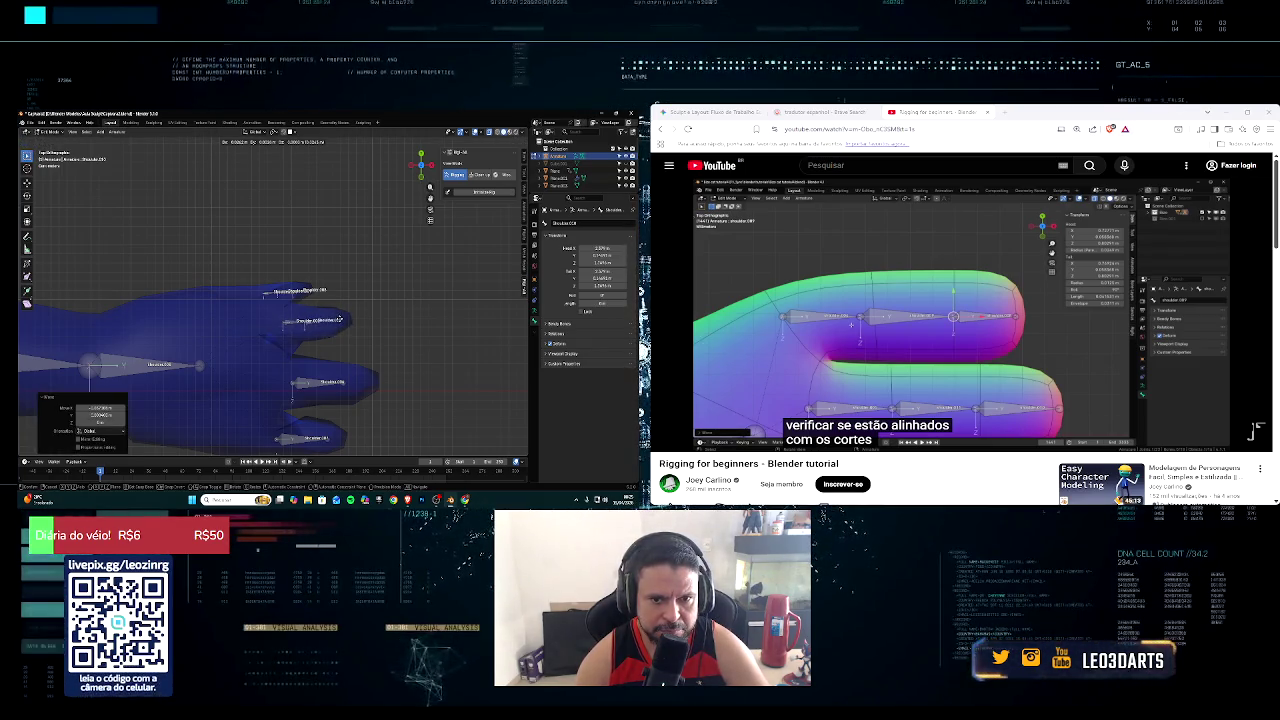
pyautogui.click(343, 320)
# Step: Extrude new bones from the finger tip, placing the tip at the finger's end
pyautogui.press('e')
pyautogui.click(362, 319)
pyautogui.moveTo(362, 319)
pyautogui.mouseDown(button='middle')
pyautogui.moveTo(380, 267)
pyautogui.moveTo(389, 300)
pyautogui.mouseUp(button='middle')
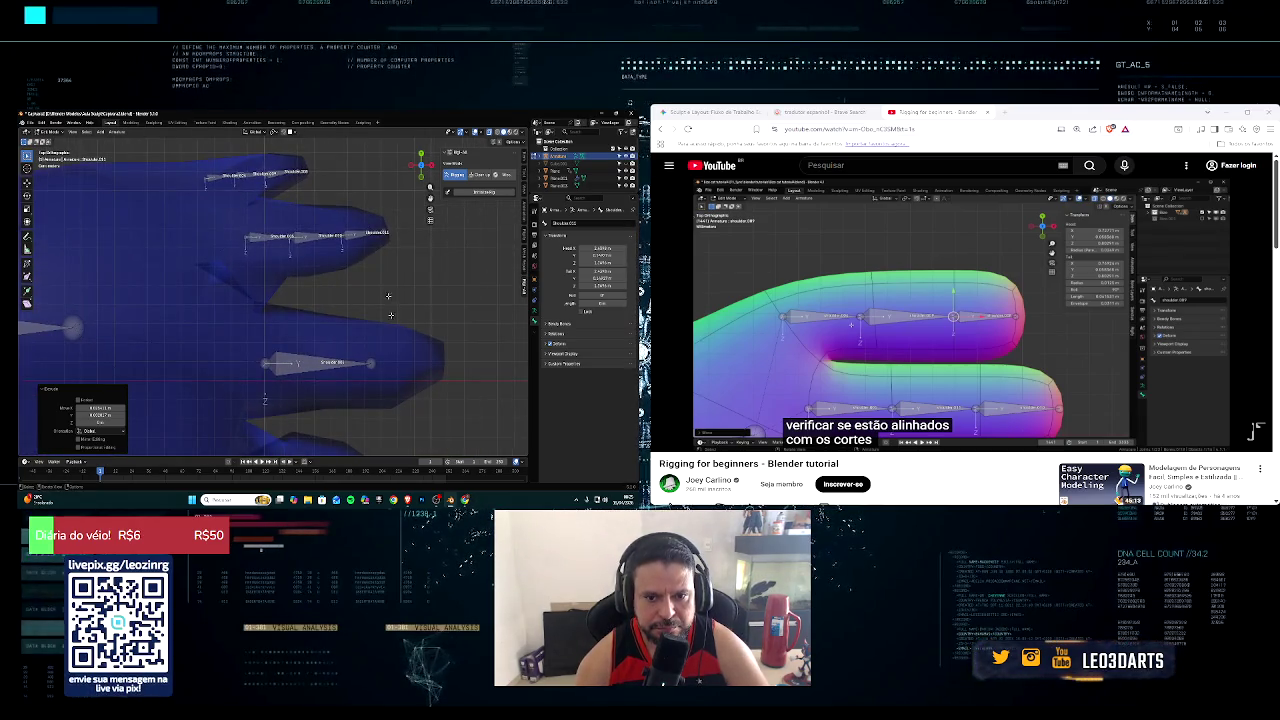
pyautogui.click(371, 364)
pyautogui.press('g')
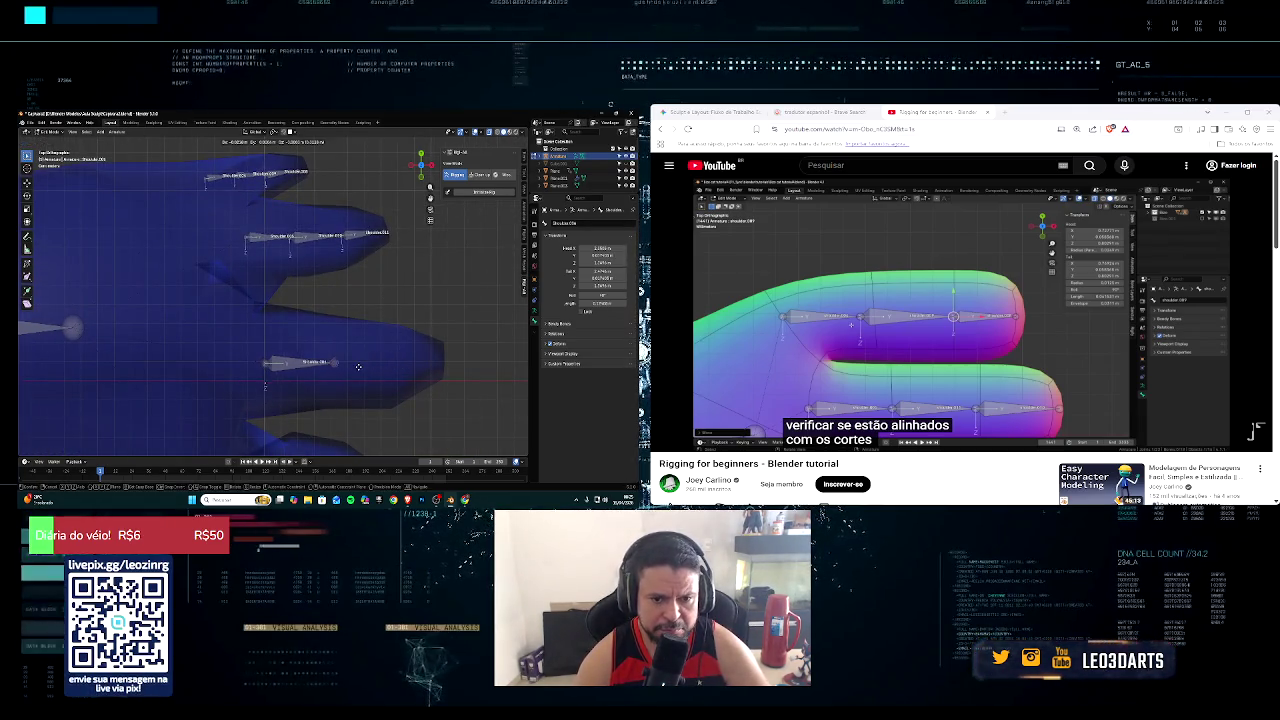
pyautogui.click(375, 363)
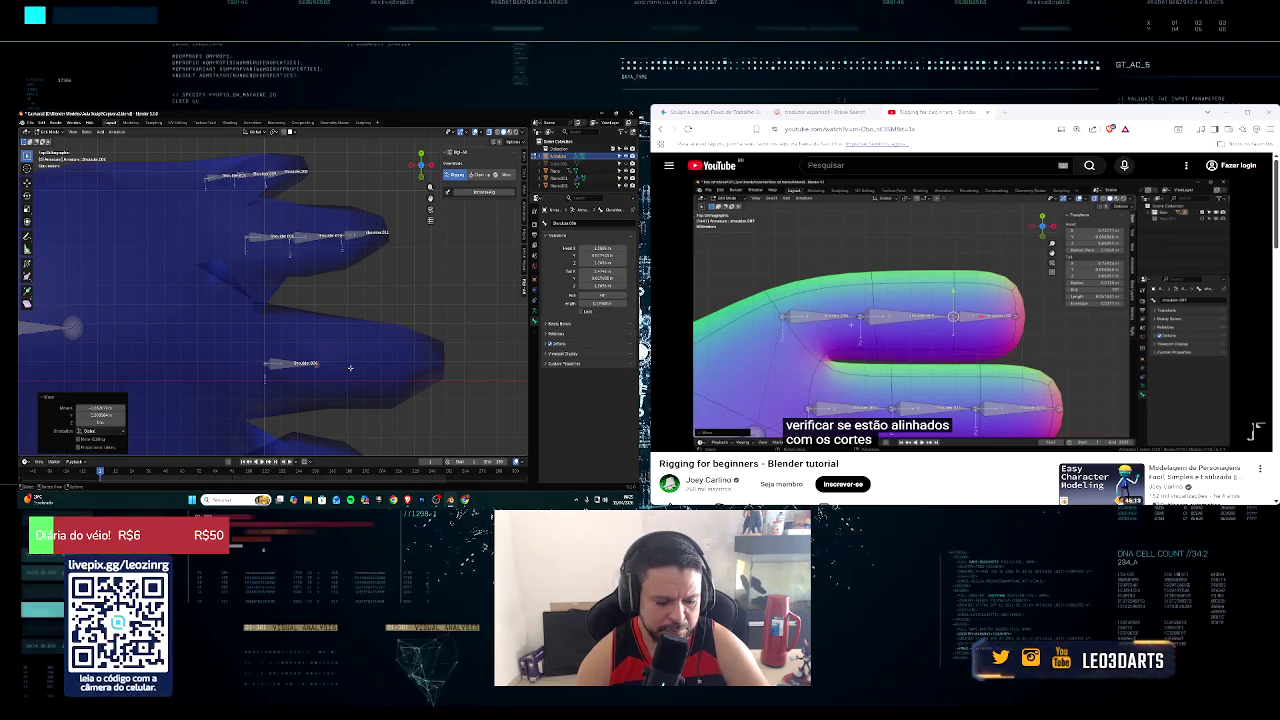
pyautogui.click(421, 366)
pyautogui.press('e')
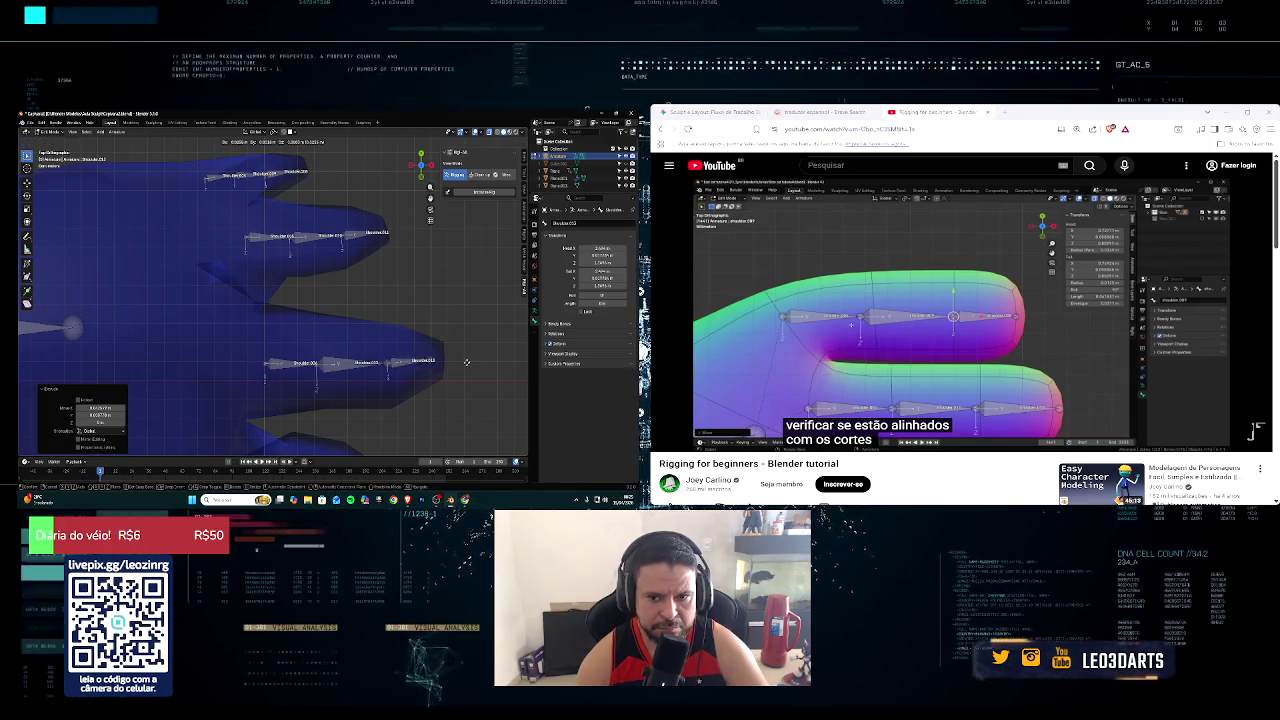
pyautogui.click(478, 360)
# Step: Slide the selected bone tip left along the X axis
pyautogui.scroll(-3, 441, 374)
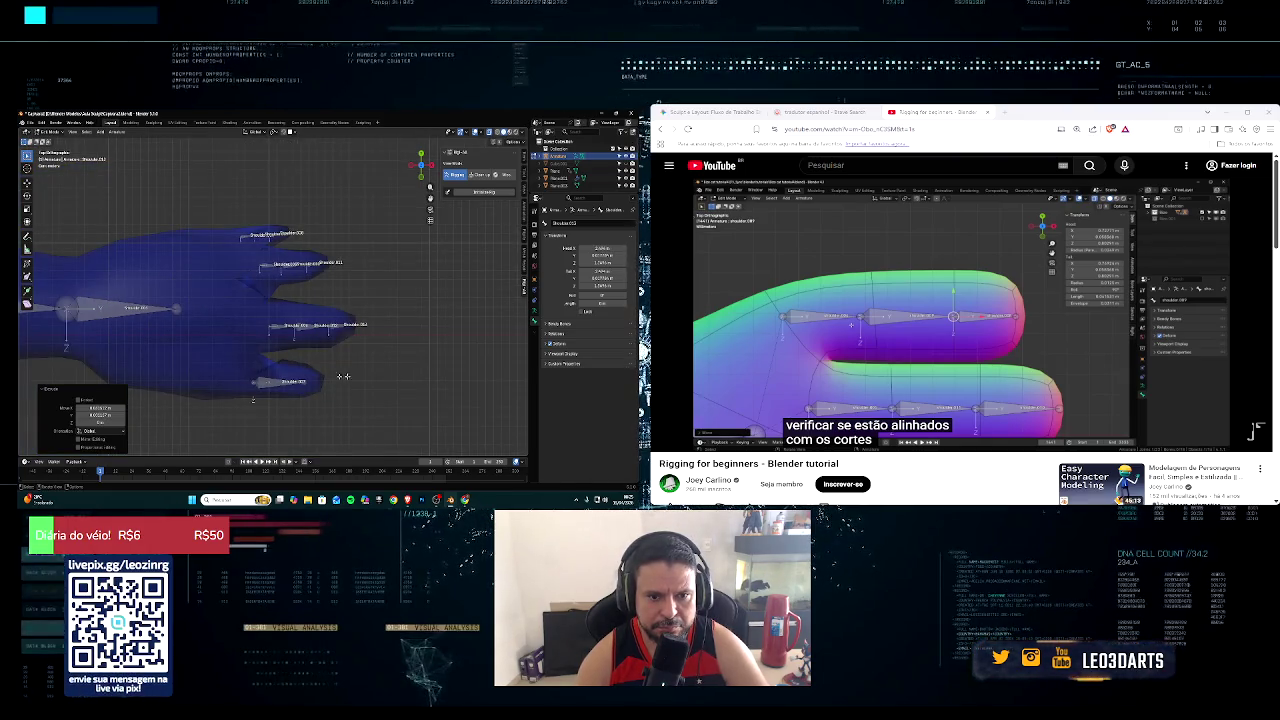
pyautogui.moveTo(253, 400); pyautogui.dragTo(308, 387, button='middle')
pyautogui.press('g')
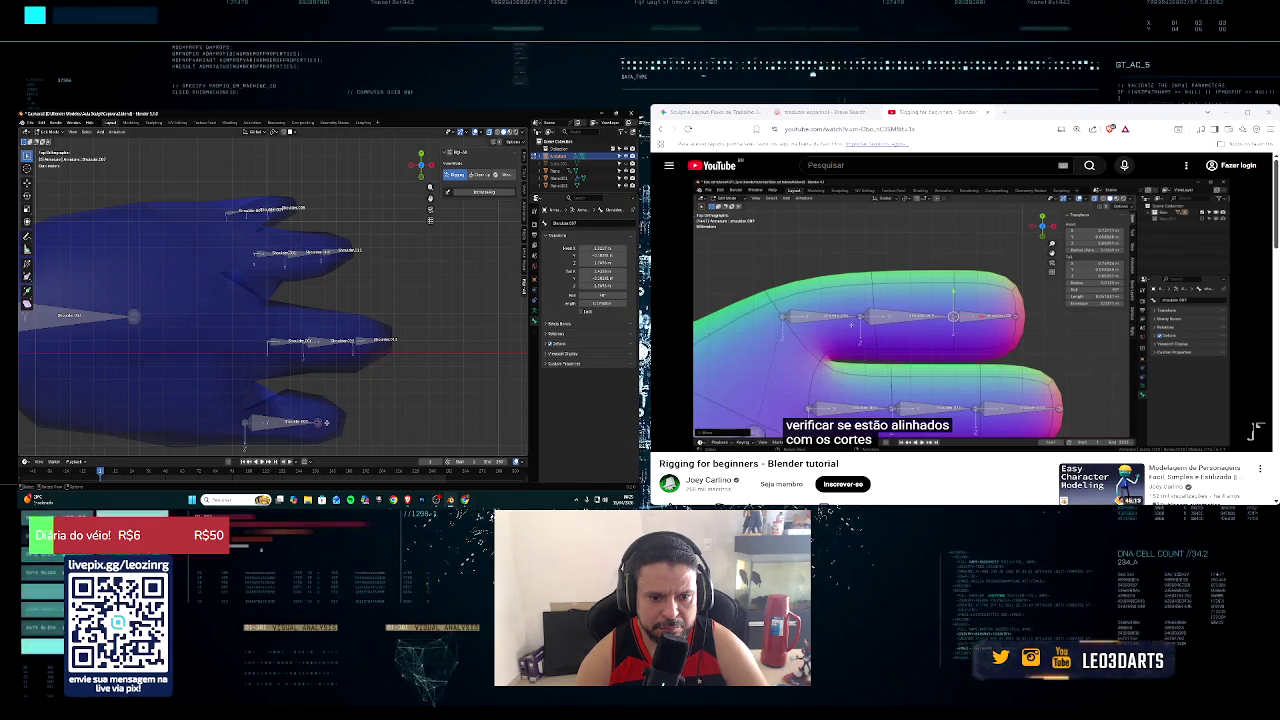
pyautogui.press('x')
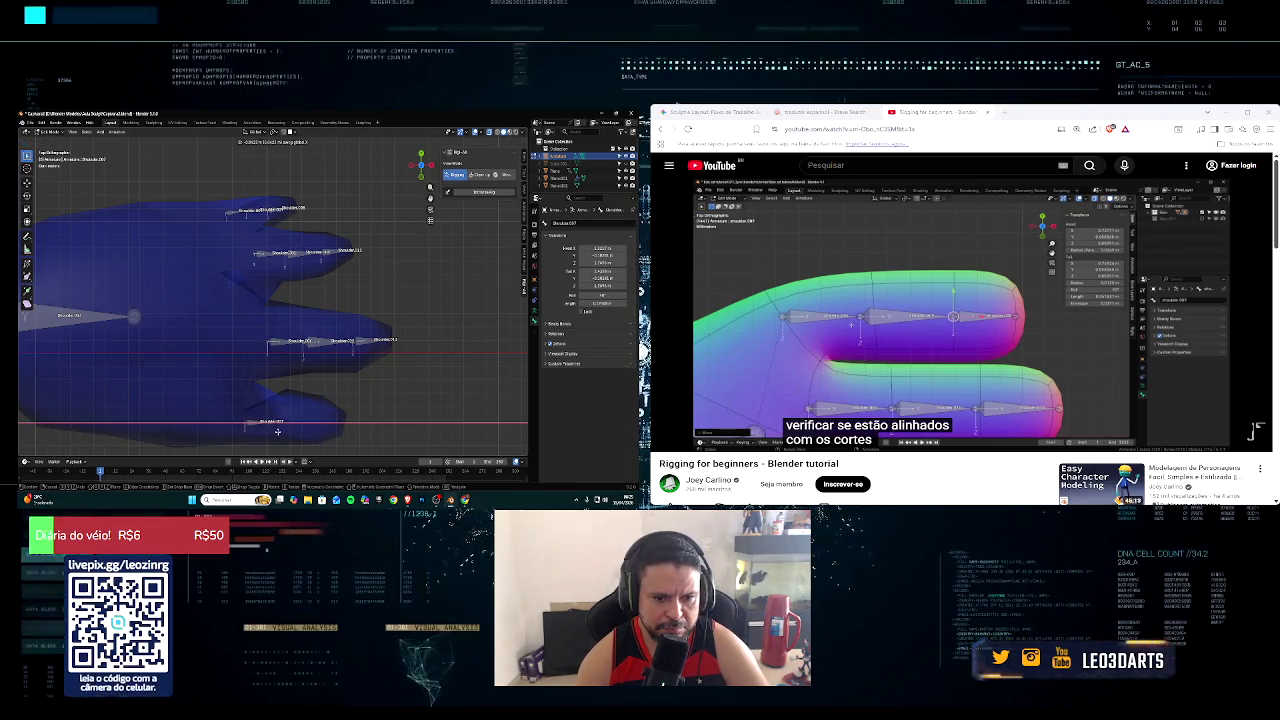
pyautogui.click(247, 423)
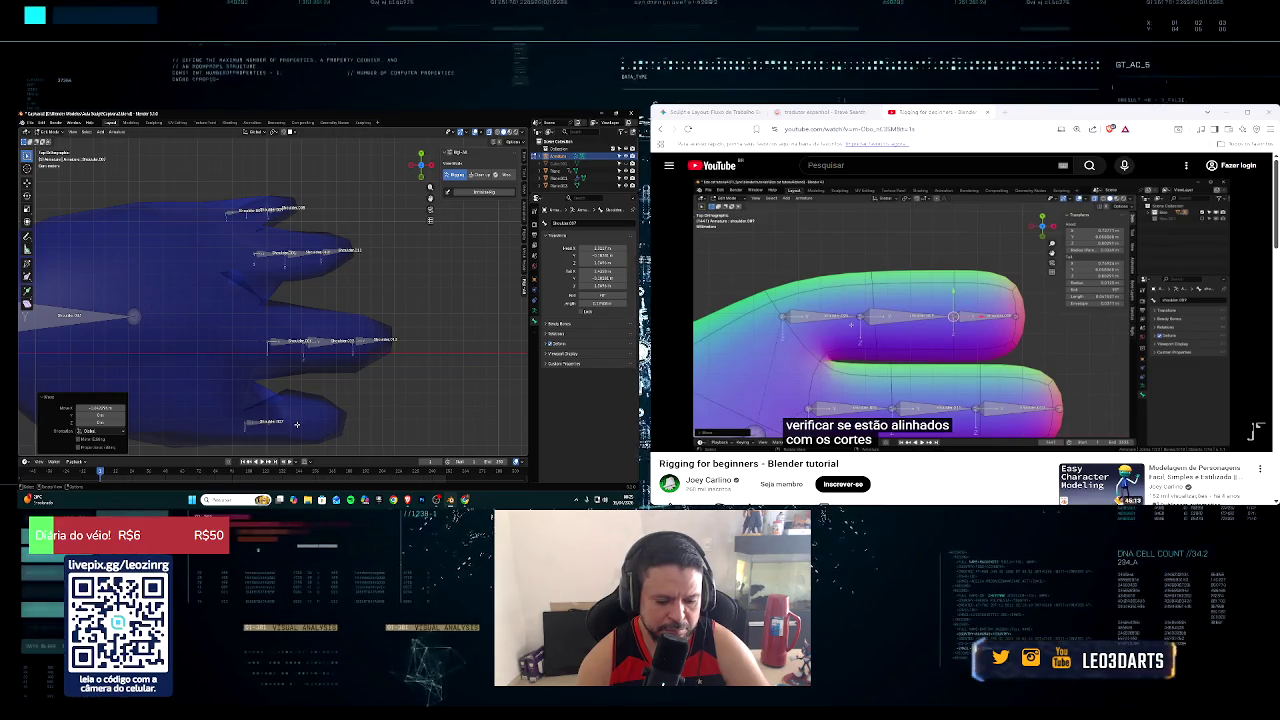
# Step: Extrude a new finger bone straight along X, undoing the stray extra bone
pyautogui.press('e')
pyautogui.press('x')
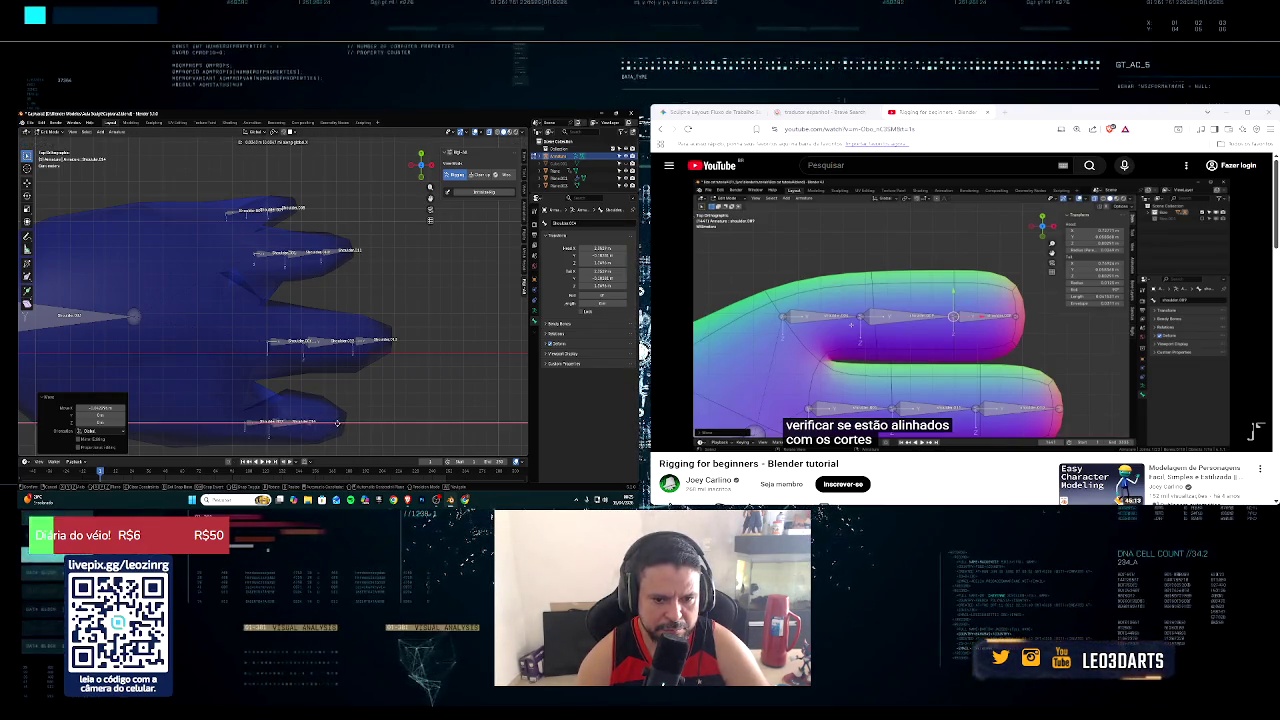
pyautogui.click(334, 422)
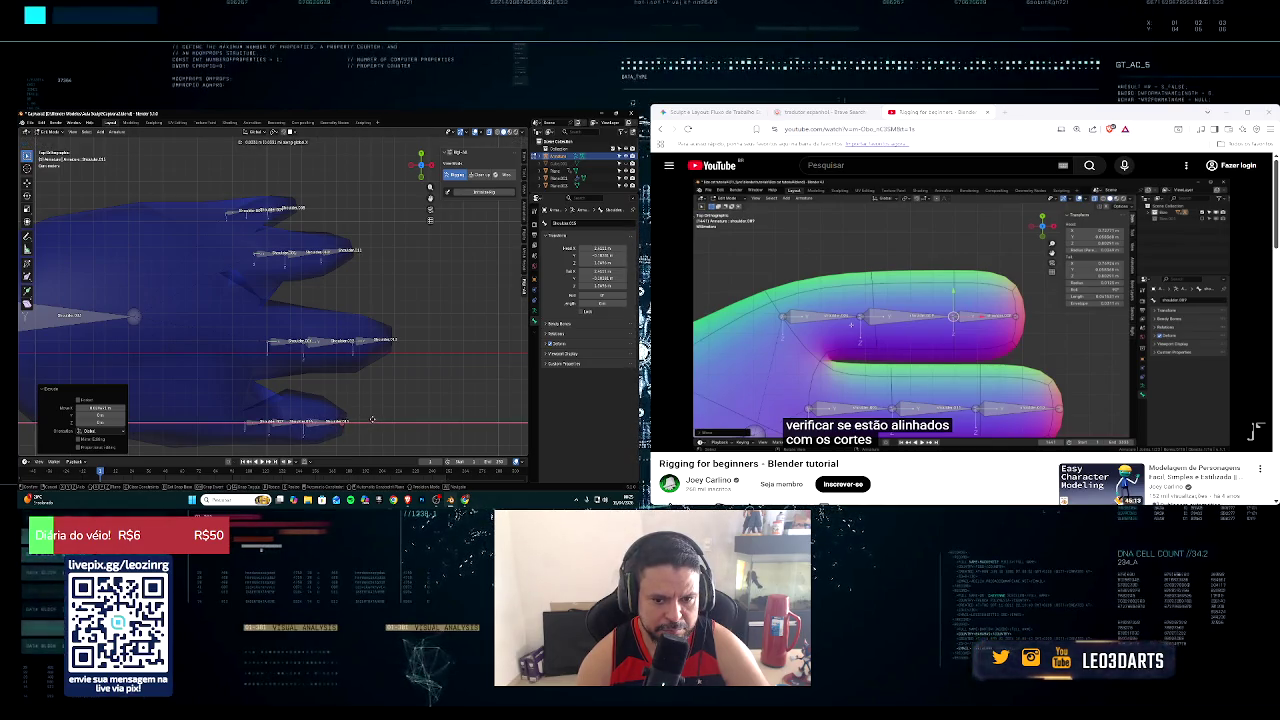
pyautogui.rightClick(372, 419)
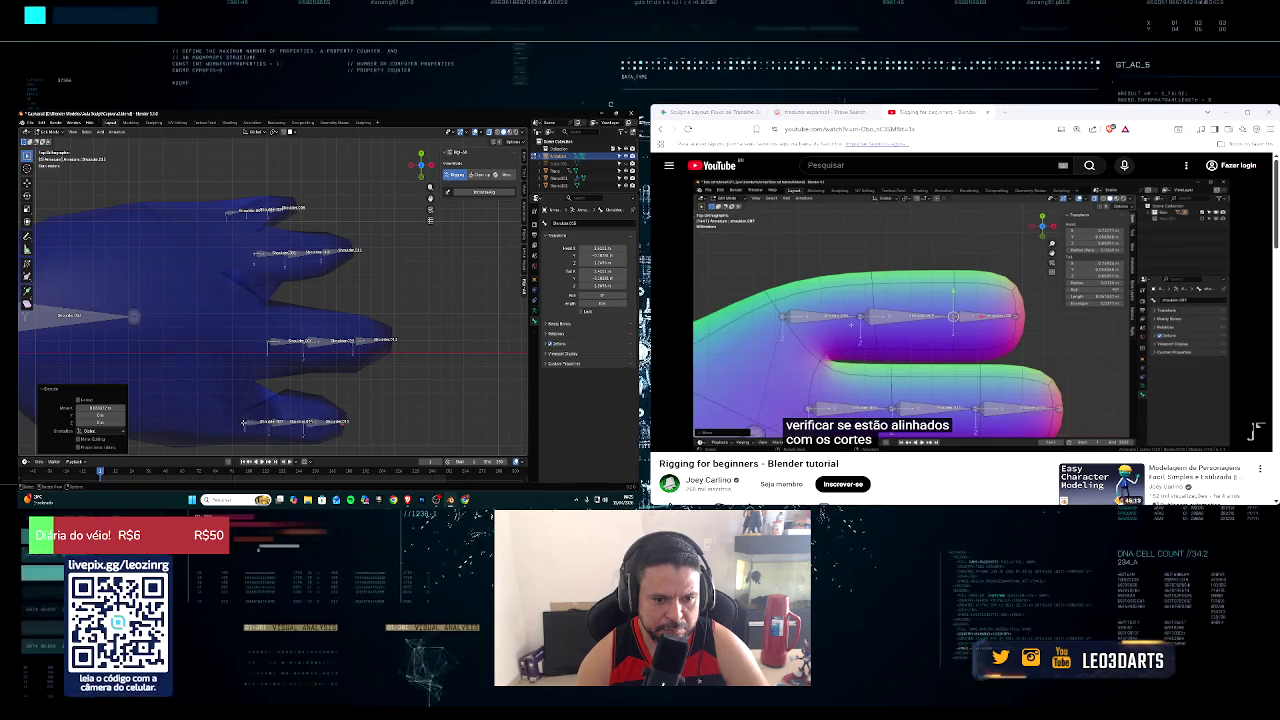
pyautogui.hotkey('ctrl', 'z')
pyautogui.press('e')
pyautogui.press('x')
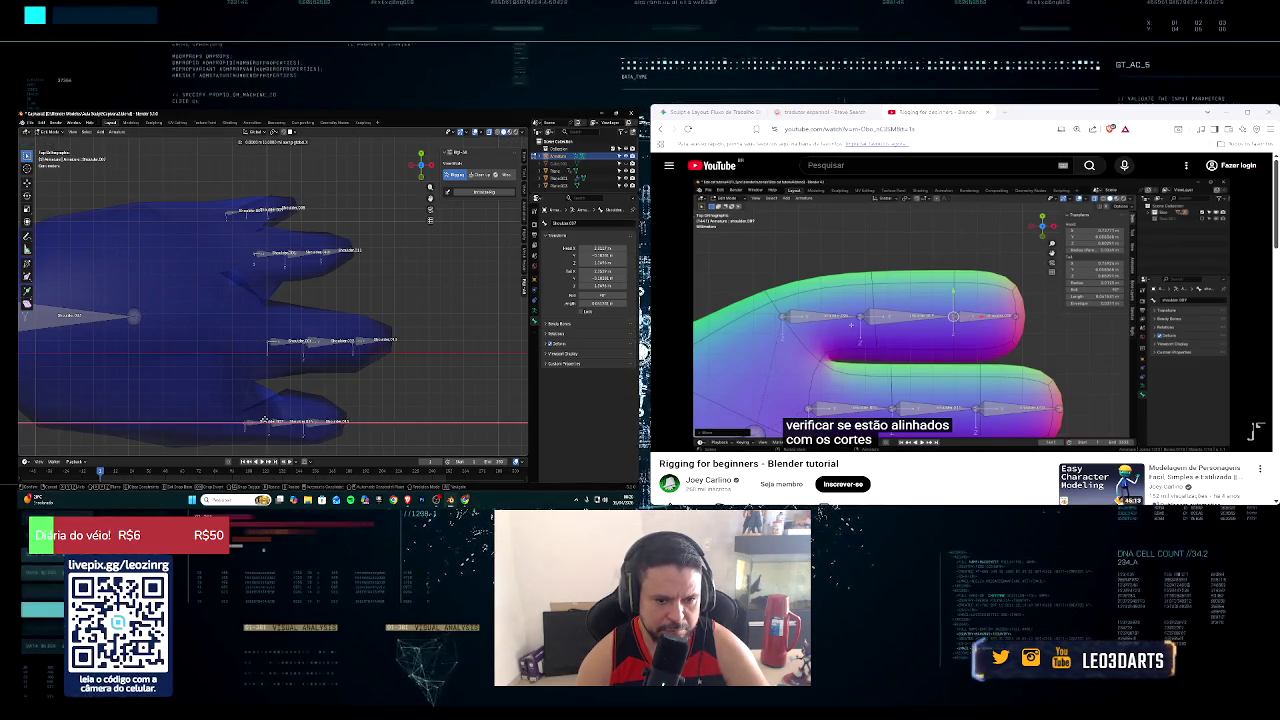
pyautogui.click(252, 420)
pyautogui.moveTo(252, 420); pyautogui.dragTo(265, 413, button='middle')
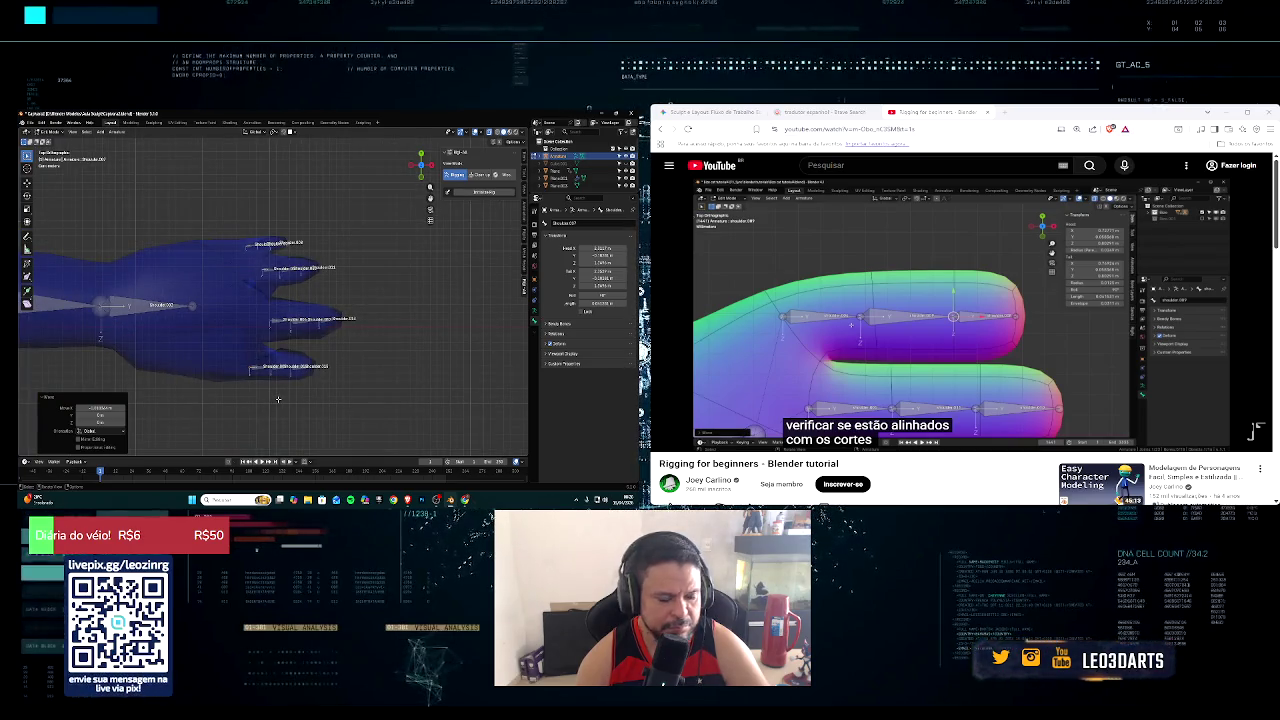
pyautogui.click(667, 439)
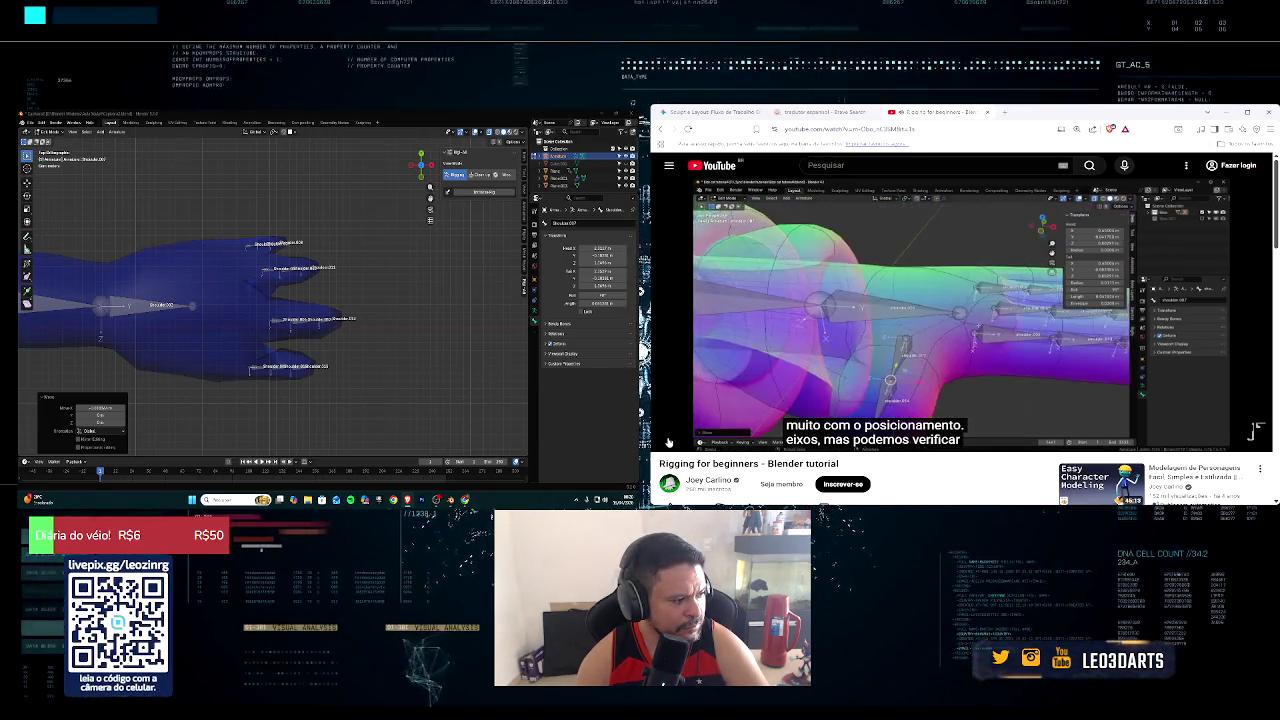
pyautogui.moveTo(285, 293)
pyautogui.mouseDown(button='middle')
pyautogui.moveTo(291, 191)
pyautogui.moveTo(162, 231)
pyautogui.moveTo(326, 328)
pyautogui.moveTo(280, 190)
pyautogui.mouseUp(button='middle')
pyautogui.moveTo(251, 311)
pyautogui.mouseDown(button='middle')
pyautogui.moveTo(312, 303)
pyautogui.moveTo(239, 328)
pyautogui.moveTo(281, 361)
pyautogui.moveTo(256, 389)
pyautogui.moveTo(223, 378)
pyautogui.mouseUp(button='middle')
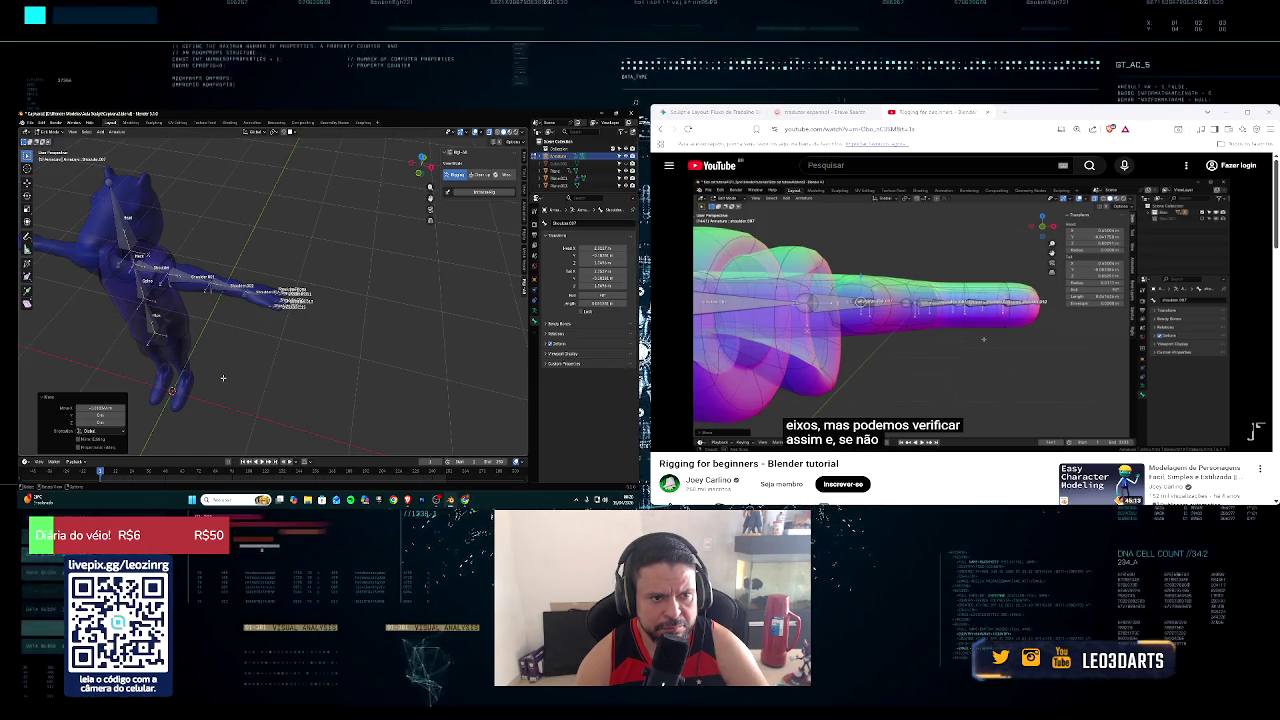
pyautogui.scroll(5, 223, 378)
pyautogui.moveTo(223, 378); pyautogui.dragTo(210, 360, button='middle')
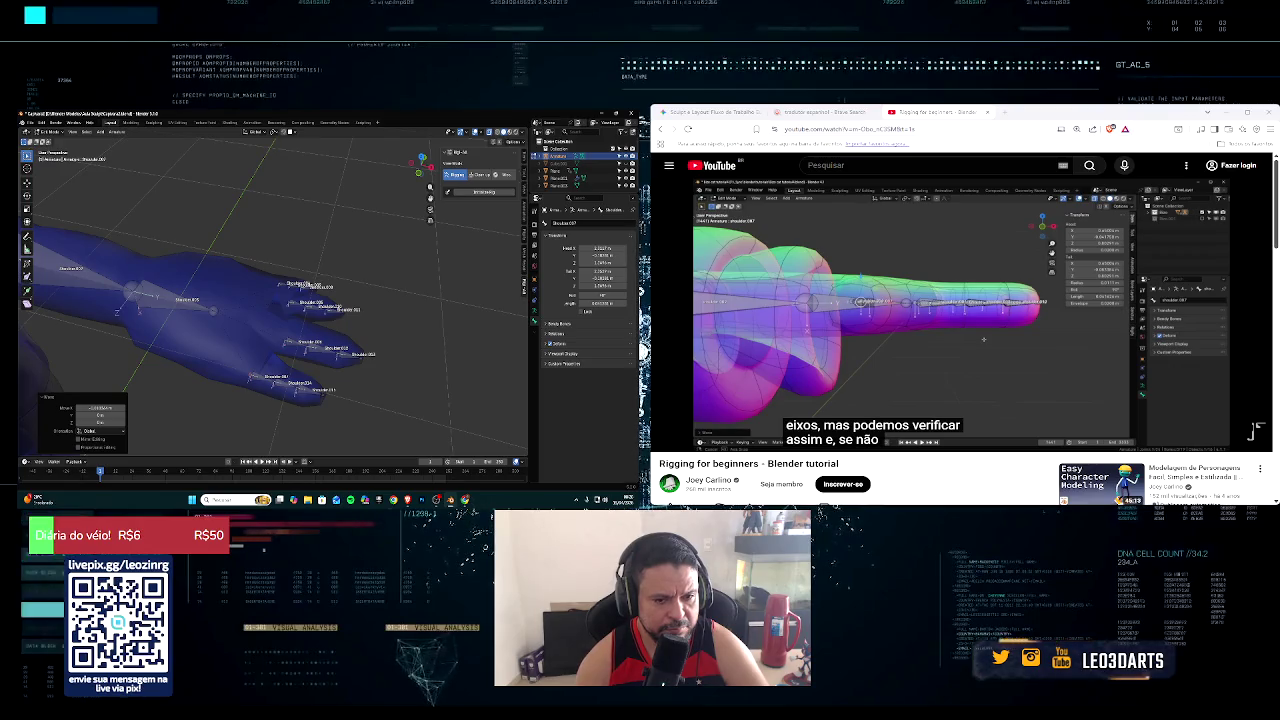
pyautogui.click(667, 439)
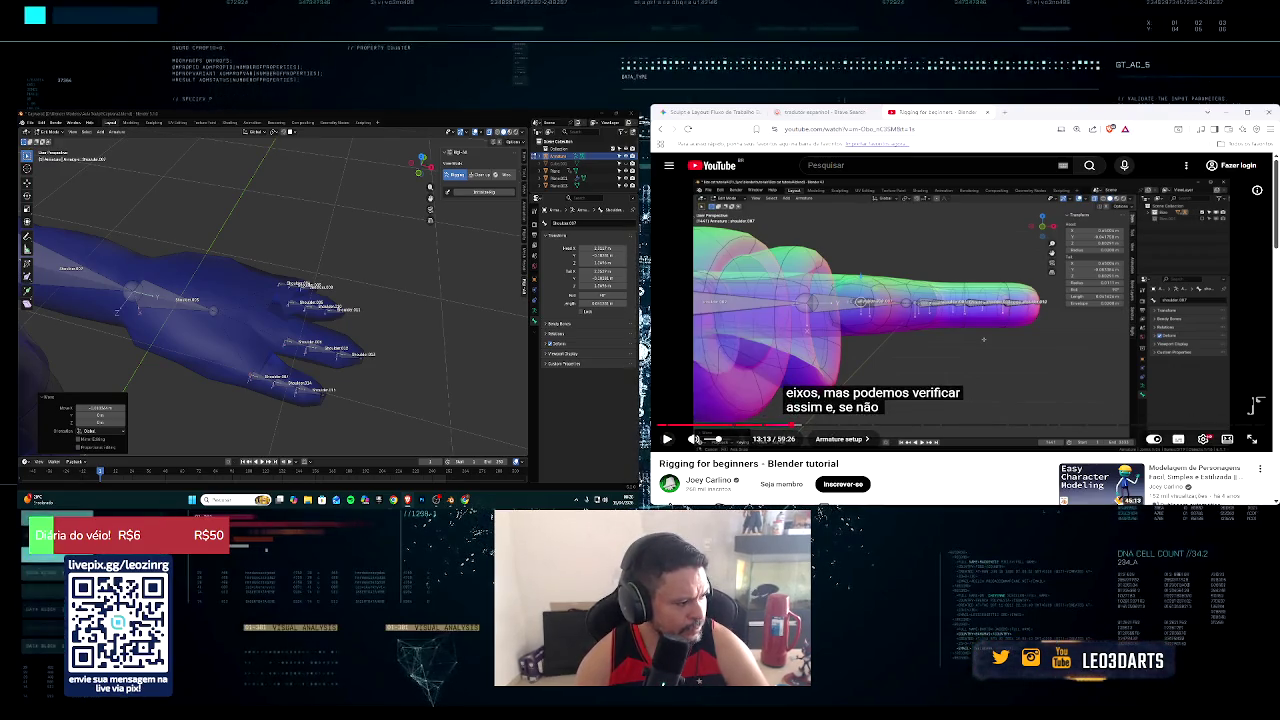
pyautogui.click(668, 439)
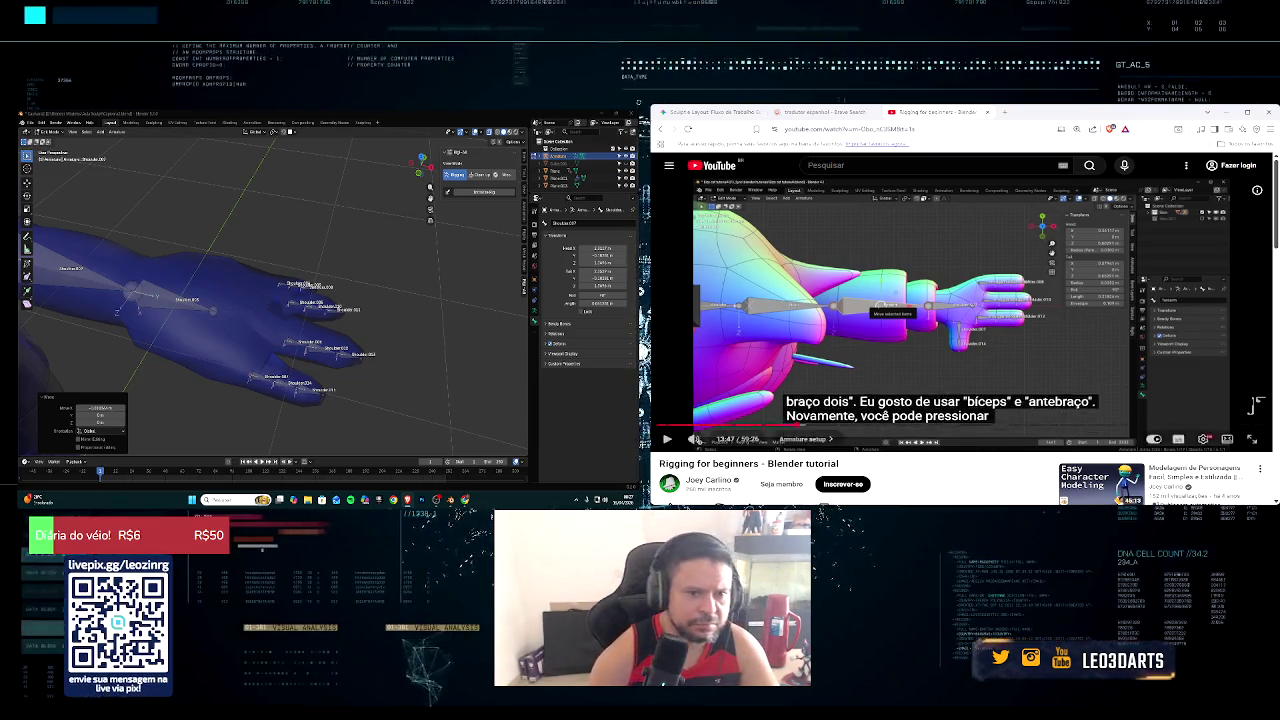
# Step: Rename the upper-arm bone as the bicep and the next bone down as the forearm
pyautogui.moveTo(230, 300)
pyautogui.mouseDown(button='middle')
pyautogui.moveTo(140, 320)
pyautogui.moveTo(230, 325)
pyautogui.mouseUp(button='middle')
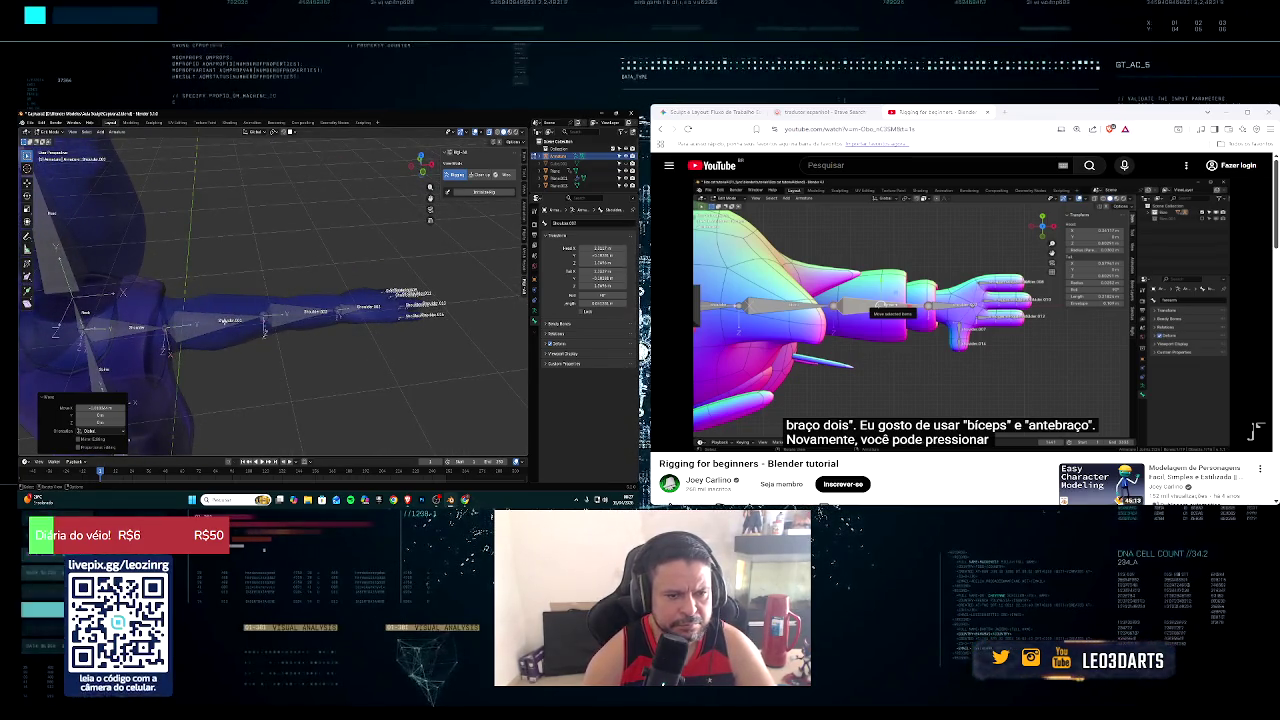
pyautogui.click(226, 326)
pyautogui.press('F2')
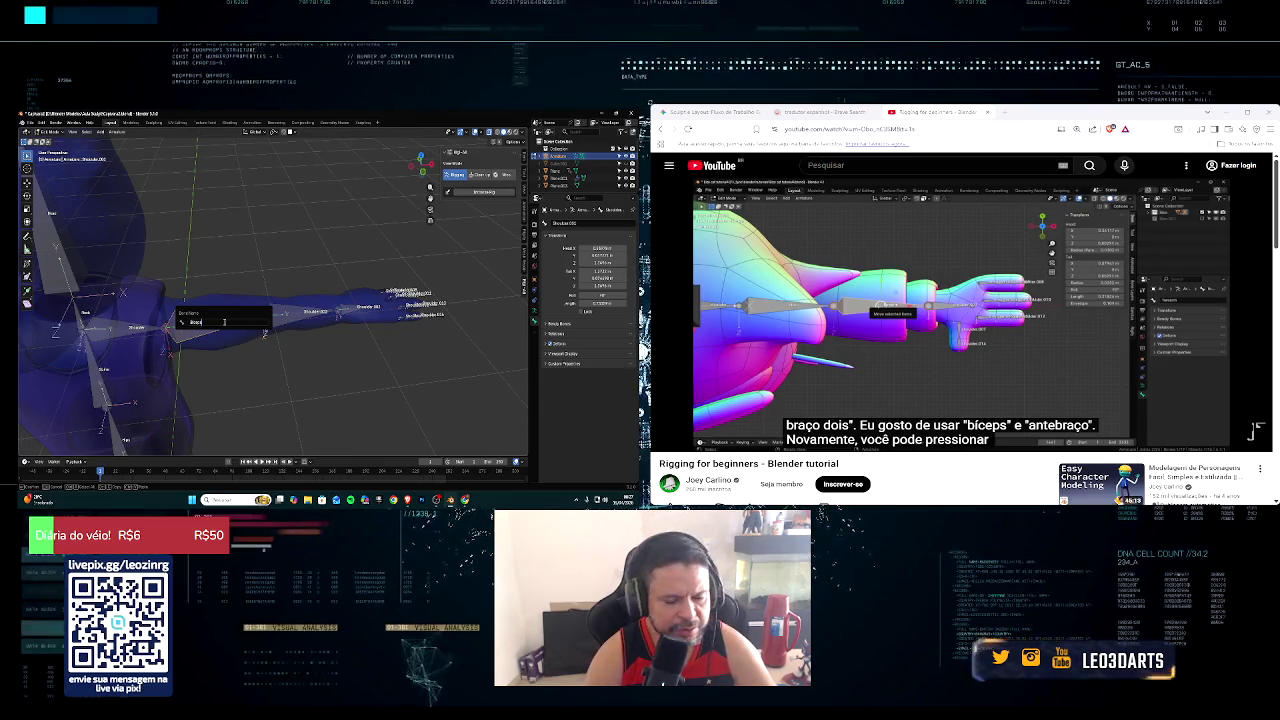
pyautogui.press('Return')
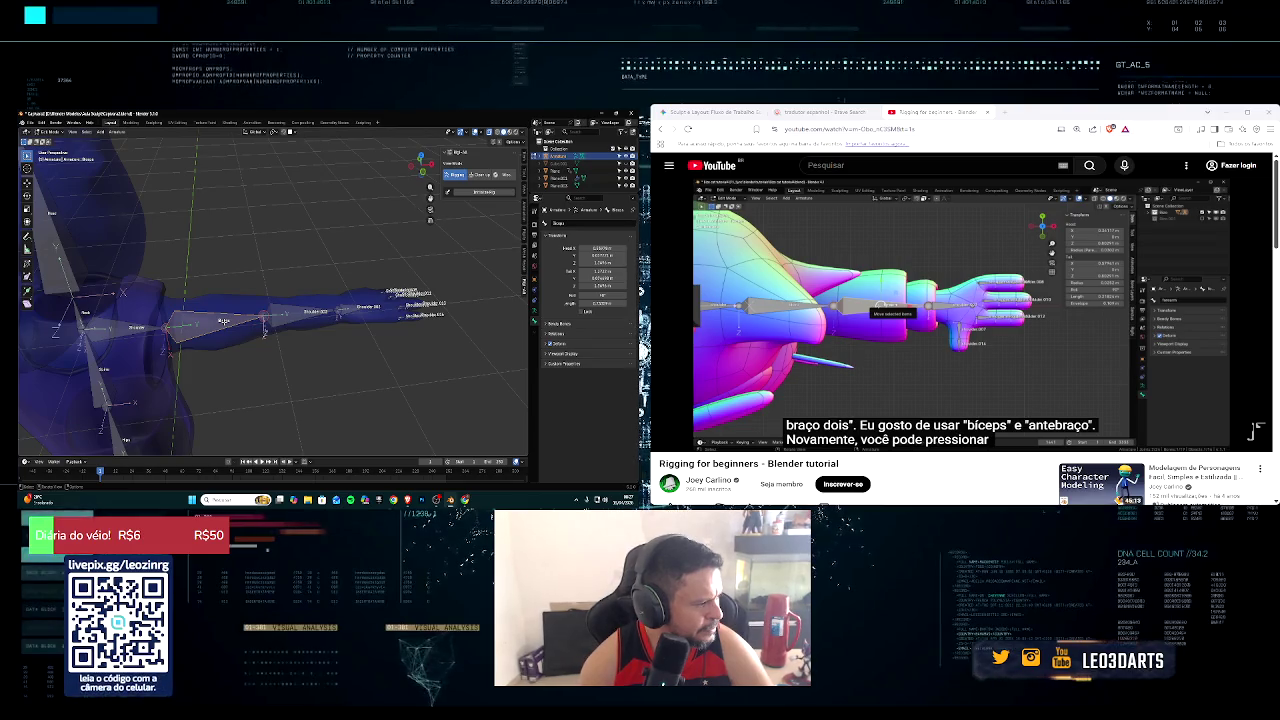
pyautogui.click(316, 312)
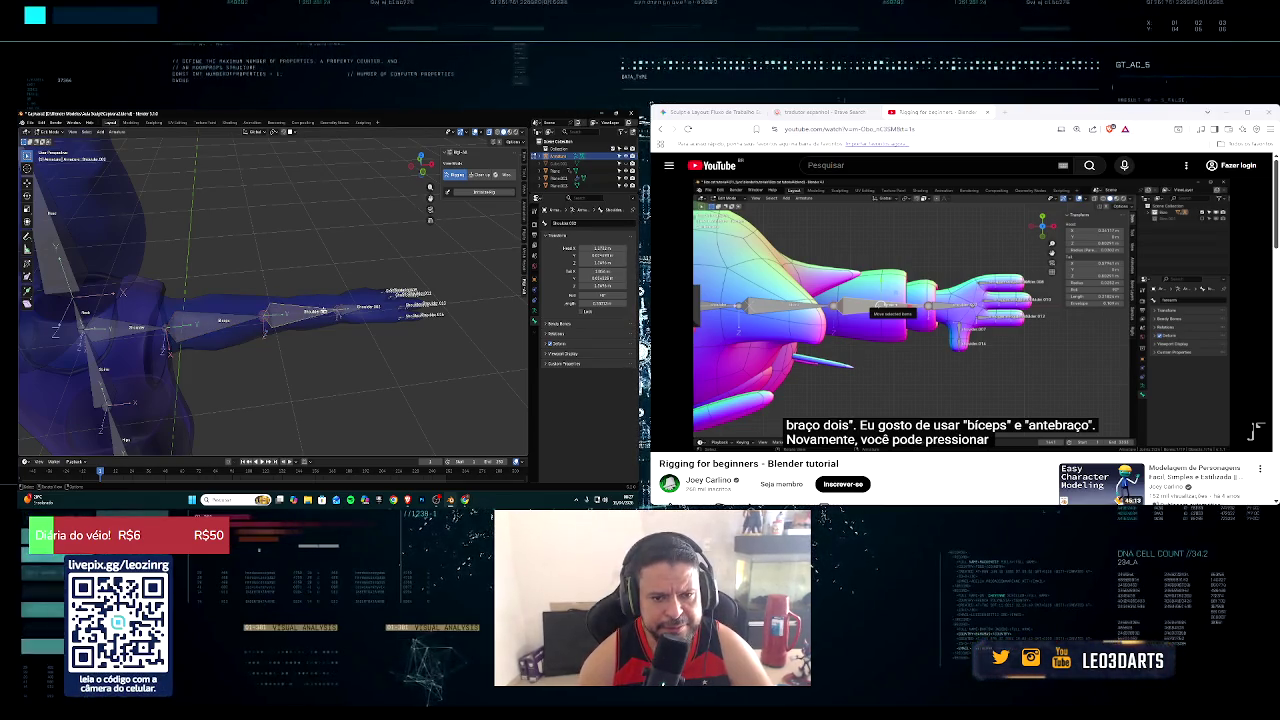
pyautogui.press('F2')
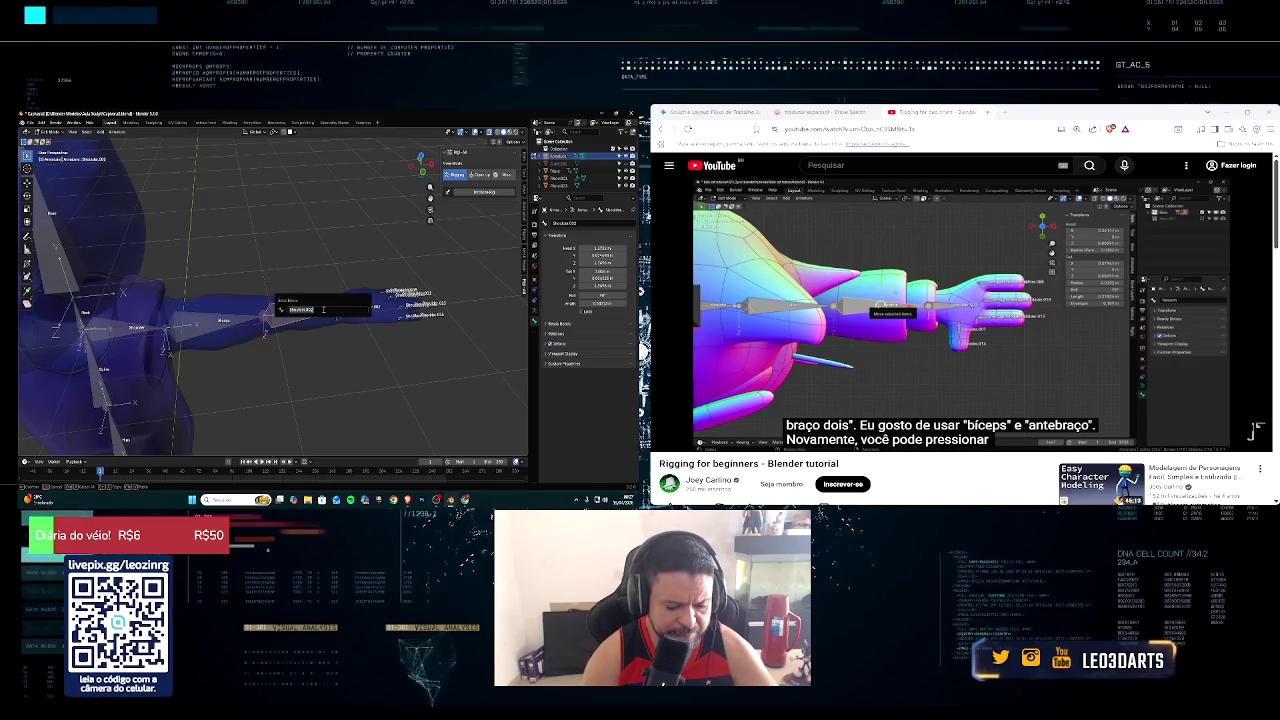
pyautogui.write('ce')
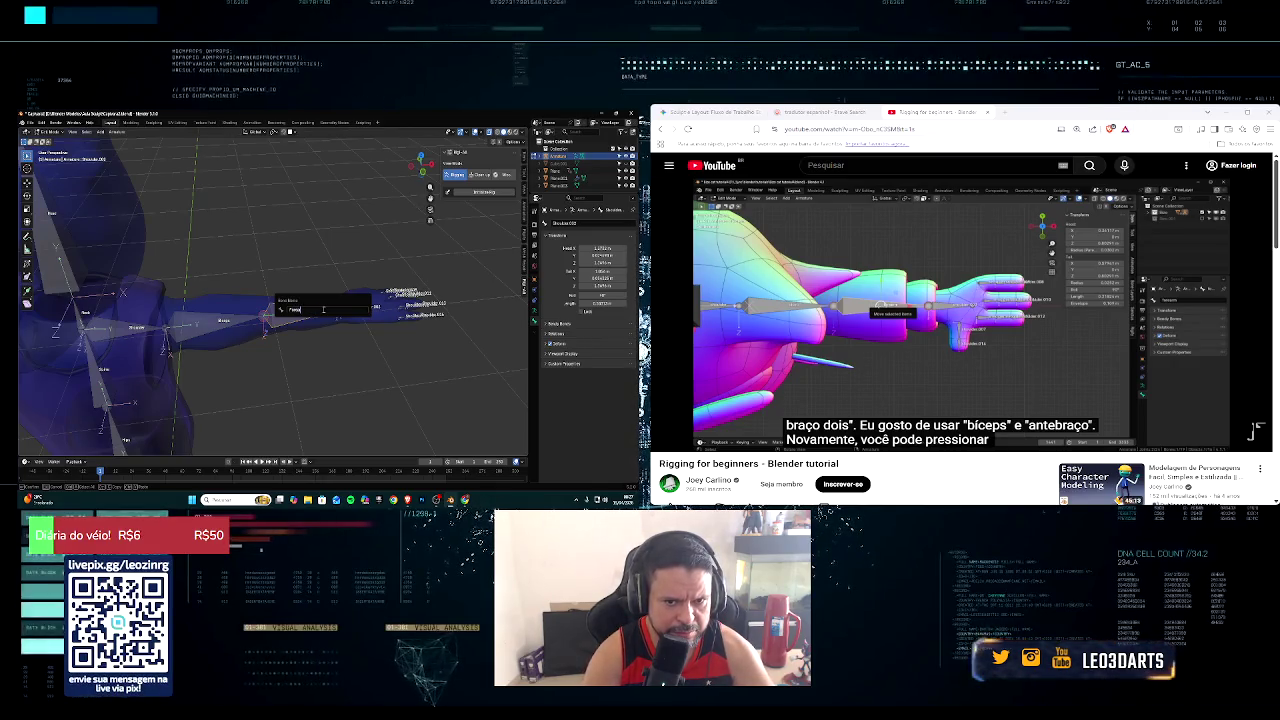
pyautogui.press('Return')
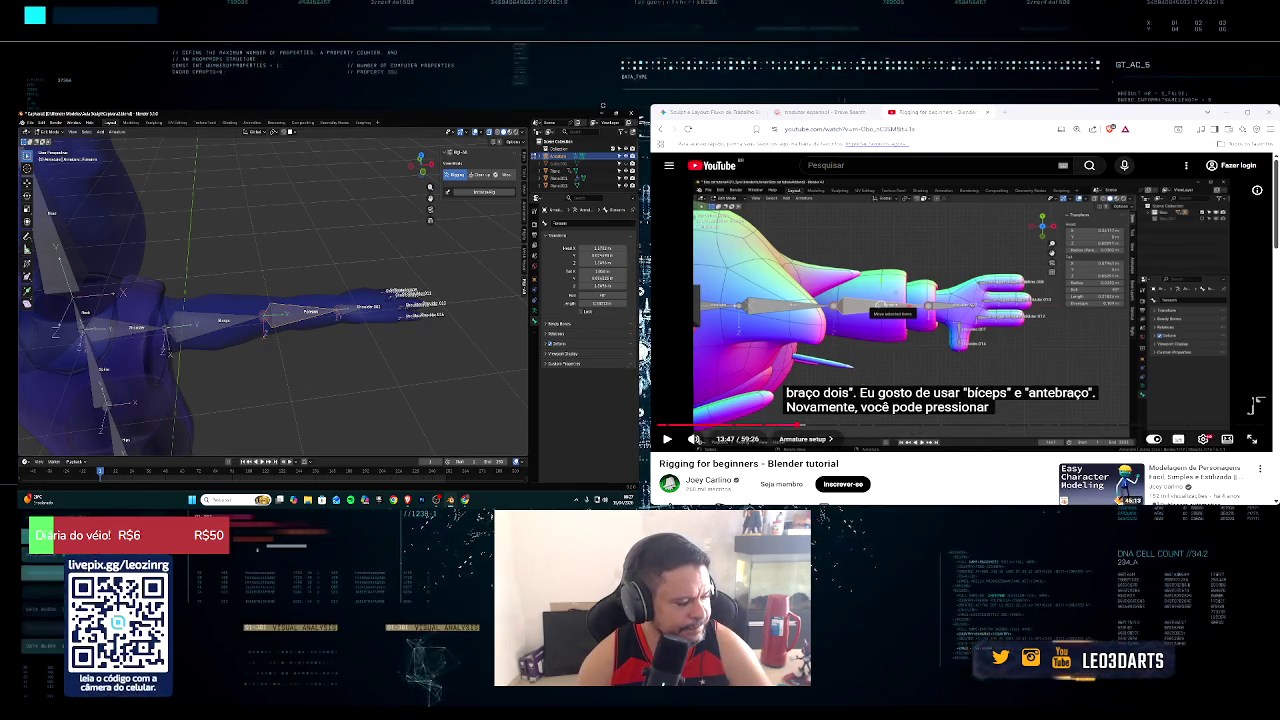
pyautogui.press('space')
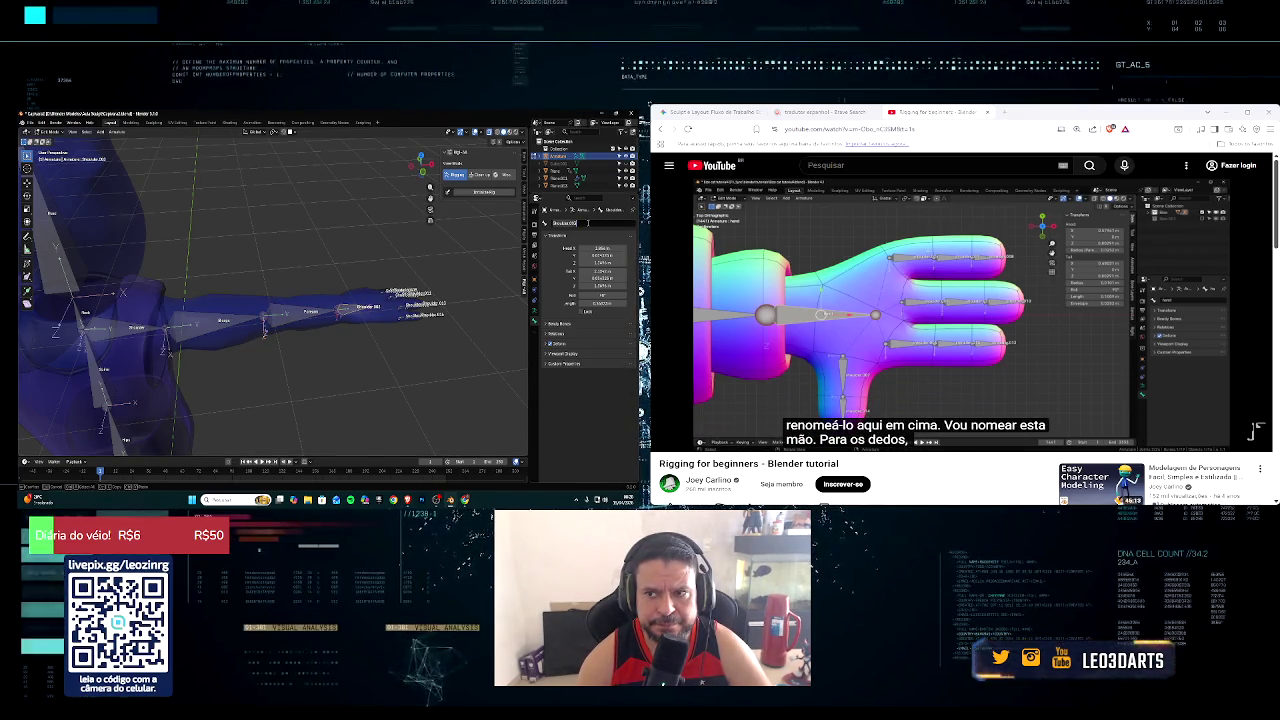
# Step: Rename the wrist bone to Hand, then zoom in on the hand bones
pyautogui.press('BackSpace')
pyautogui.press('BackSpace')
pyautogui.press('BackSpace')
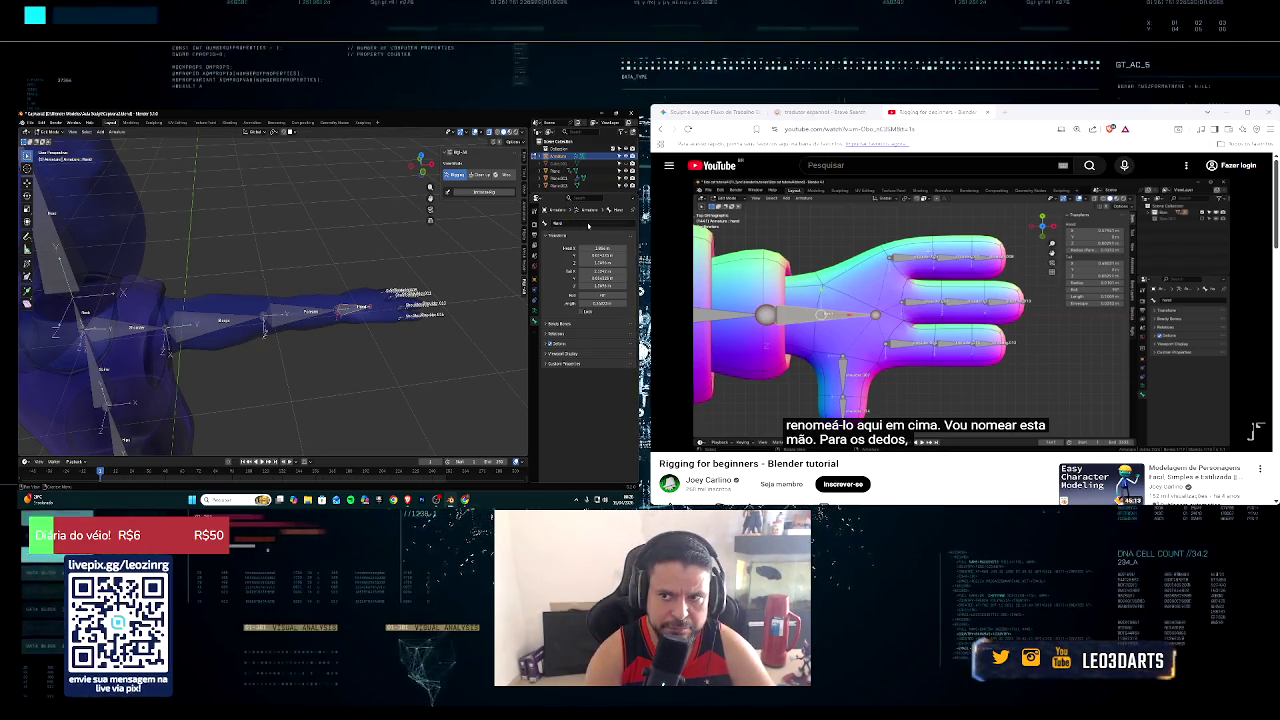
pyautogui.click(1257, 408)
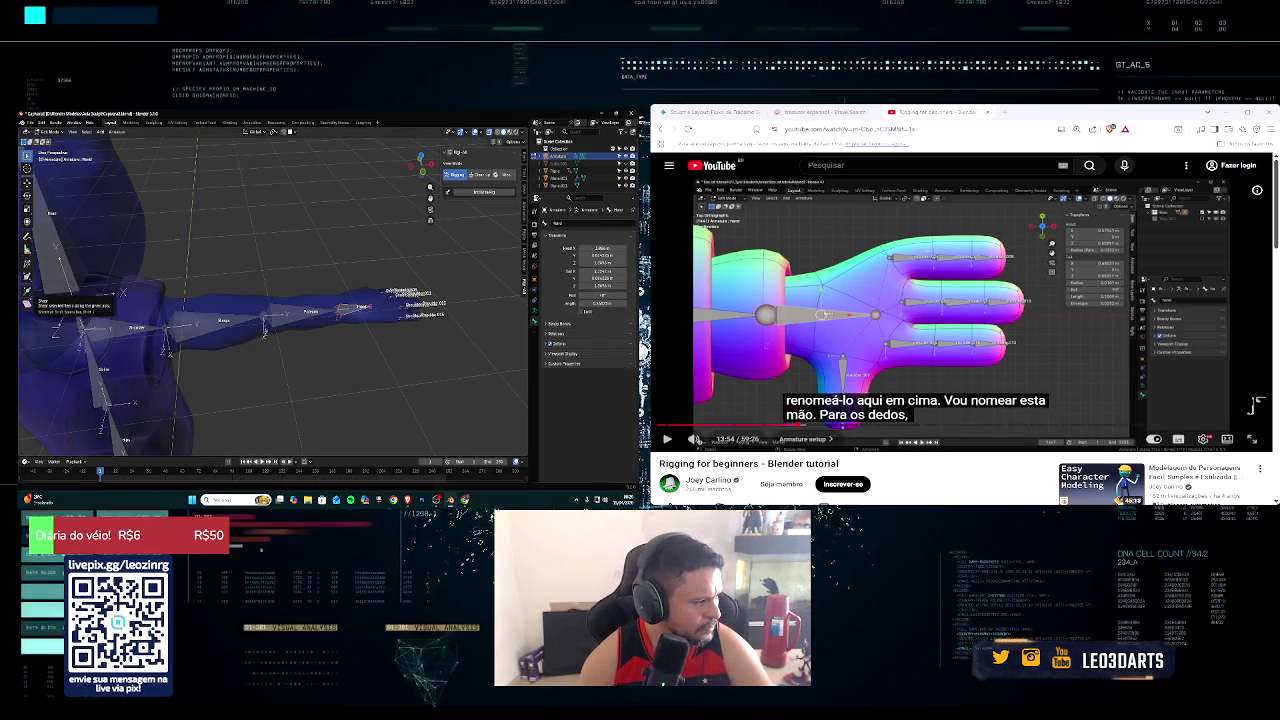
pyautogui.moveTo(694, 439)
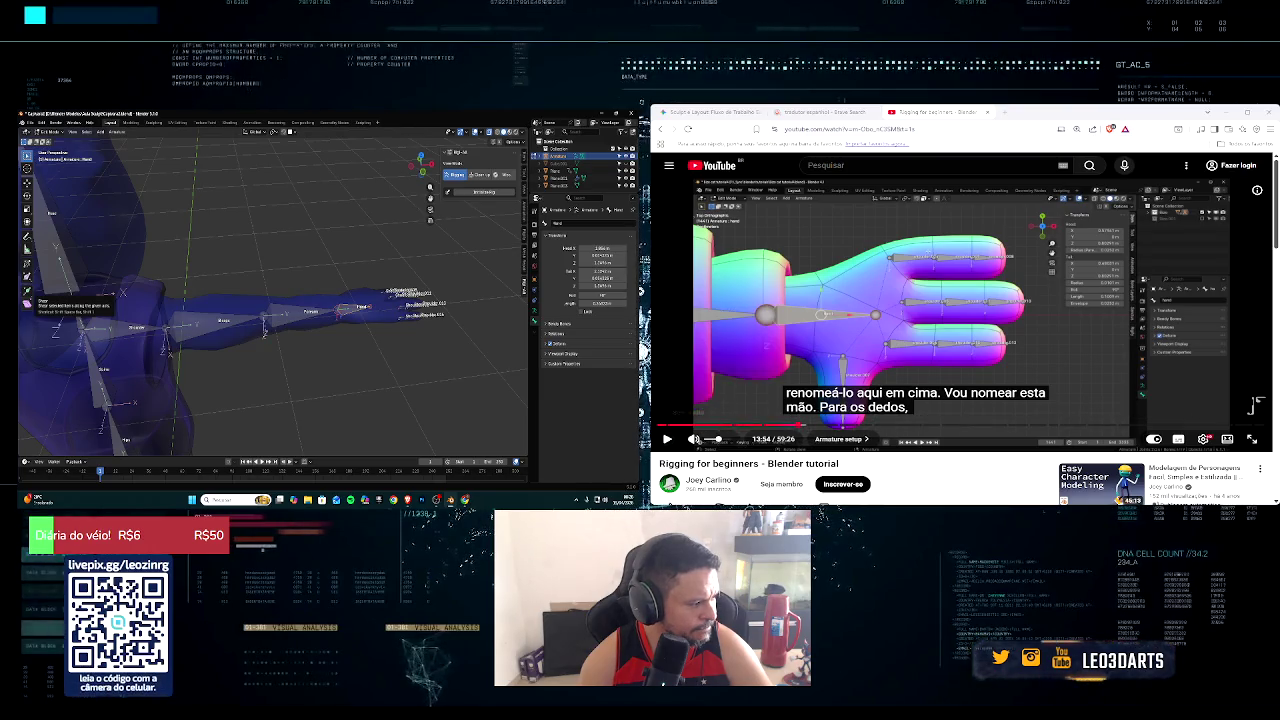
pyautogui.click(667, 438)
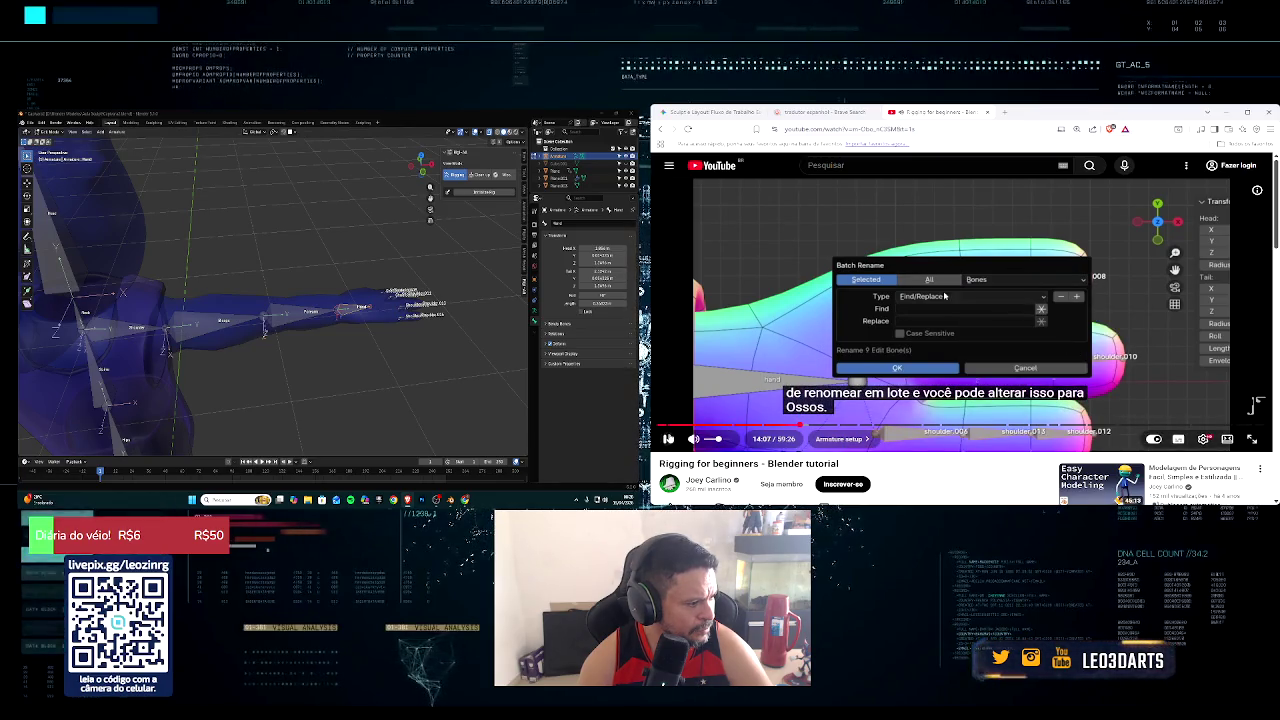
pyautogui.moveTo(439, 290)
pyautogui.mouseDown(button='middle')
pyautogui.moveTo(433, 304)
pyautogui.moveTo(447, 303)
pyautogui.mouseUp(button='middle')
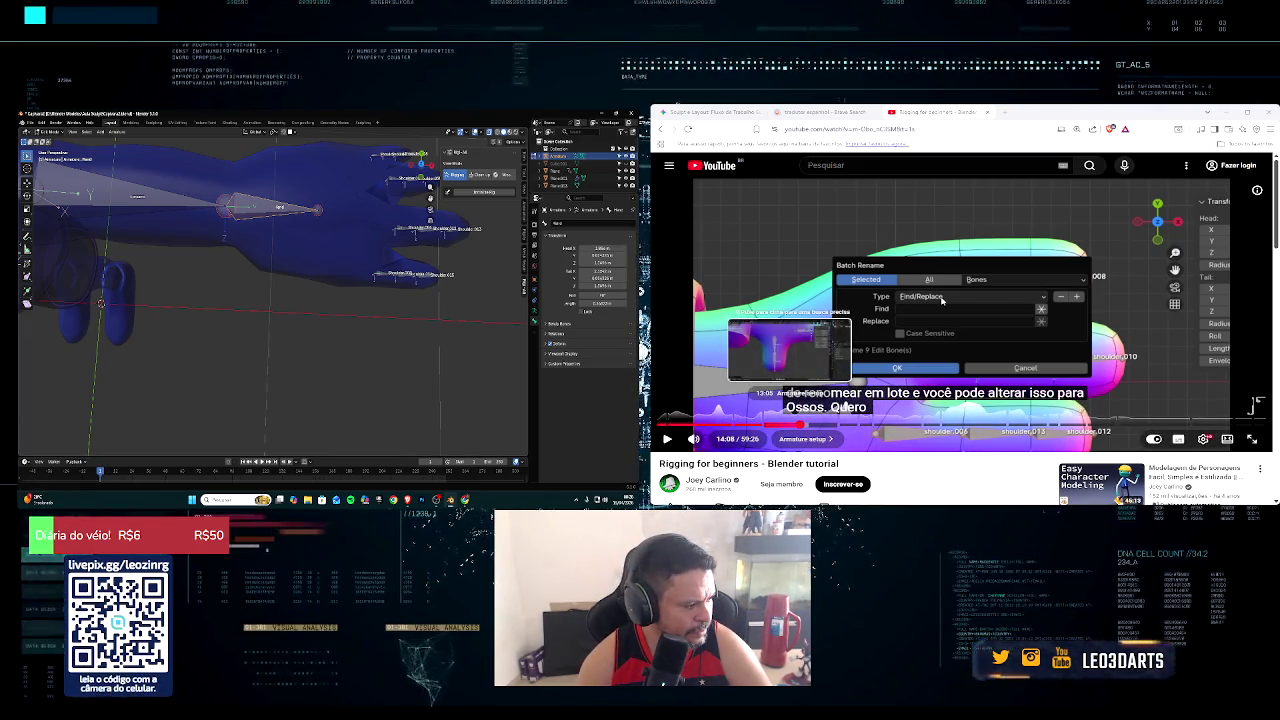
# Step: Replay the tutorial from 13:05, then slide the Hand and adjacent arm bones along X
pyautogui.click(791, 426)
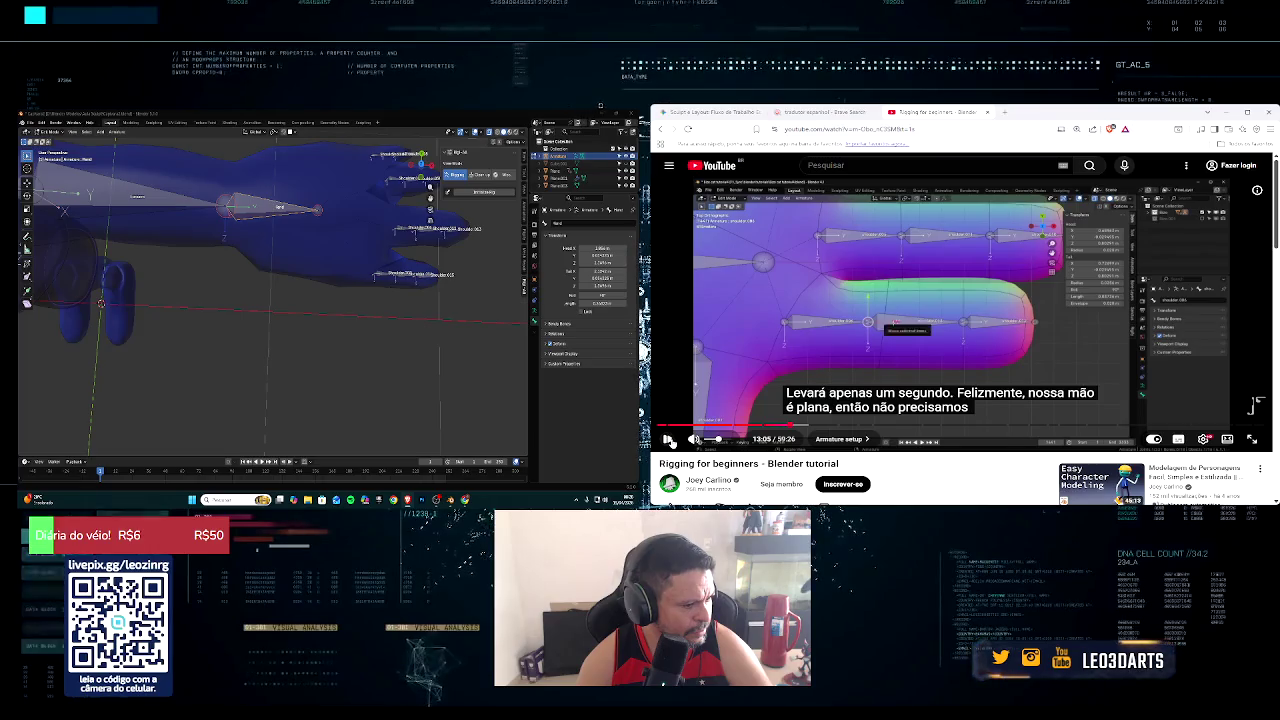
pyautogui.click(668, 440)
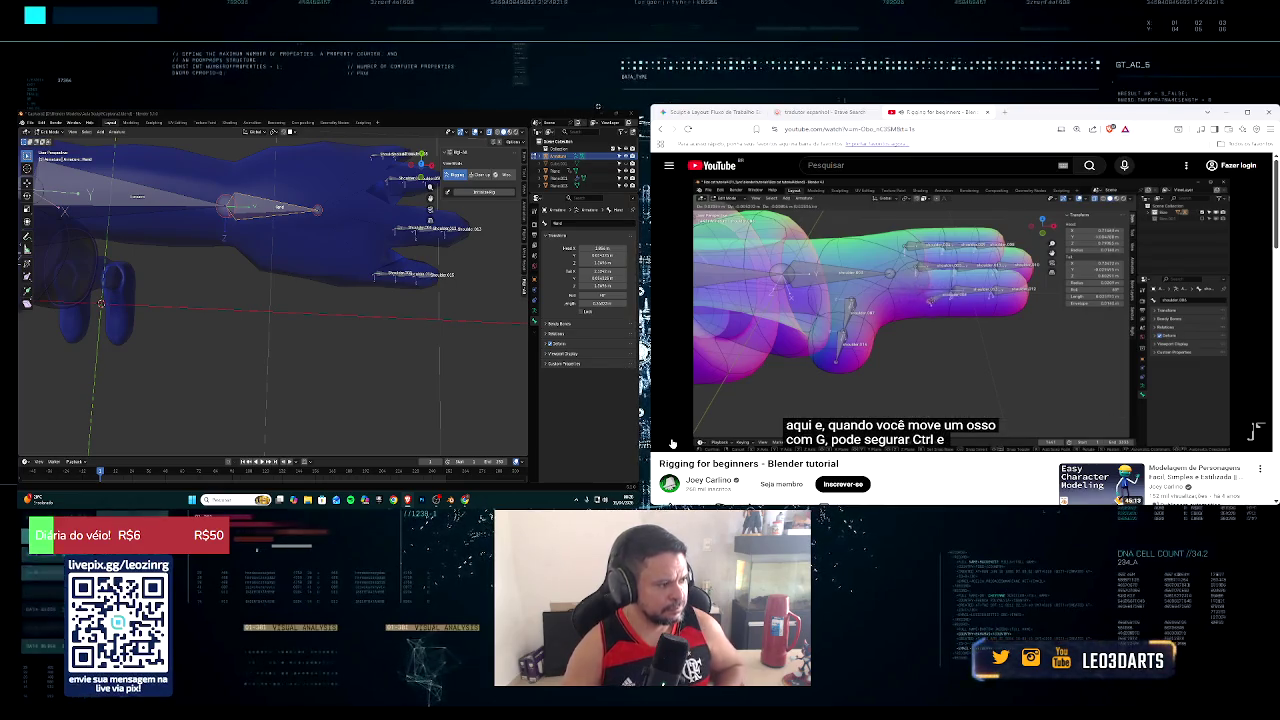
pyautogui.moveTo(162, 161); pyautogui.dragTo(268, 224, button='middle')
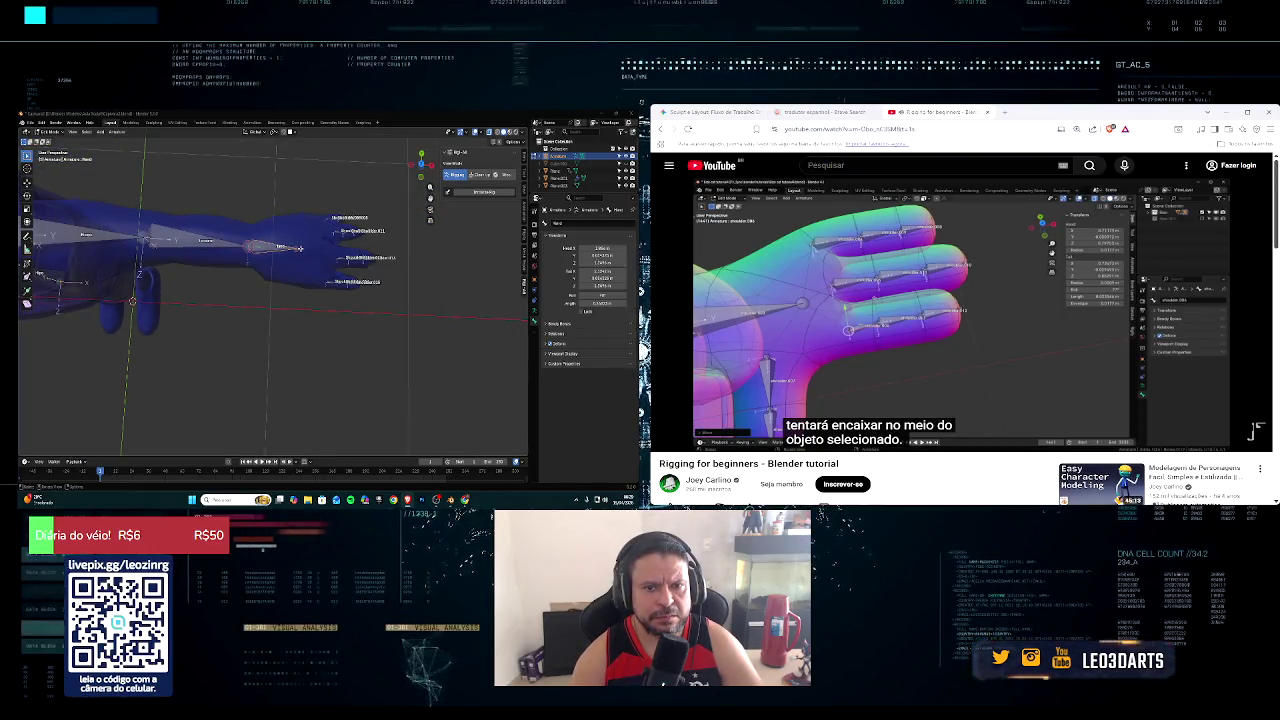
pyautogui.press('g')
pyautogui.press('x')
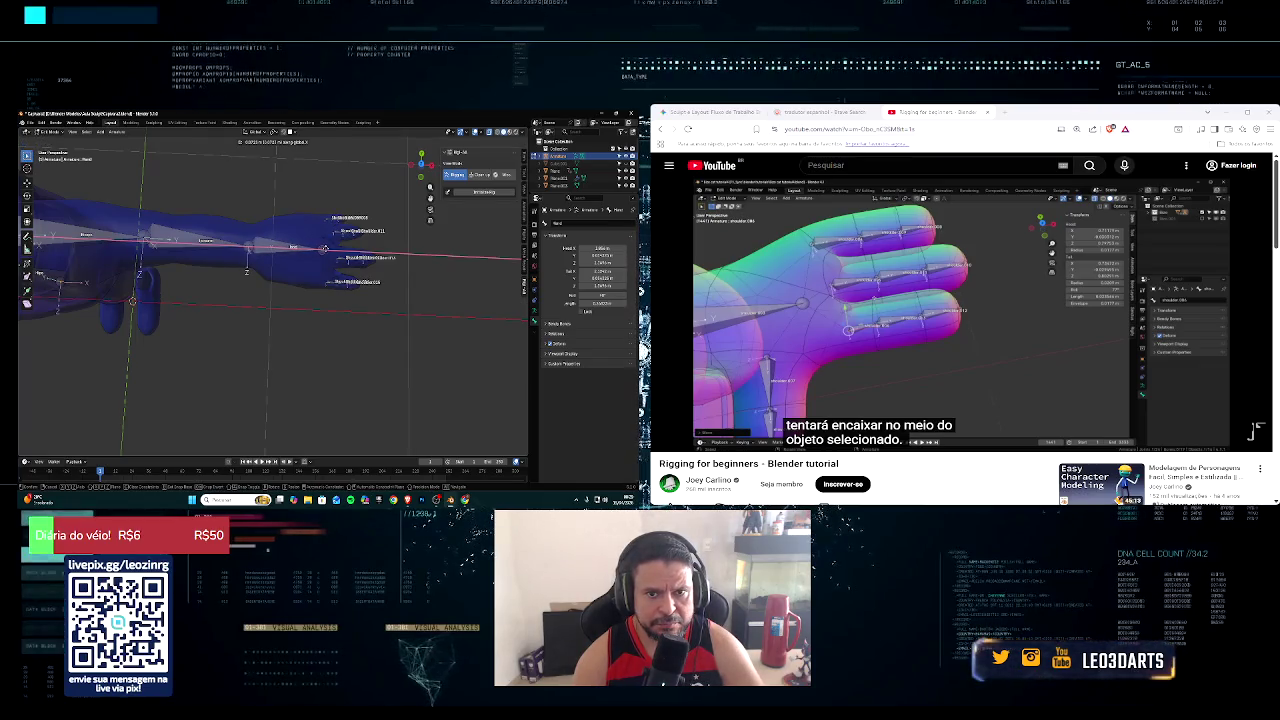
pyautogui.click(264, 247)
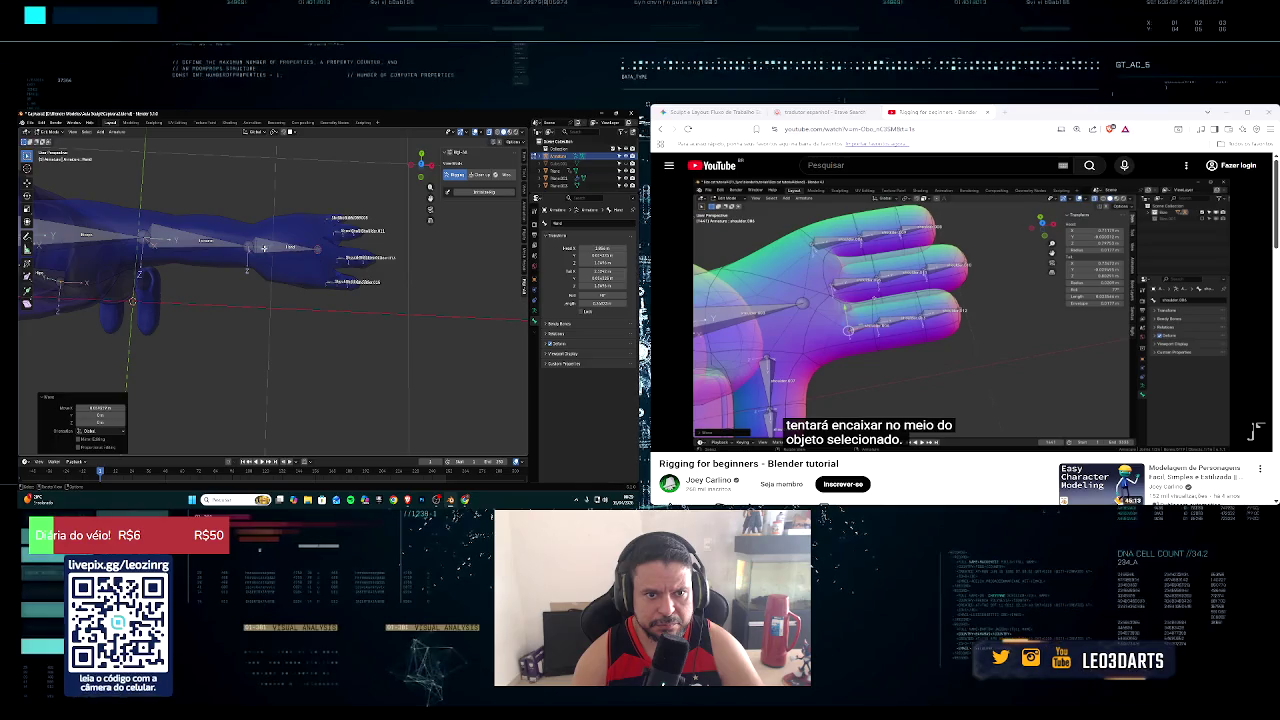
pyautogui.click(270, 245)
pyautogui.press('g')
pyautogui.press('x')
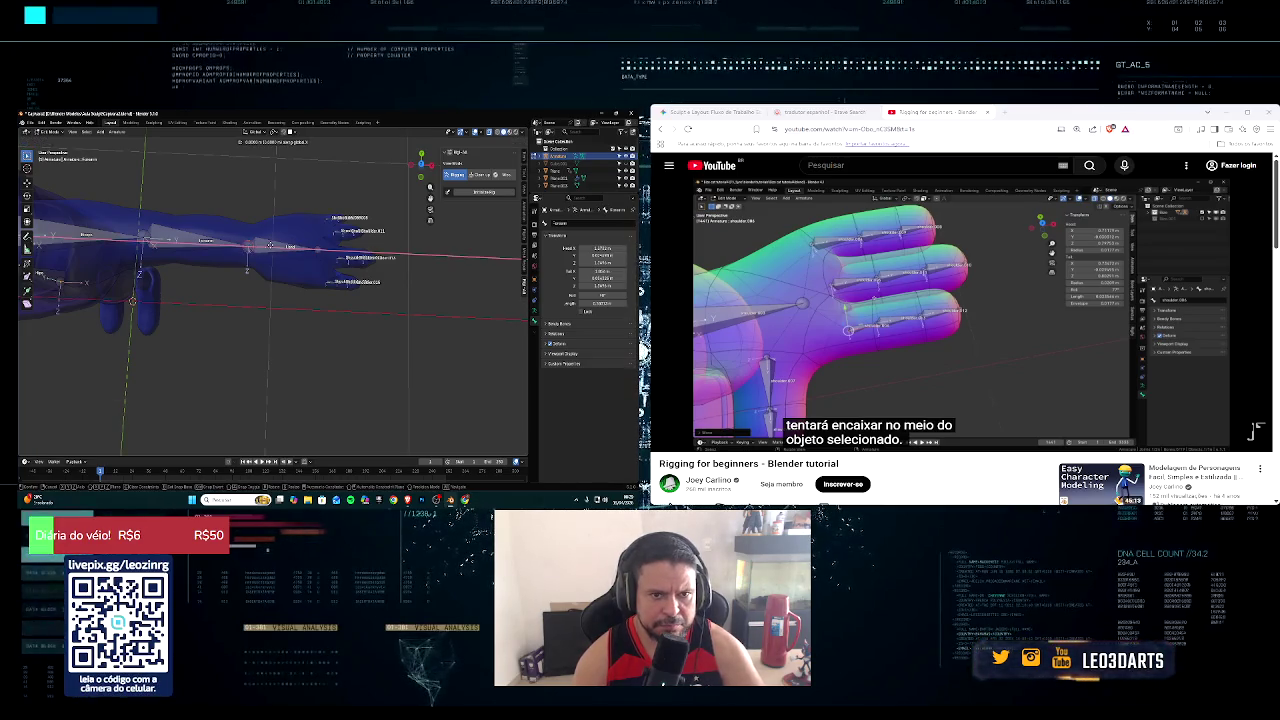
pyautogui.click(276, 244)
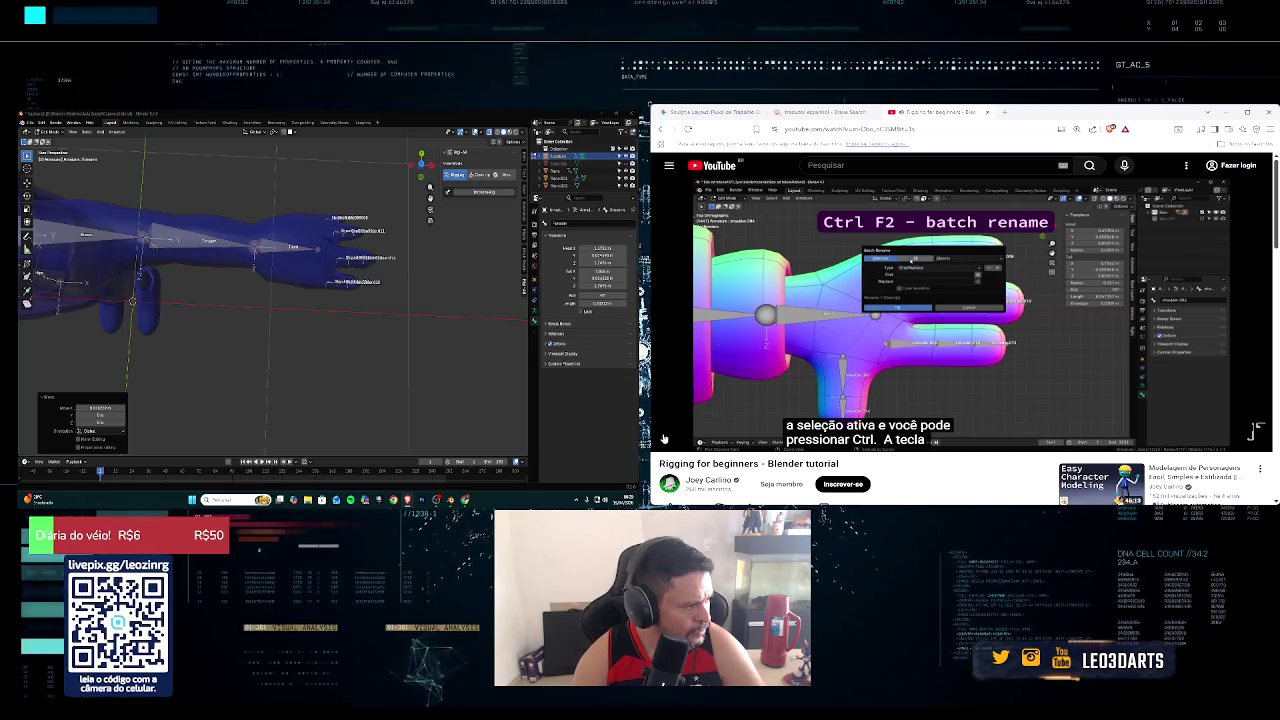
# Step: Box-select all the hand's finger bones and open Batch Rename with Ctrl+F2
pyautogui.scroll(3, 401, 237)
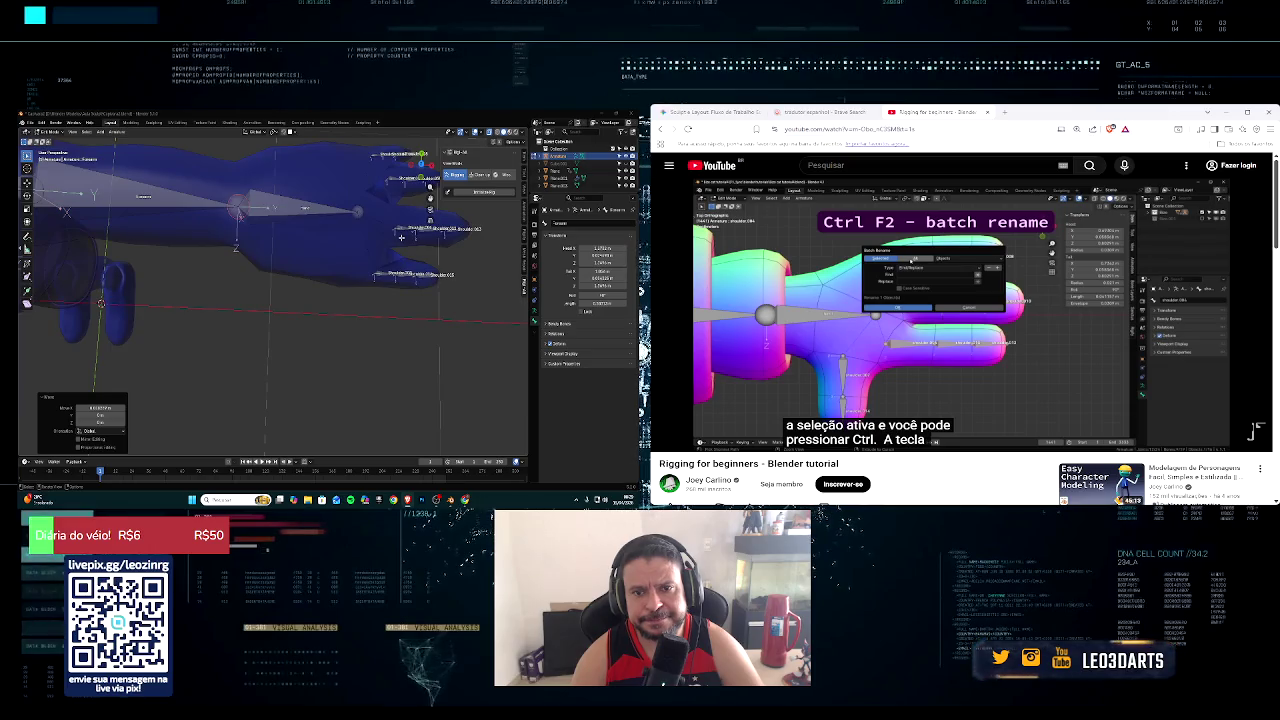
pyautogui.moveTo(401, 237); pyautogui.dragTo(360, 240, button='middle')
pyautogui.moveTo(277, 167)
pyautogui.mouseDown()
pyautogui.moveTo(338, 327)
pyautogui.moveTo(401, 345)
pyautogui.mouseUp()
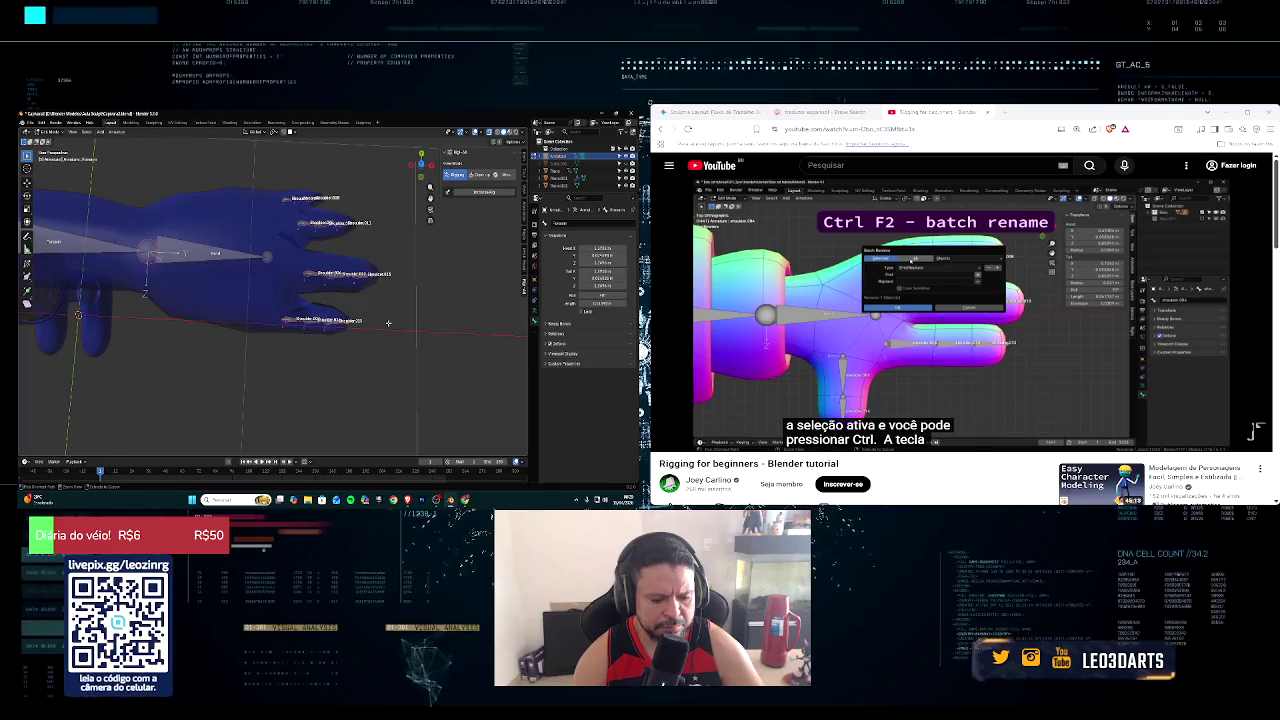
pyautogui.hotkey('ctrl', 'F2')
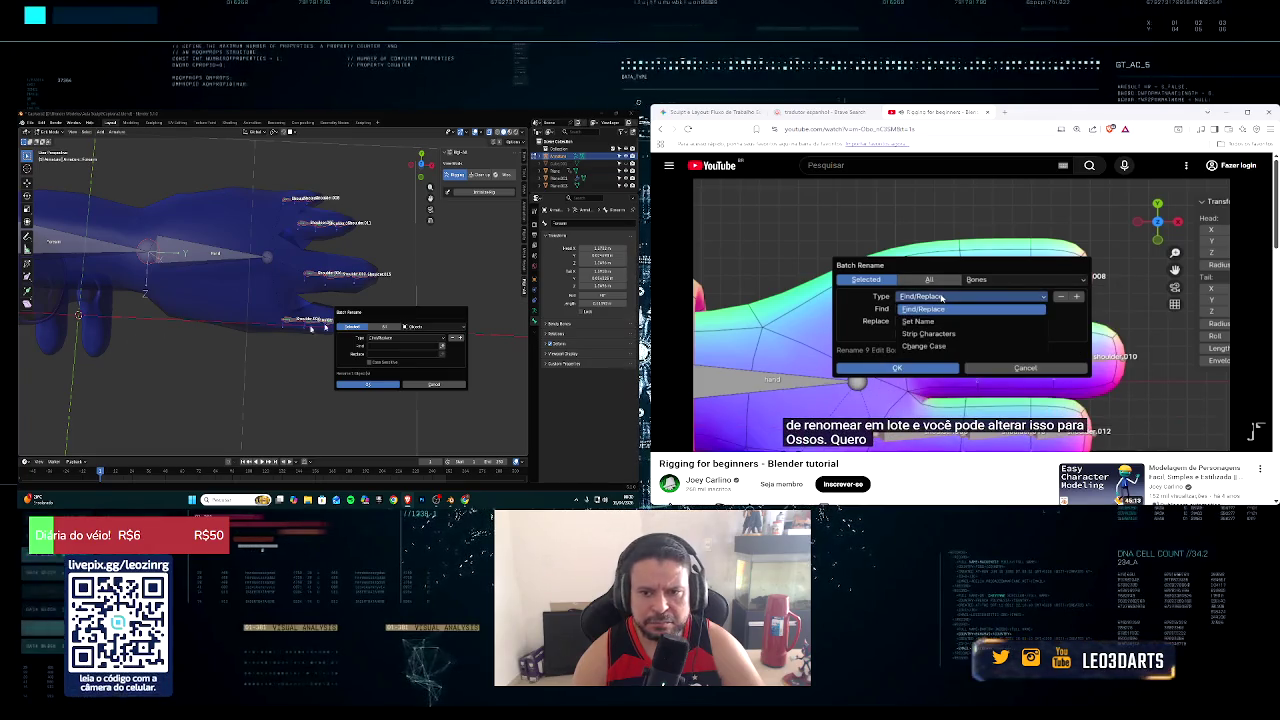
# Step: Batch-rename the selected bones with Set Name, Method New, giving them the name Finger
pyautogui.click(415, 326)
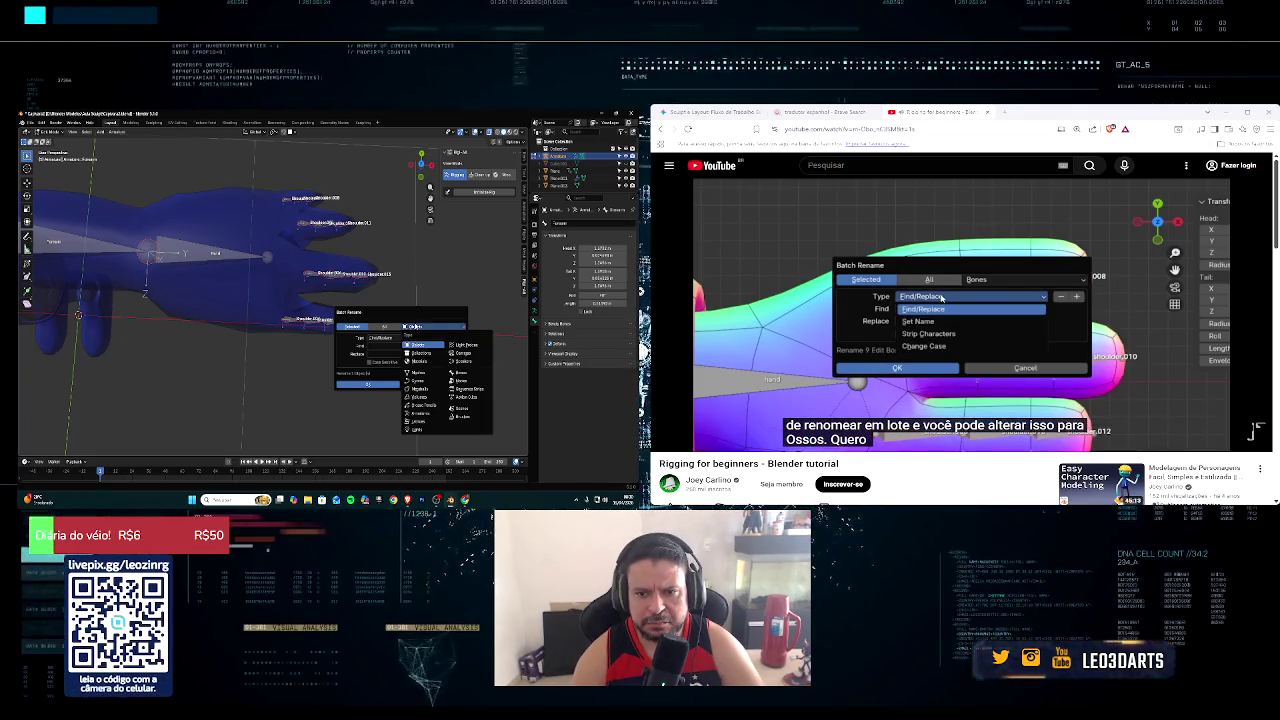
pyautogui.click(474, 373)
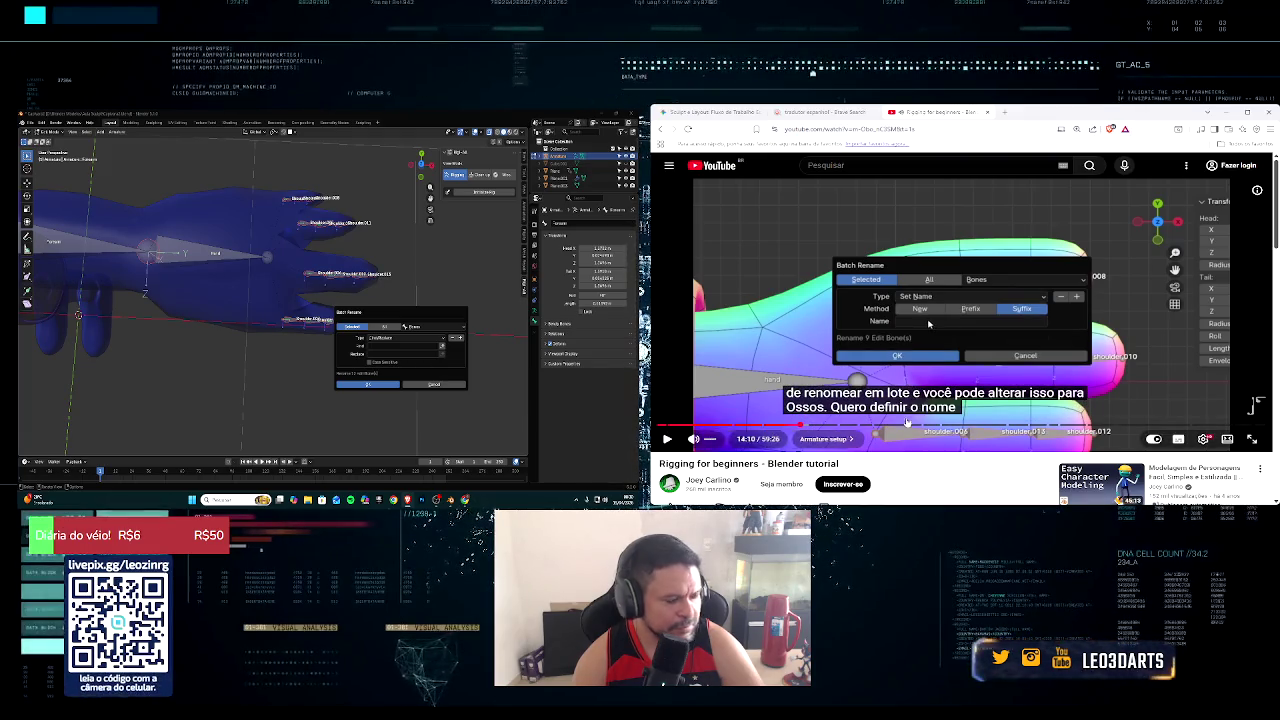
pyautogui.click(441, 340)
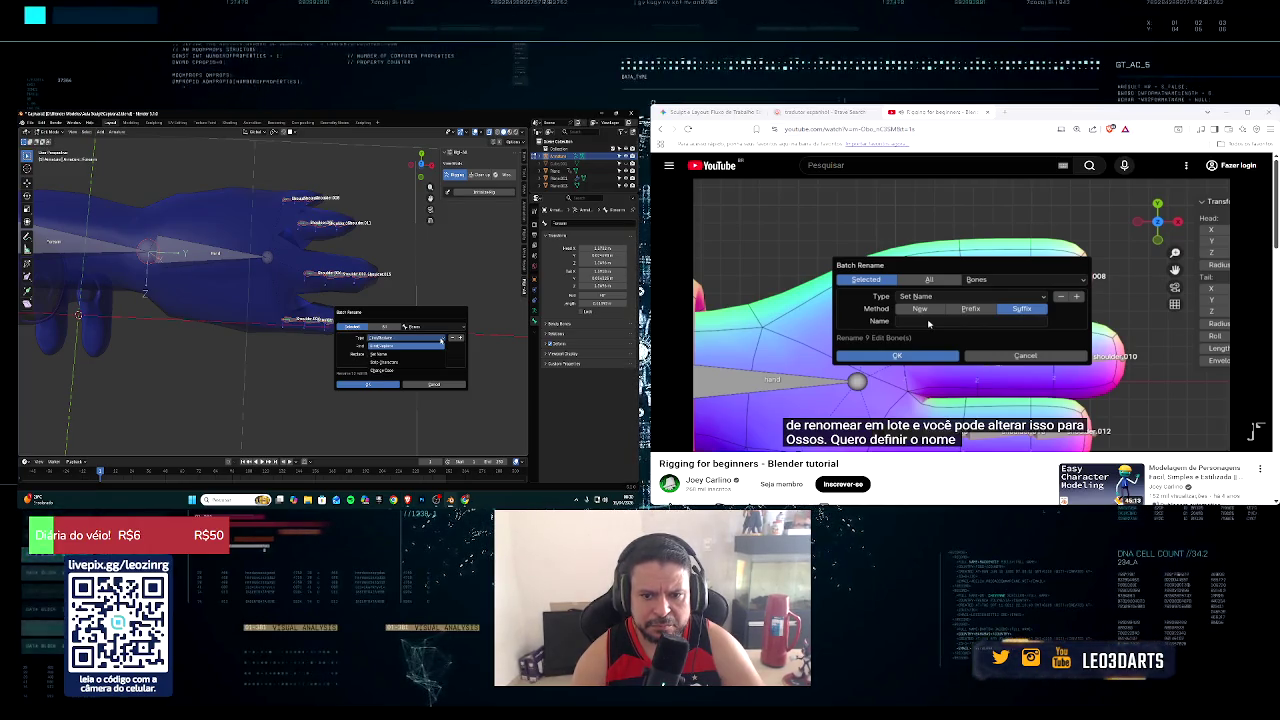
pyautogui.click(427, 354)
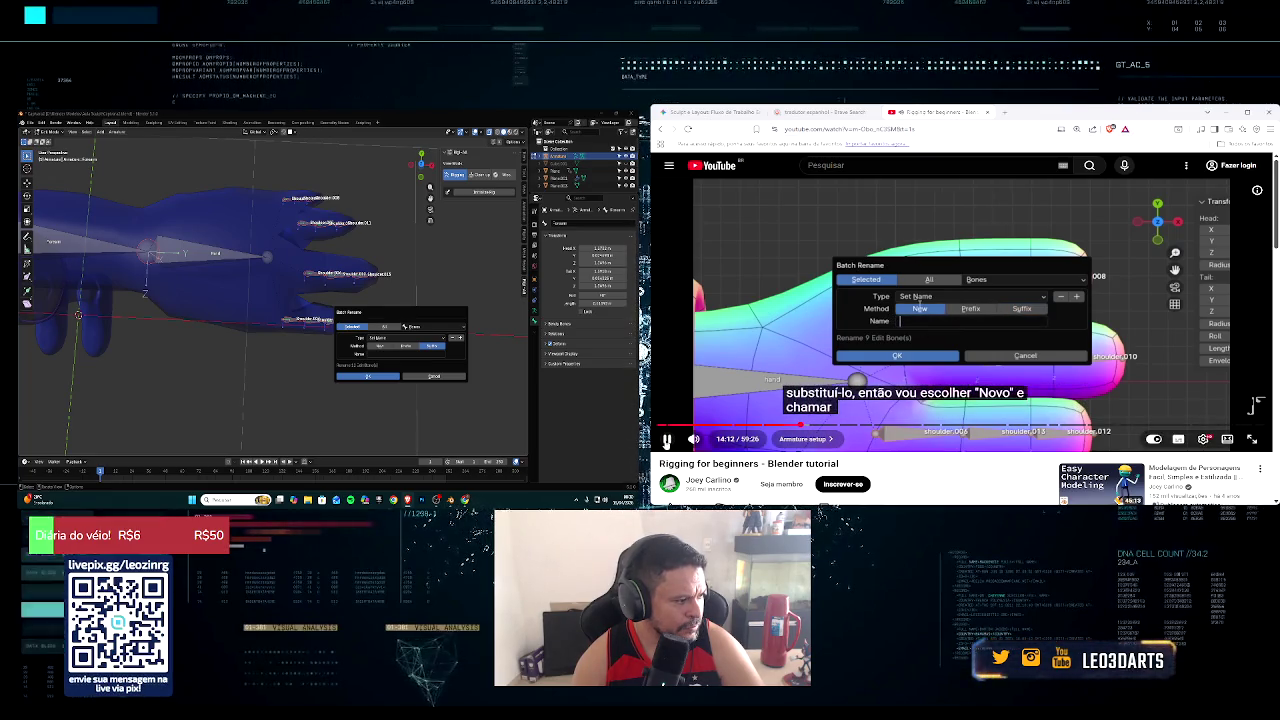
pyautogui.press('space')
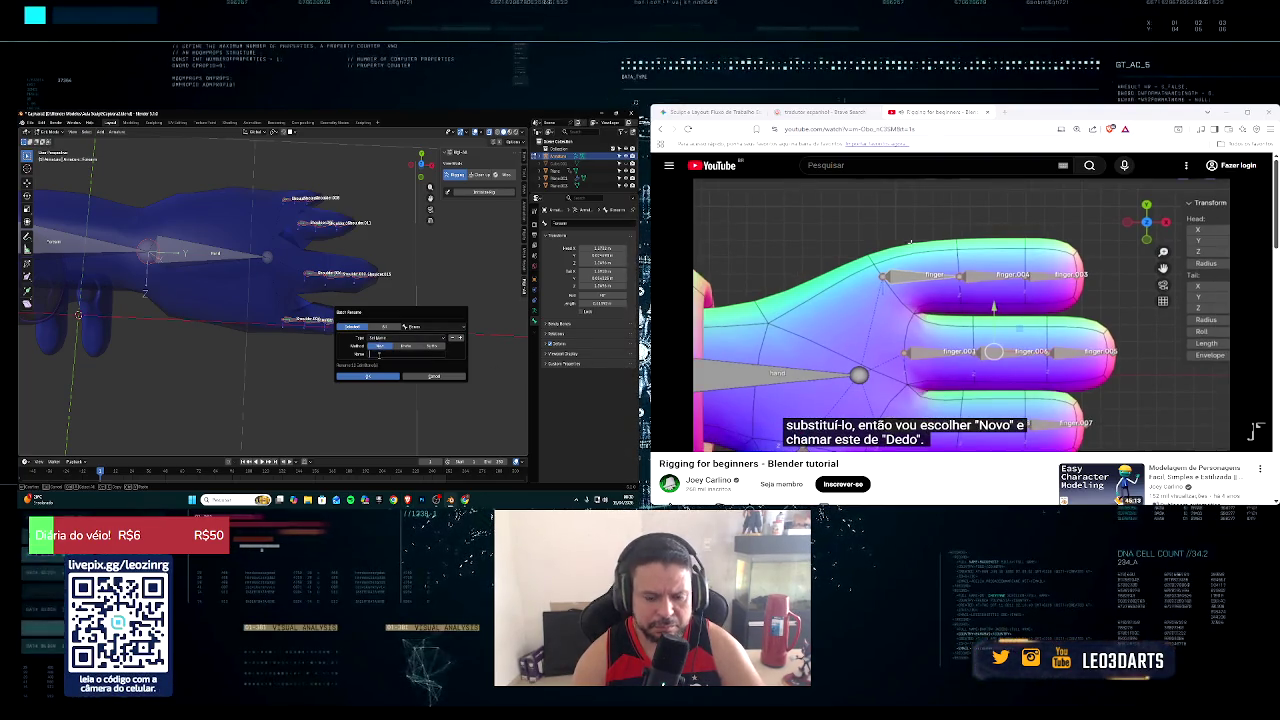
pyautogui.write('do')
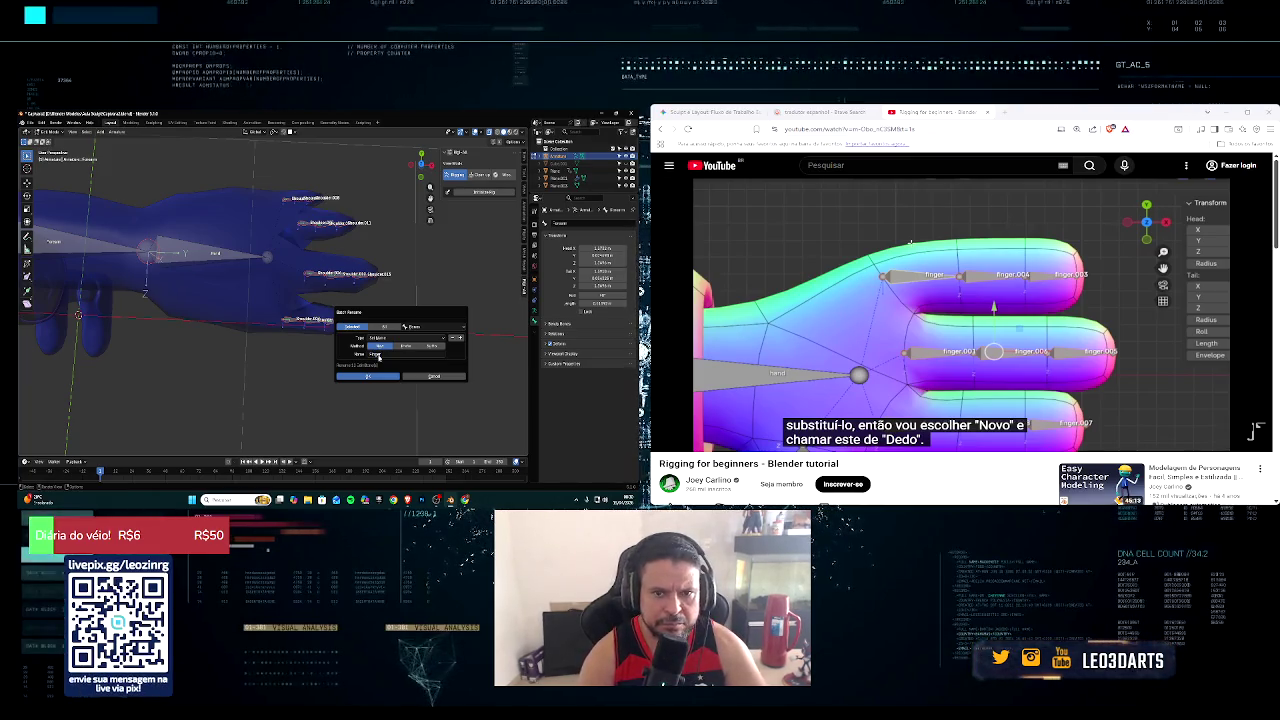
pyautogui.click(382, 376)
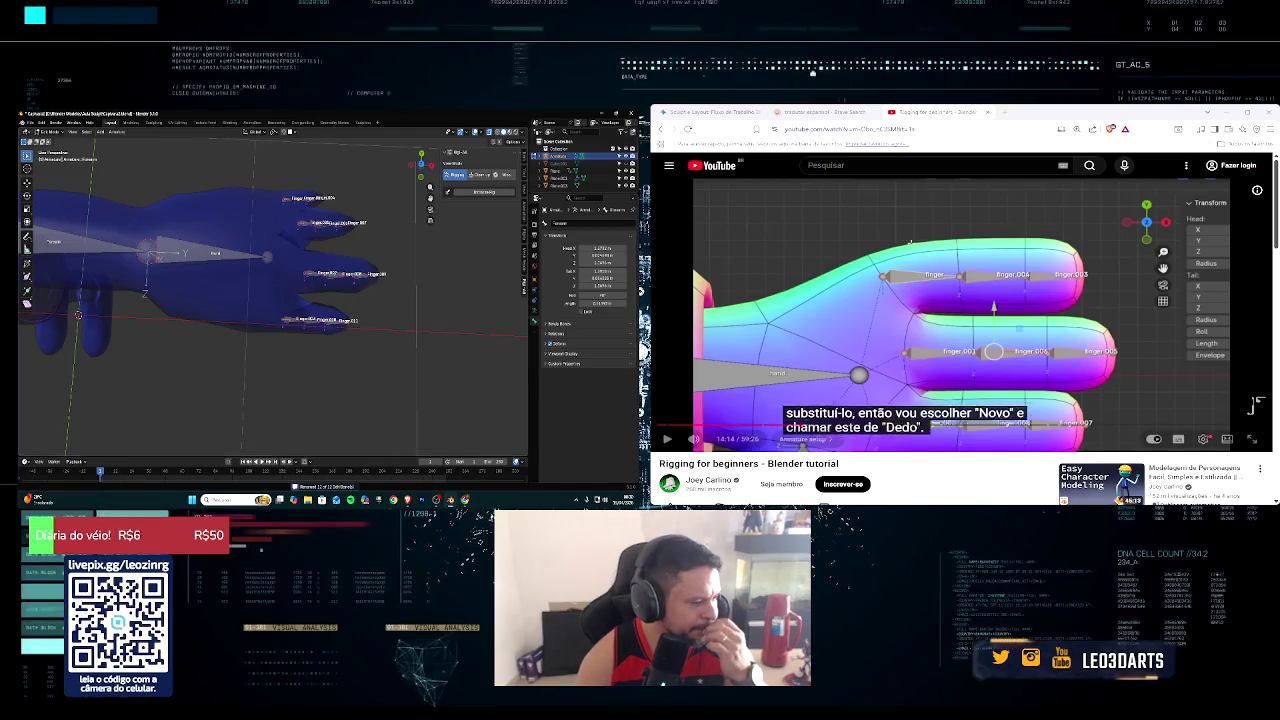
pyautogui.press('space')
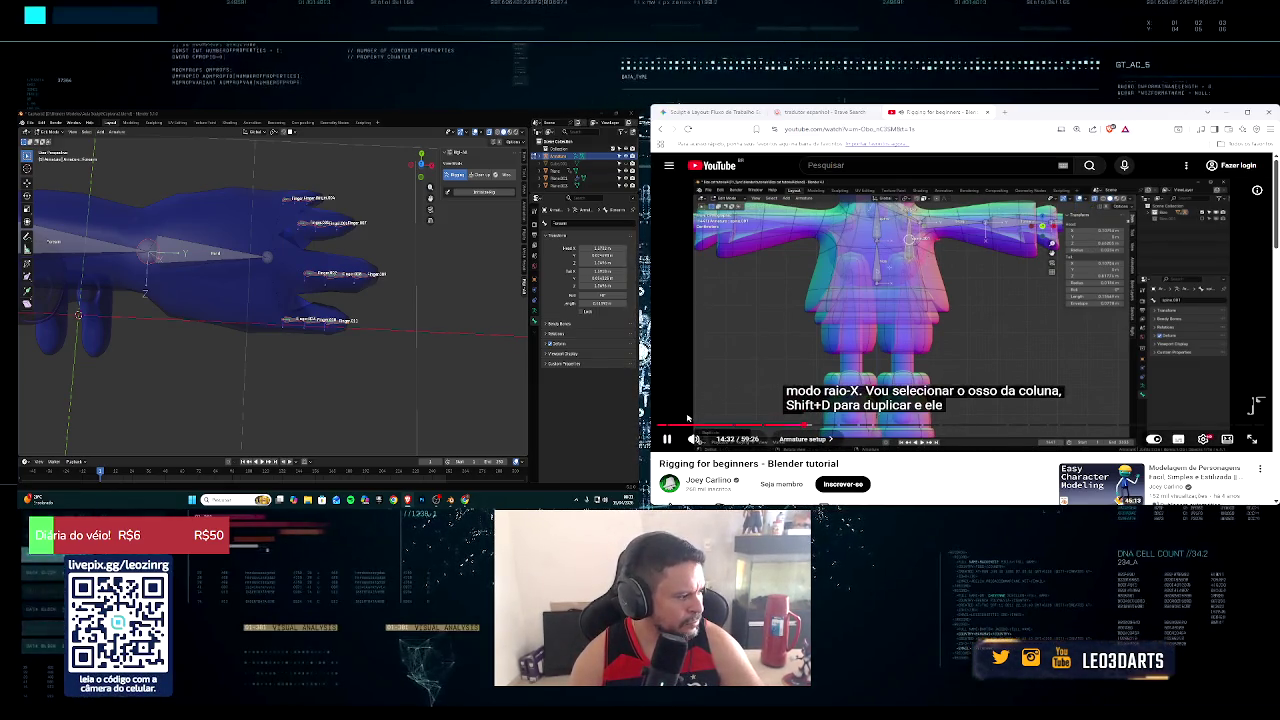
# Step: Switch to front orthographic view, frame the torso and select the upper spine bone
pyautogui.click(669, 440)
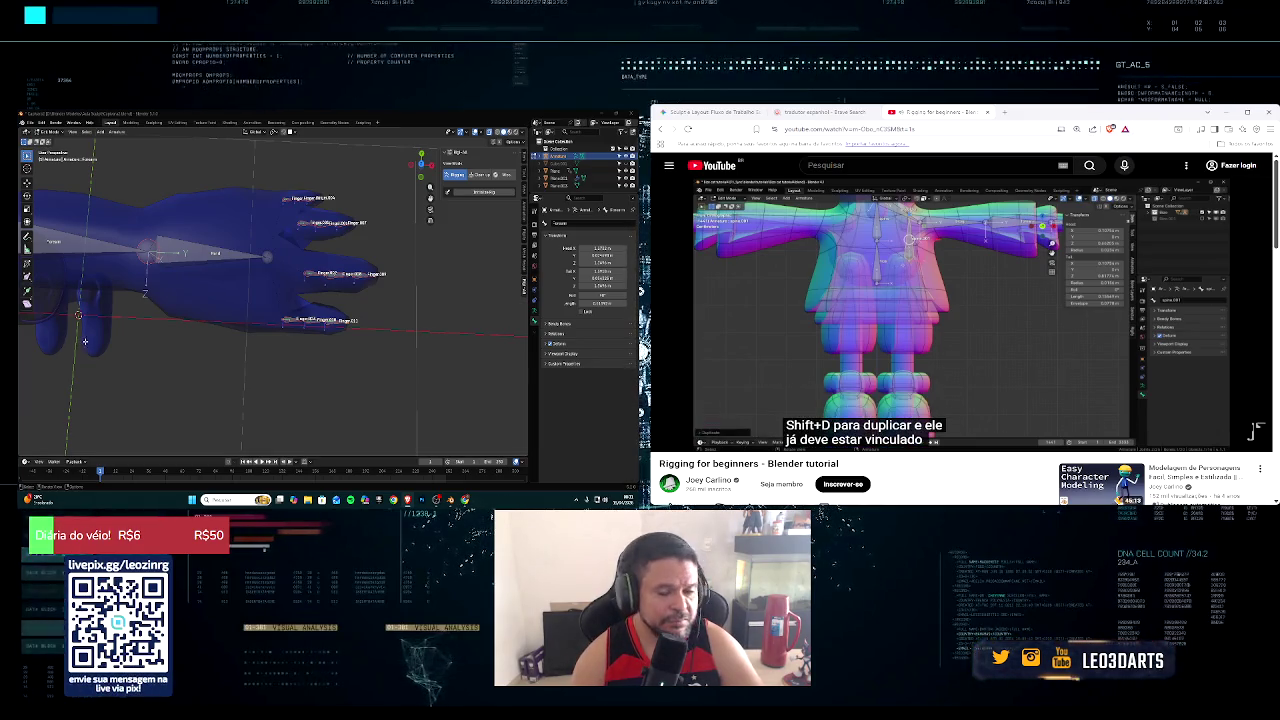
pyautogui.moveTo(240, 300); pyautogui.dragTo(181, 309, button='middle')
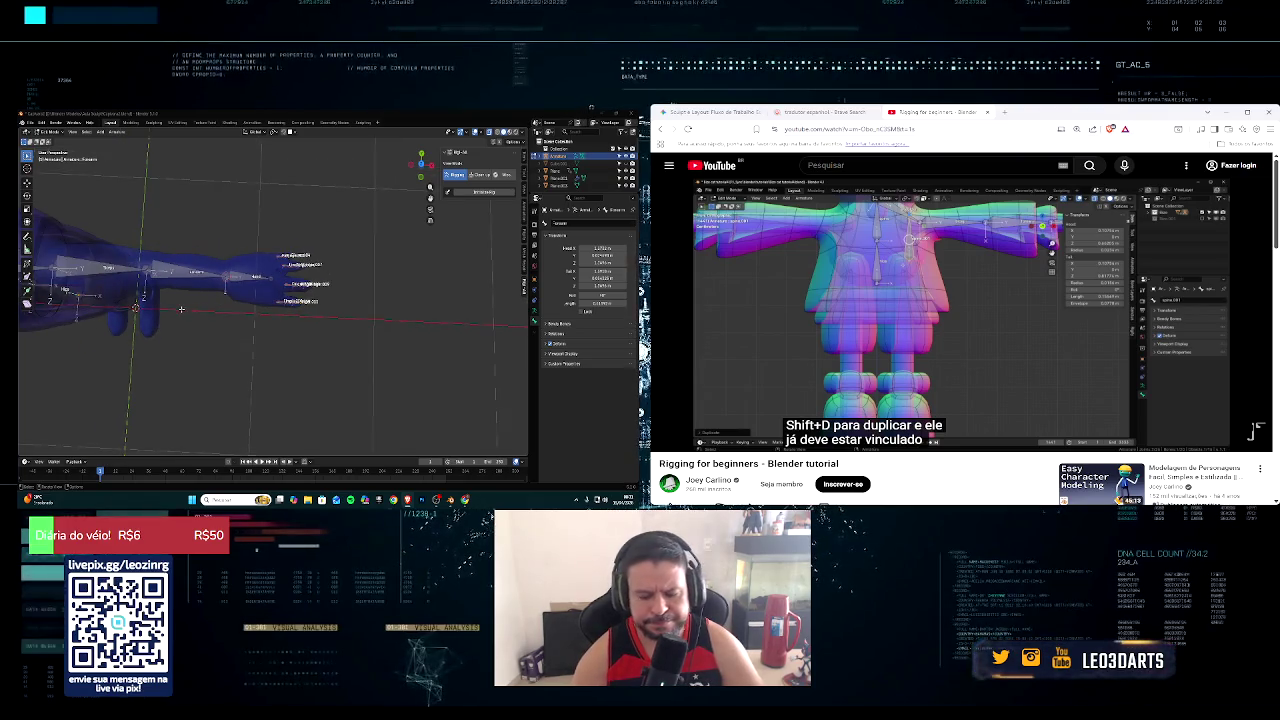
pyautogui.press('KP_1')
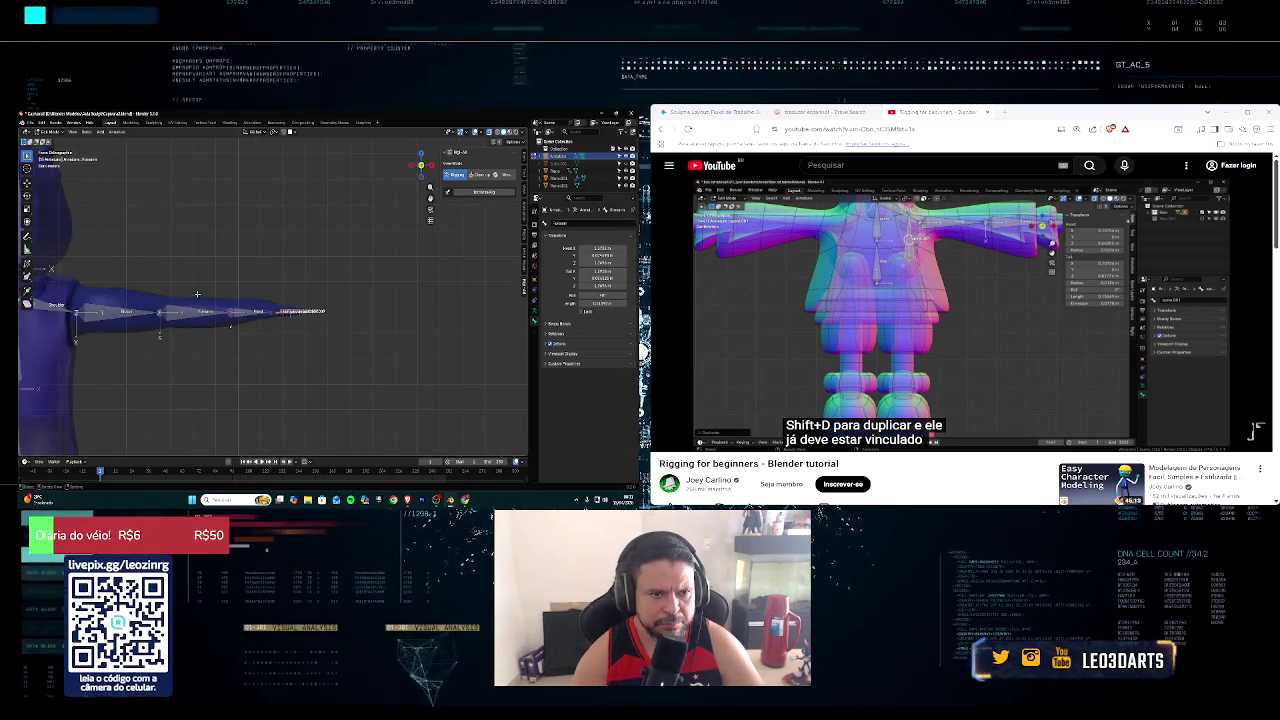
pyautogui.scroll(-5, 186, 305)
pyautogui.scroll(2, 210, 305)
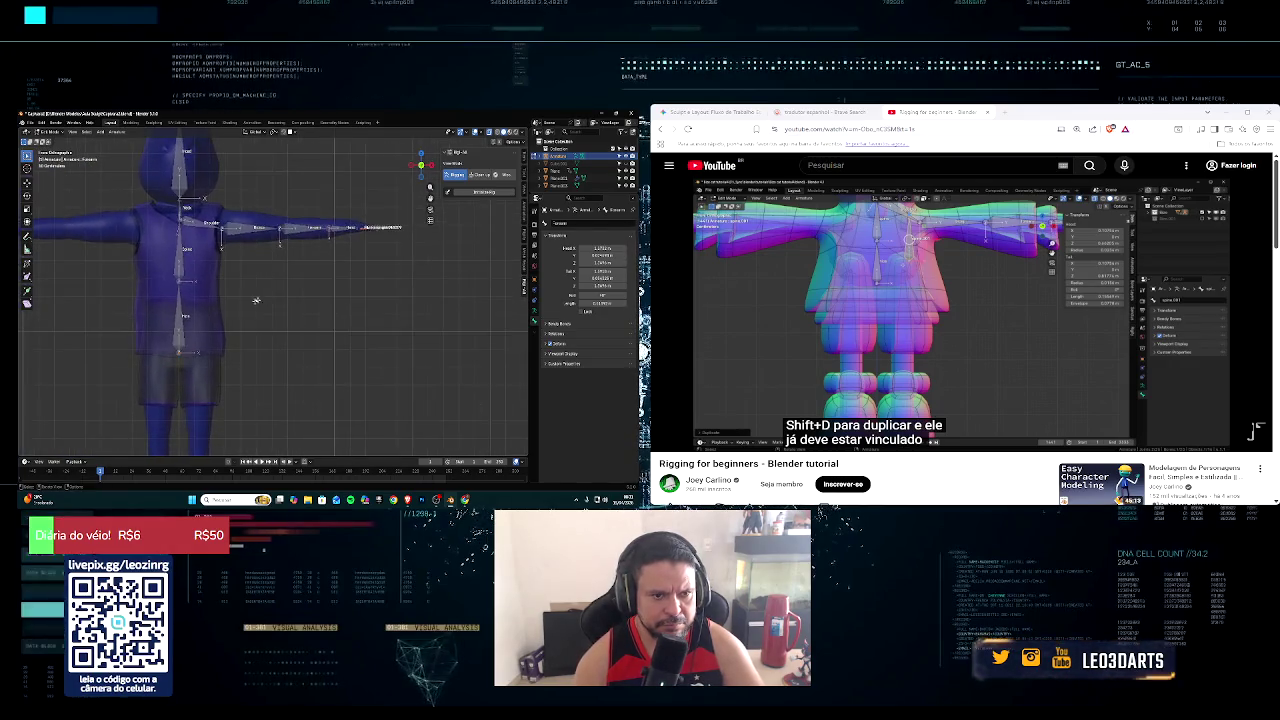
pyautogui.scroll(3, 230, 305)
pyautogui.keyDown('shift'); pyautogui.moveTo(230, 305); pyautogui.dragTo(293, 259, button='middle'); pyautogui.keyUp('shift')
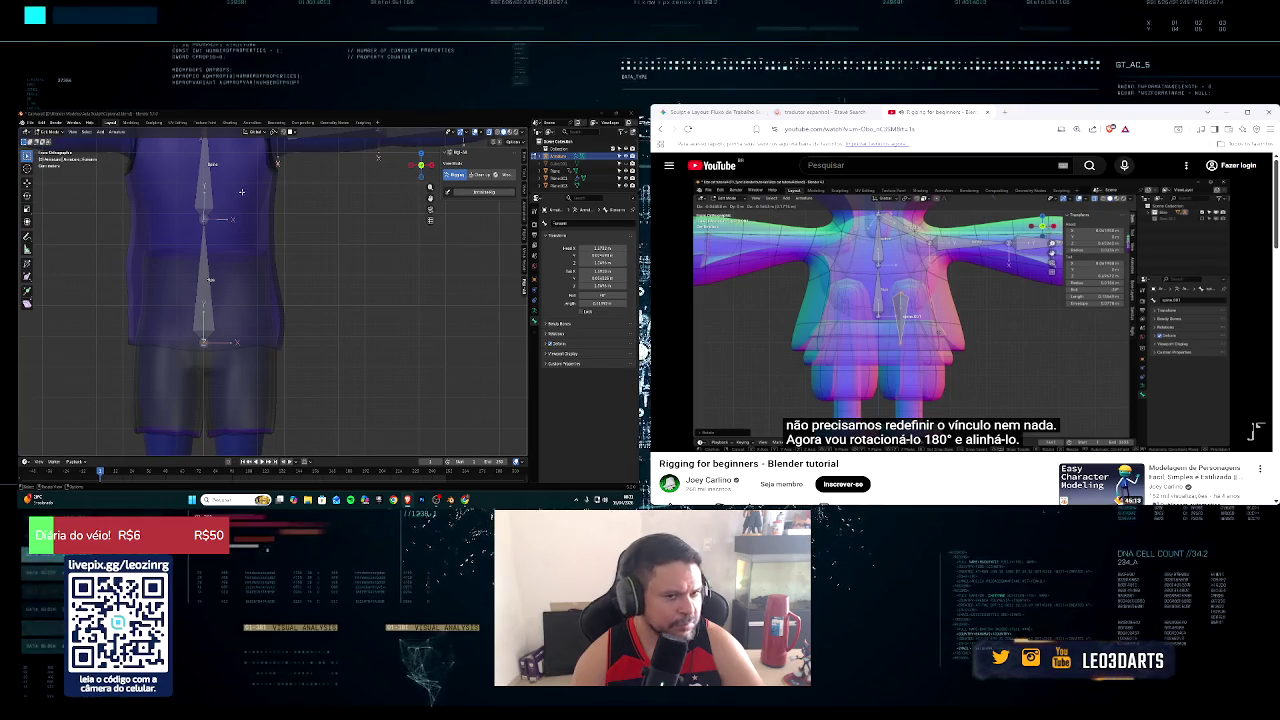
pyautogui.click(206, 194)
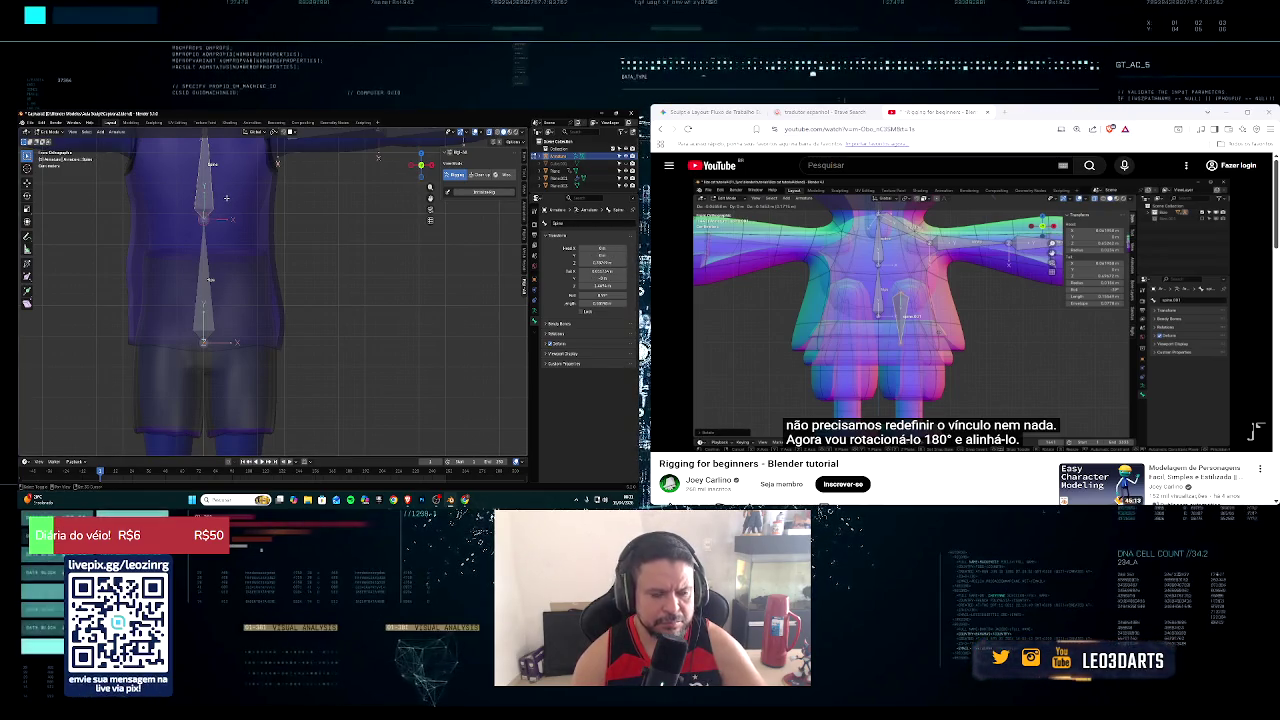
# Step: Duplicate the spine bone and rotate the copy 180 degrees
pyautogui.hotkey('shift', 'd')
pyautogui.click(278, 217)
pyautogui.scroll(-3, 278, 217)
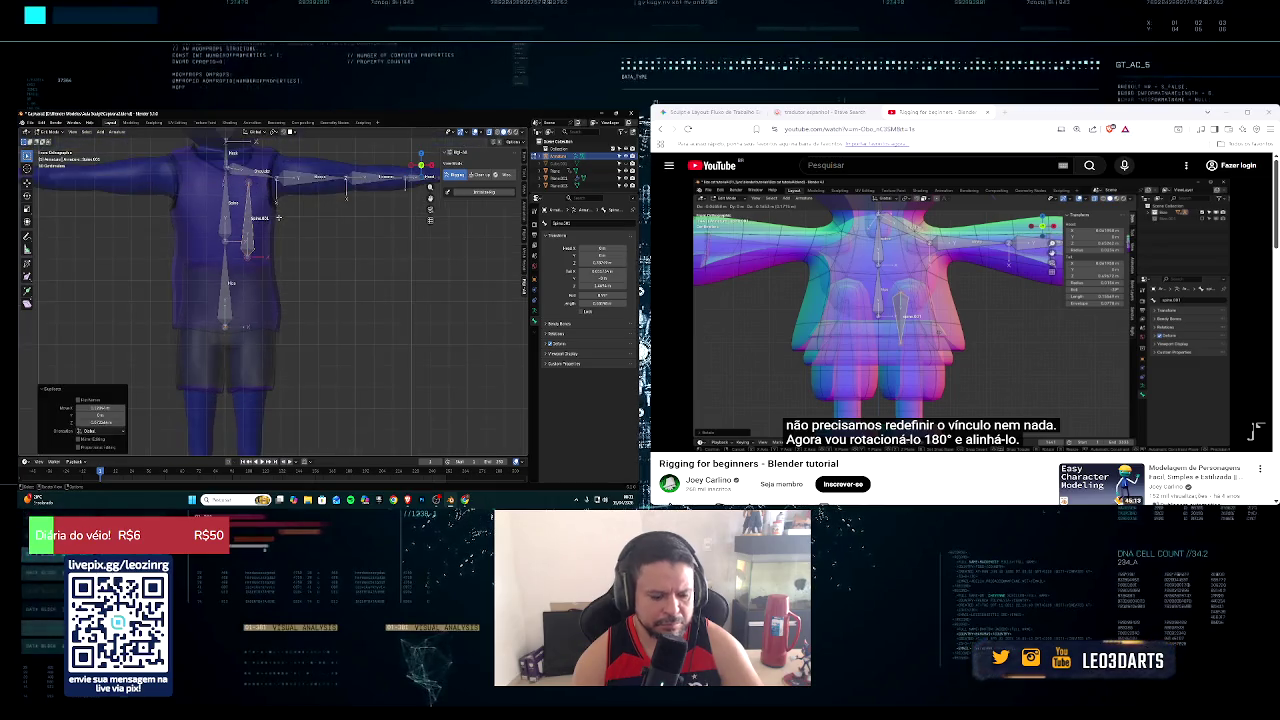
pyautogui.press('r')
pyautogui.press('1')
pyautogui.press('8')
pyautogui.press('0')
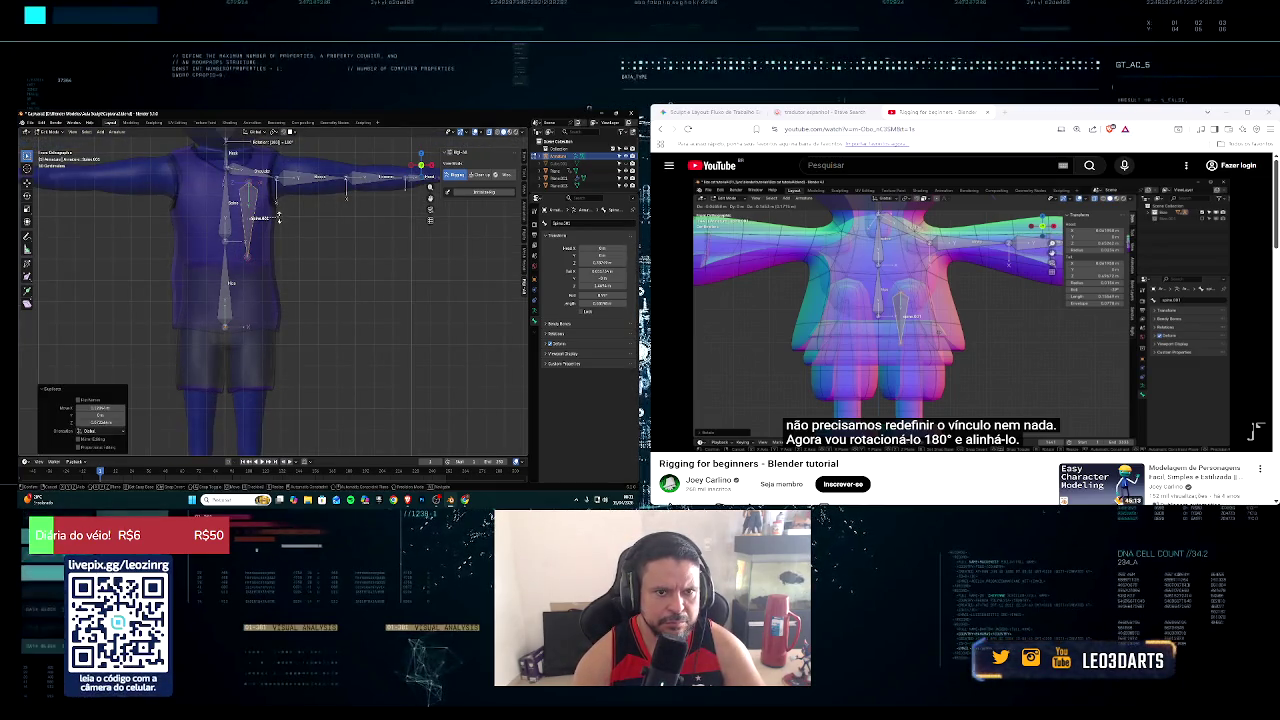
pyautogui.press('Return')
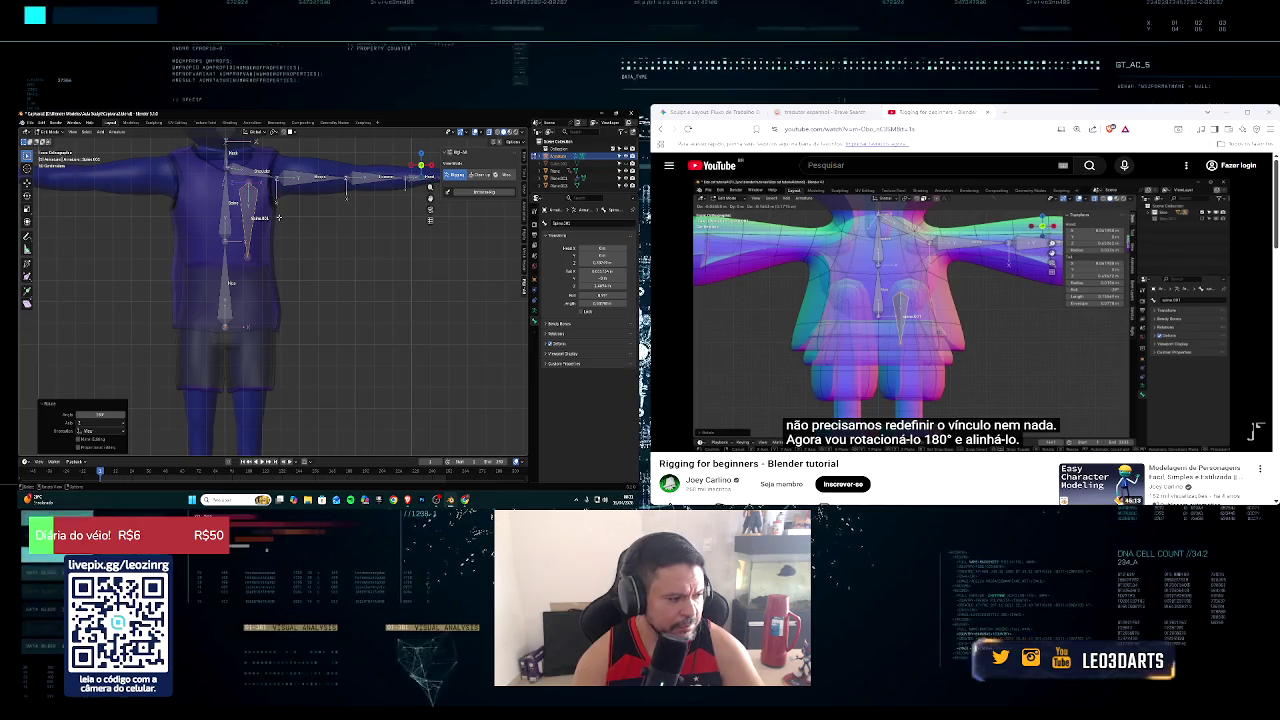
# Step: Move the flipped bone down along Z and across along X to the top of the leg
pyautogui.press('g')
pyautogui.press('z')
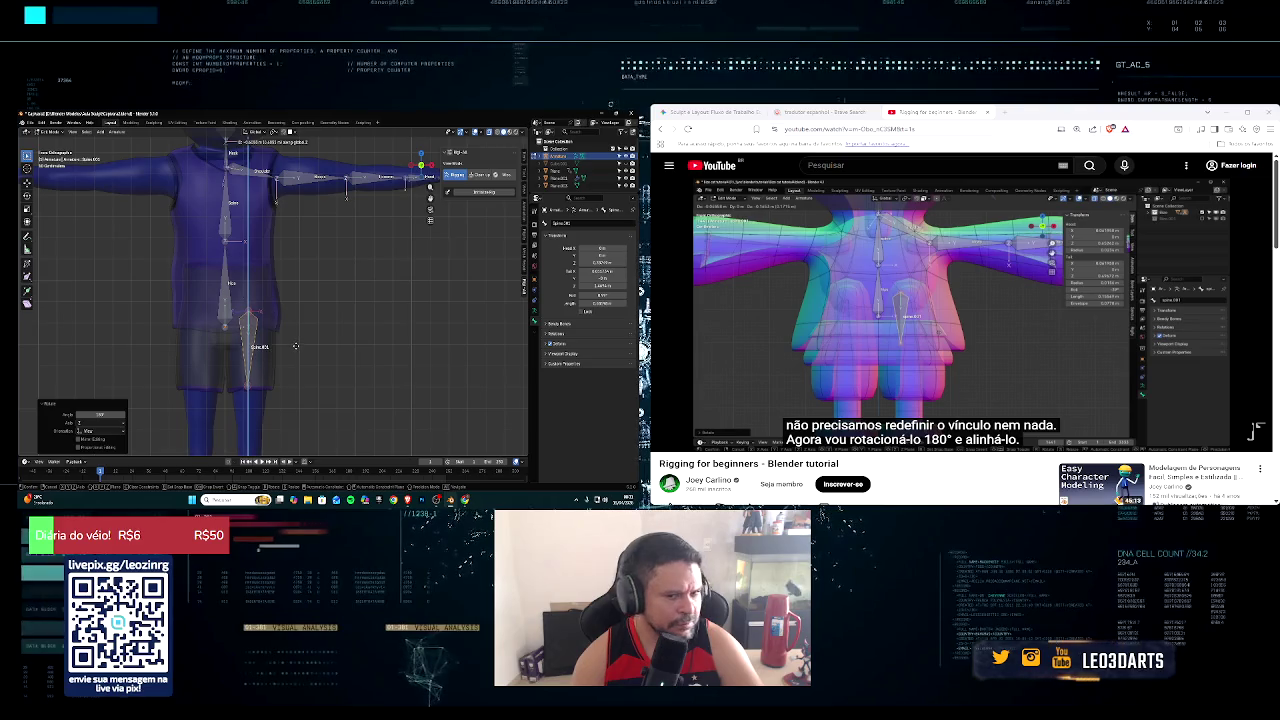
pyautogui.click(290, 346)
pyautogui.press('g')
pyautogui.press('x')
pyautogui.click(295, 345)
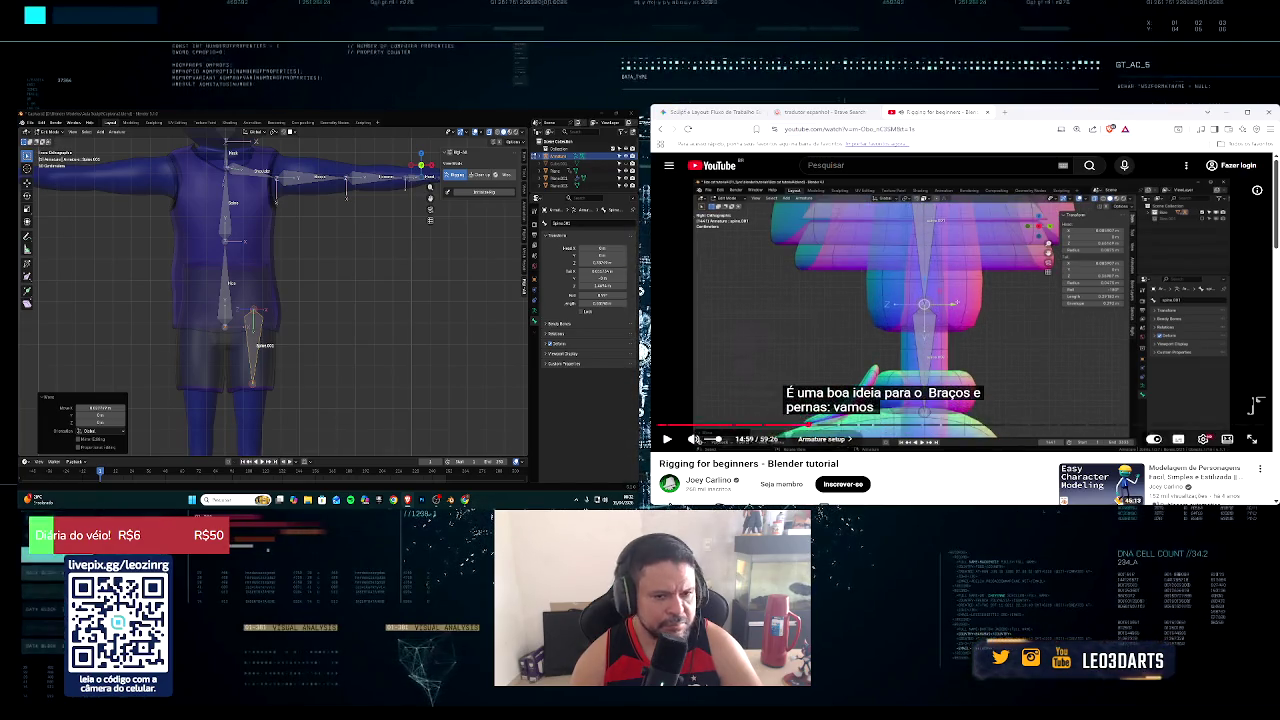
# Step: Rotate the leg bone slightly around the Z axis
pyautogui.moveTo(337, 364); pyautogui.dragTo(283, 351, button='middle')
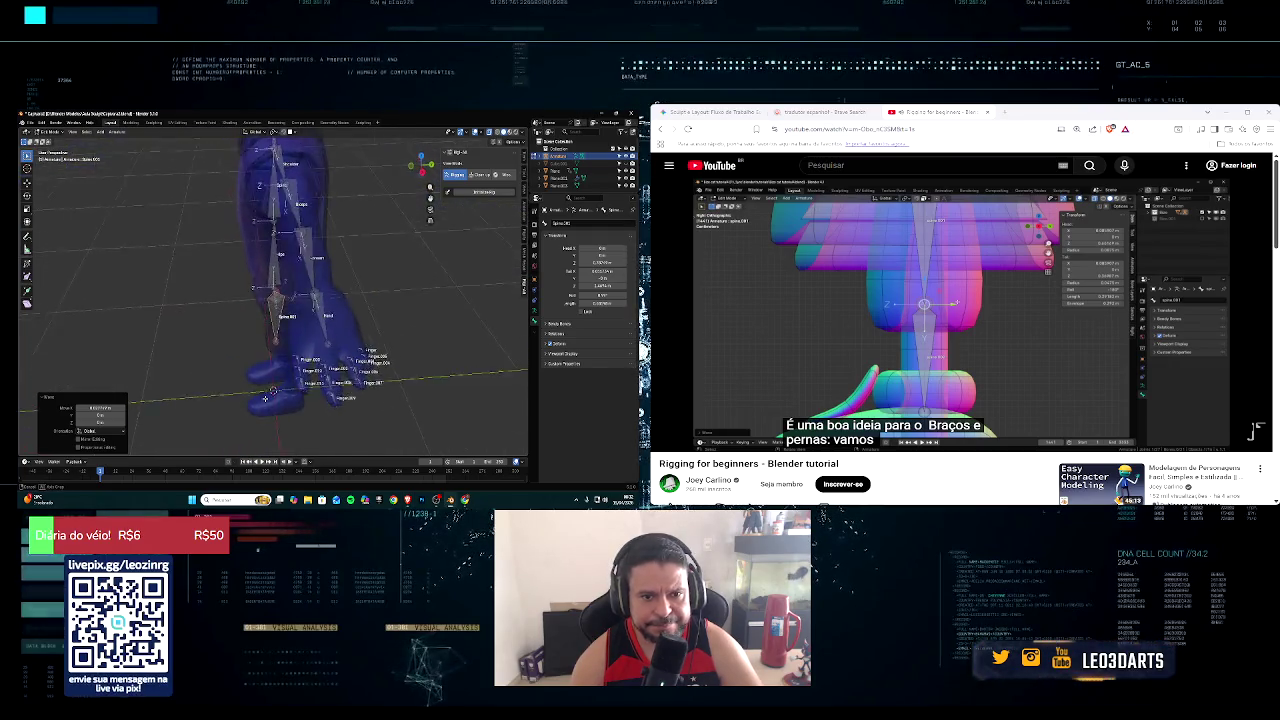
pyautogui.press('r')
pyautogui.press('z')
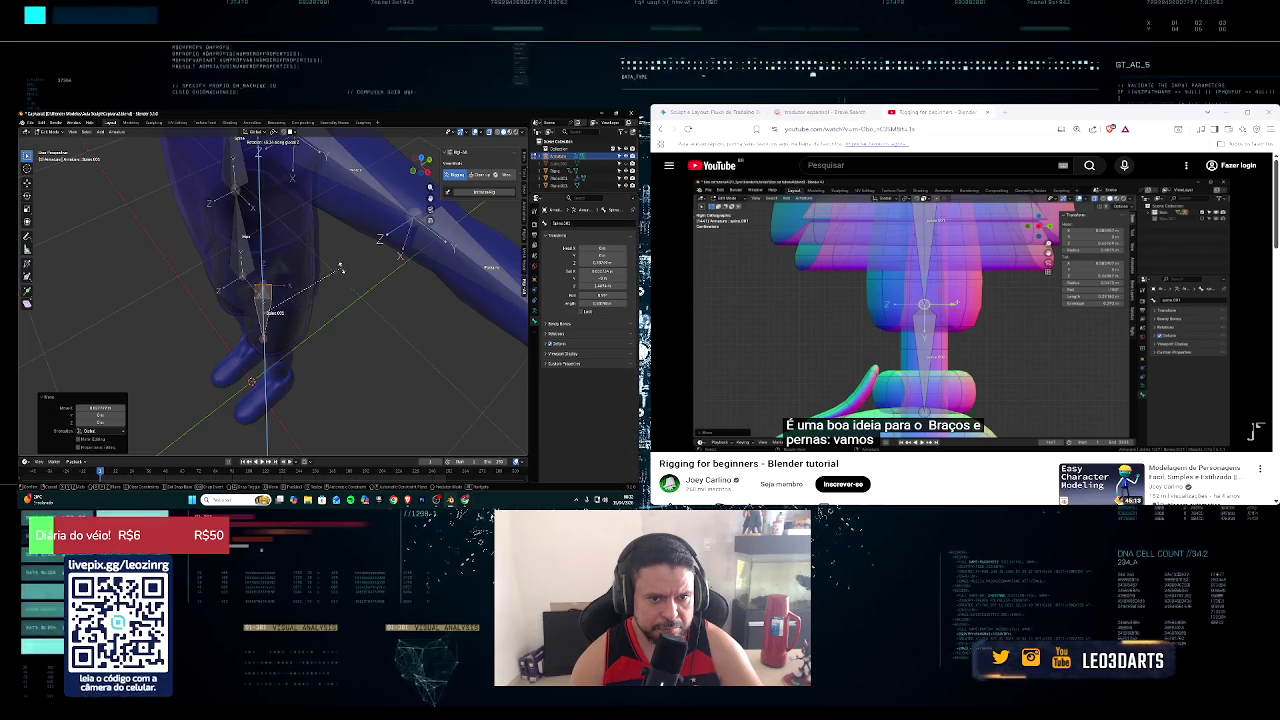
pyautogui.click(299, 316)
pyautogui.moveTo(299, 316); pyautogui.dragTo(340, 304, button='middle')
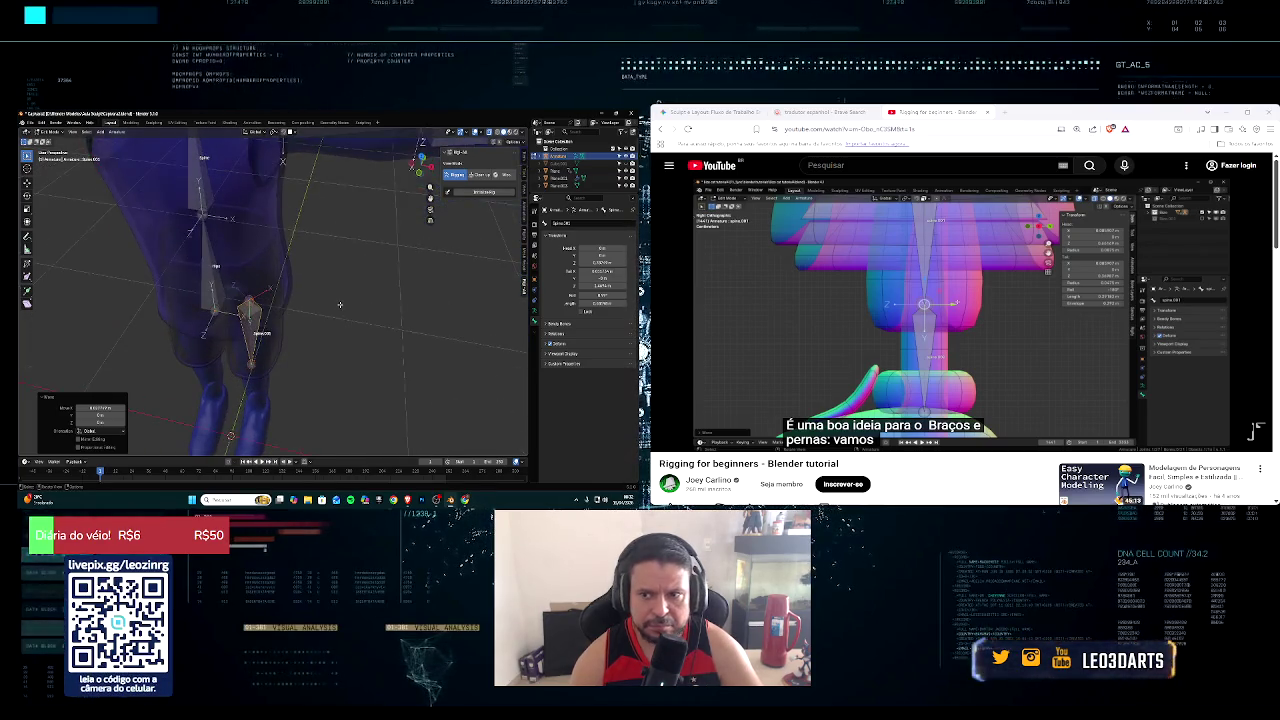
# Step: Edit the leg bone's Roll value in the sidebar Item panel
pyautogui.click(522, 160)
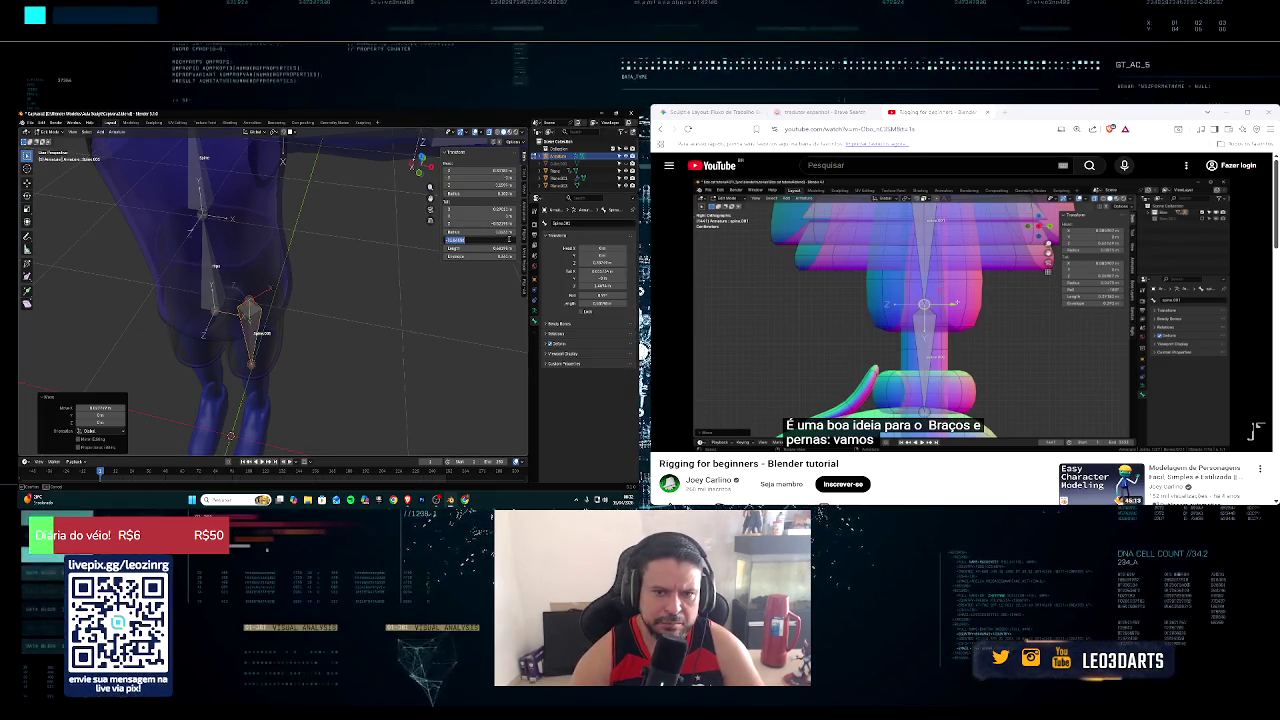
pyautogui.click(510, 239)
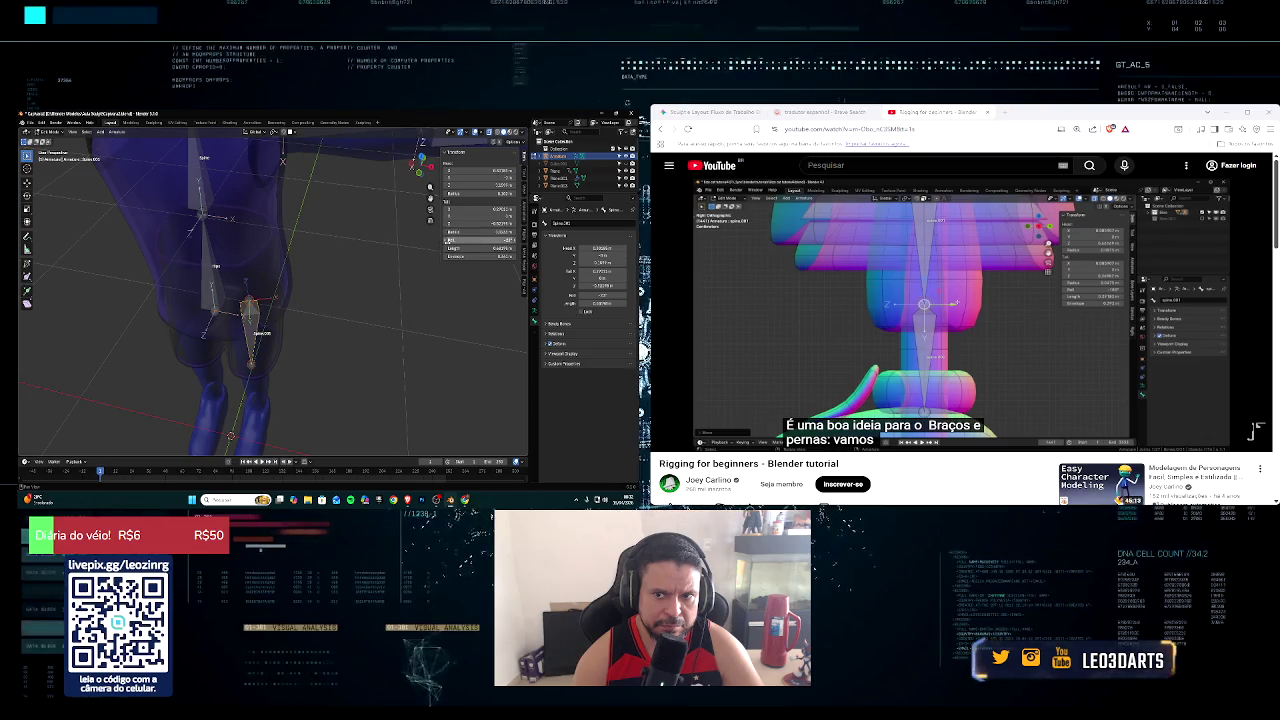
pyautogui.press('Return')
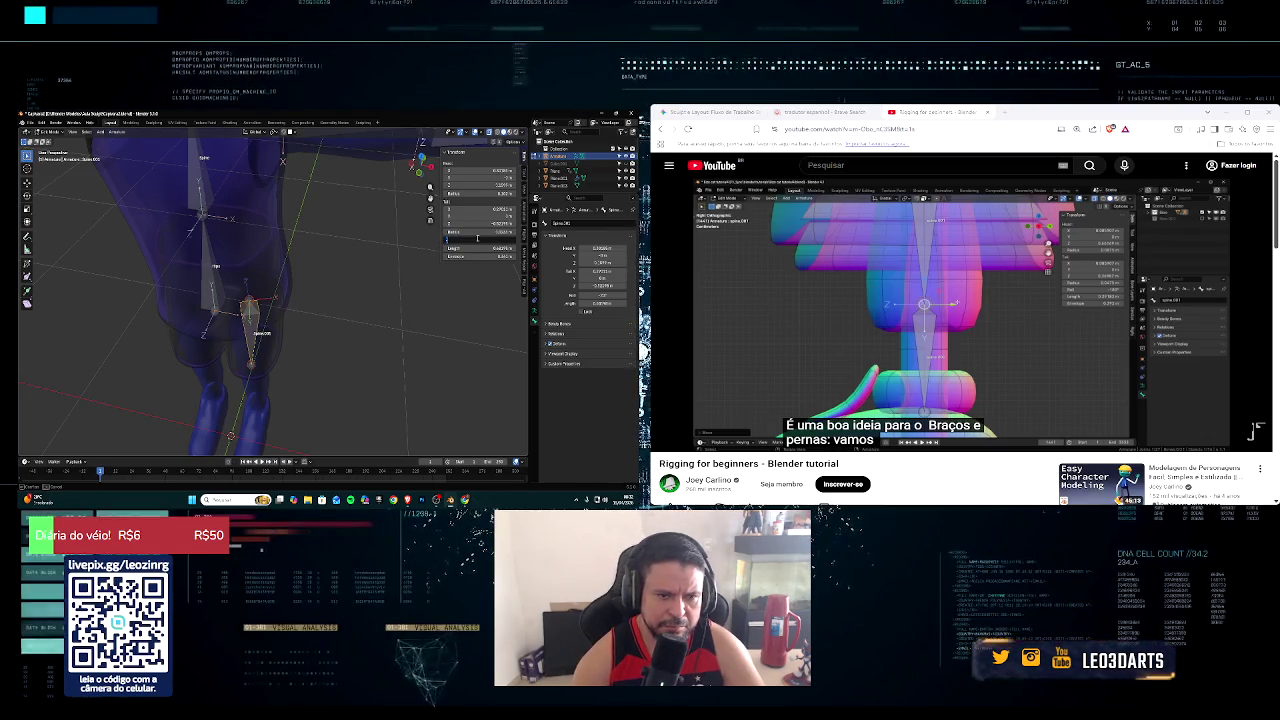
pyautogui.press('Return')
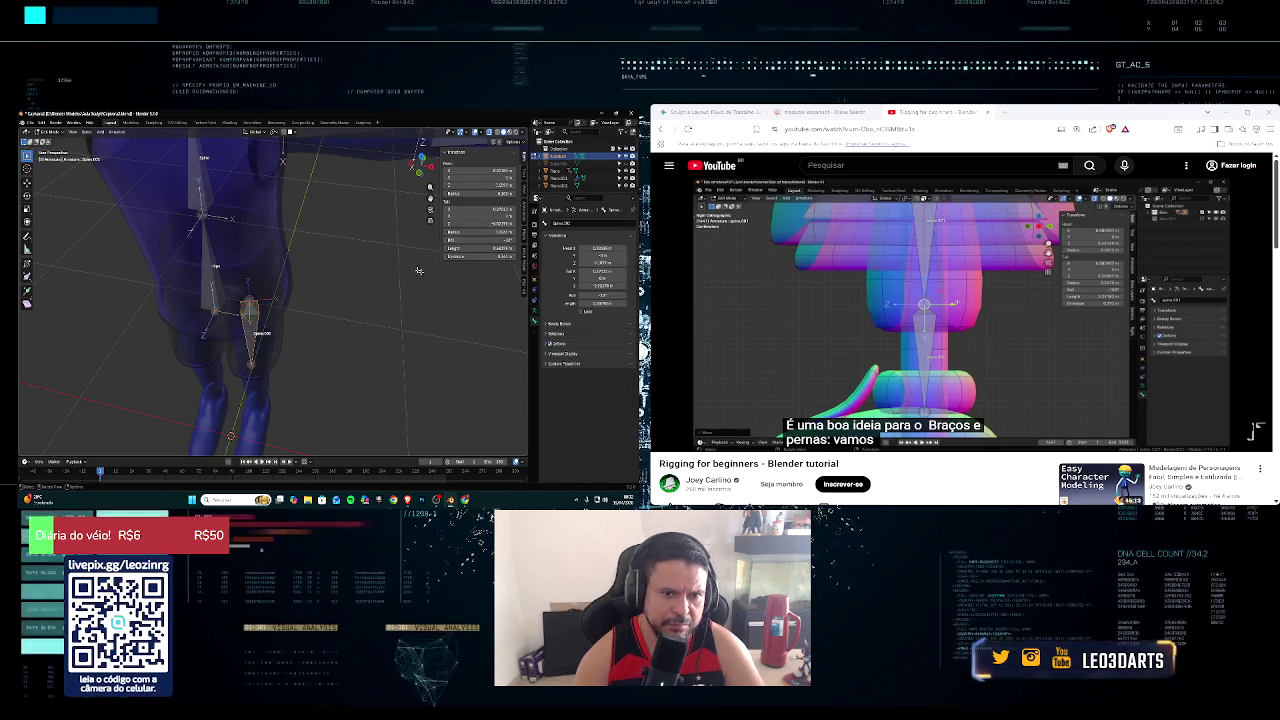
pyautogui.moveTo(425, 274); pyautogui.dragTo(434, 231, button='middle')
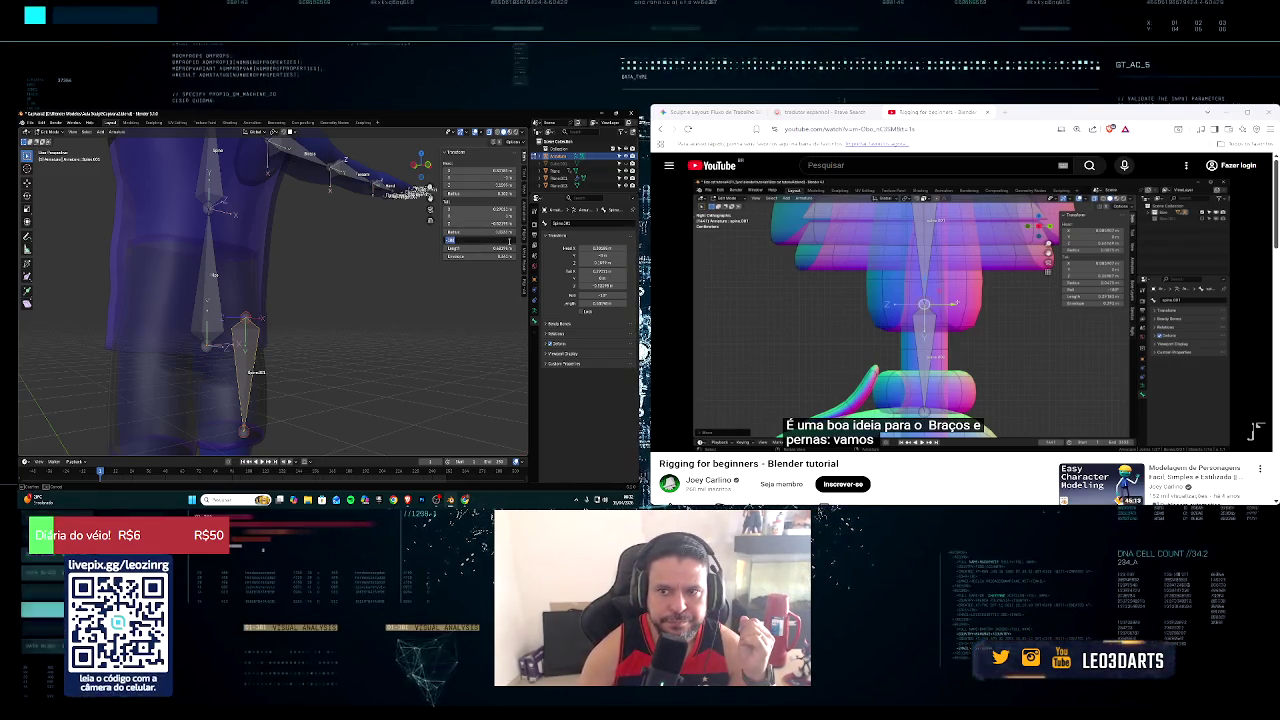
# Step: Commit the roll change, orbit around the legs and dismiss the browser notification
pyautogui.press('Return')
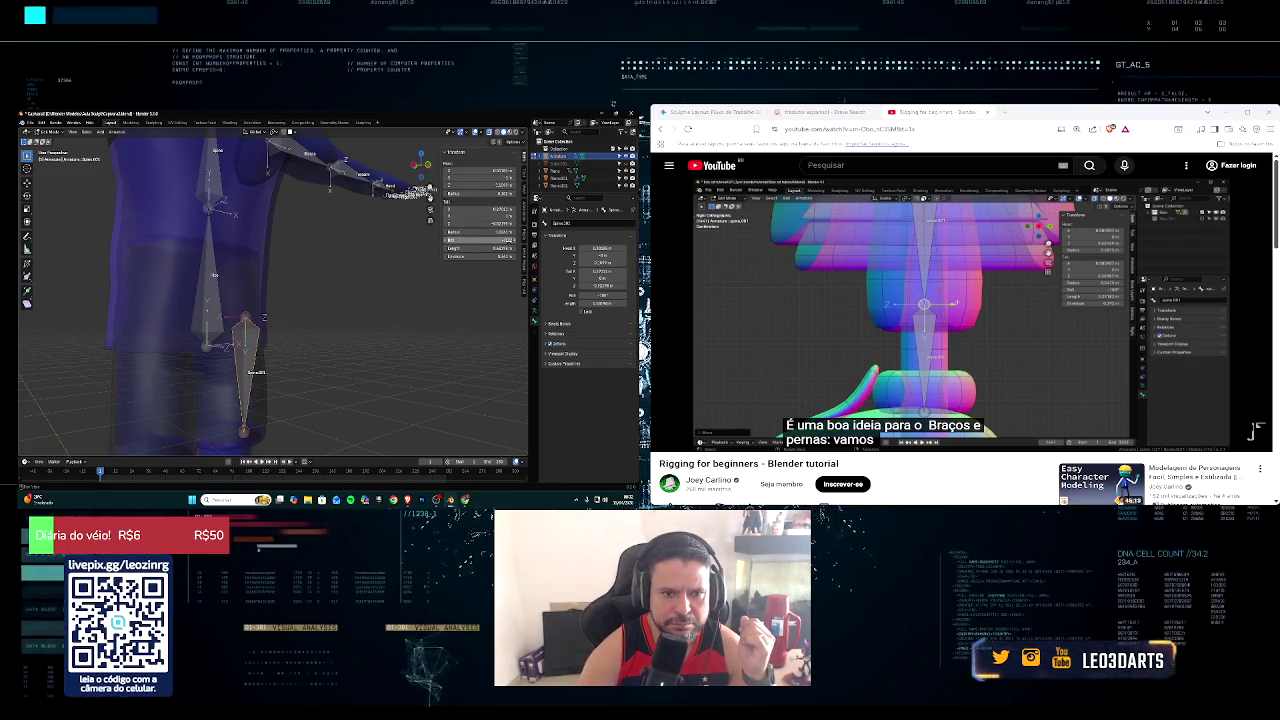
pyautogui.moveTo(340, 250); pyautogui.dragTo(357, 374, button='middle')
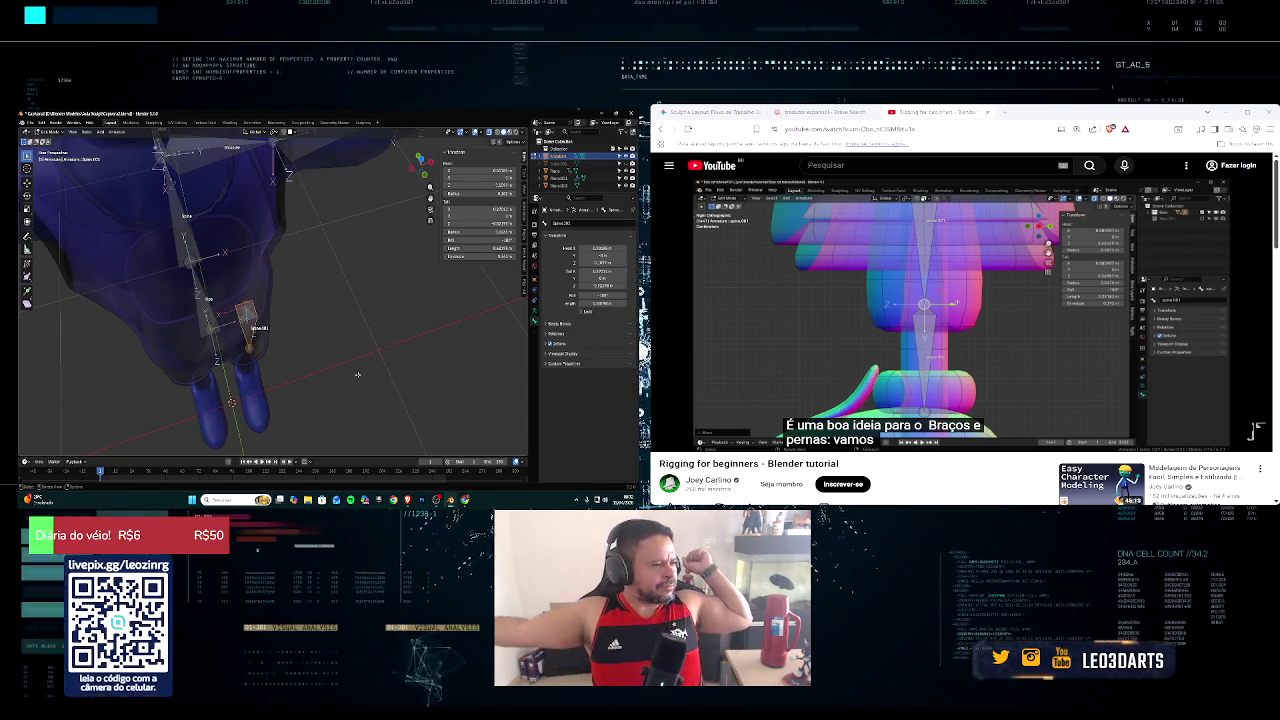
pyautogui.moveTo(286, 368)
pyautogui.mouseDown(button='middle')
pyautogui.moveTo(278, 204)
pyautogui.moveTo(256, 259)
pyautogui.moveTo(217, 256)
pyautogui.mouseUp(button='middle')
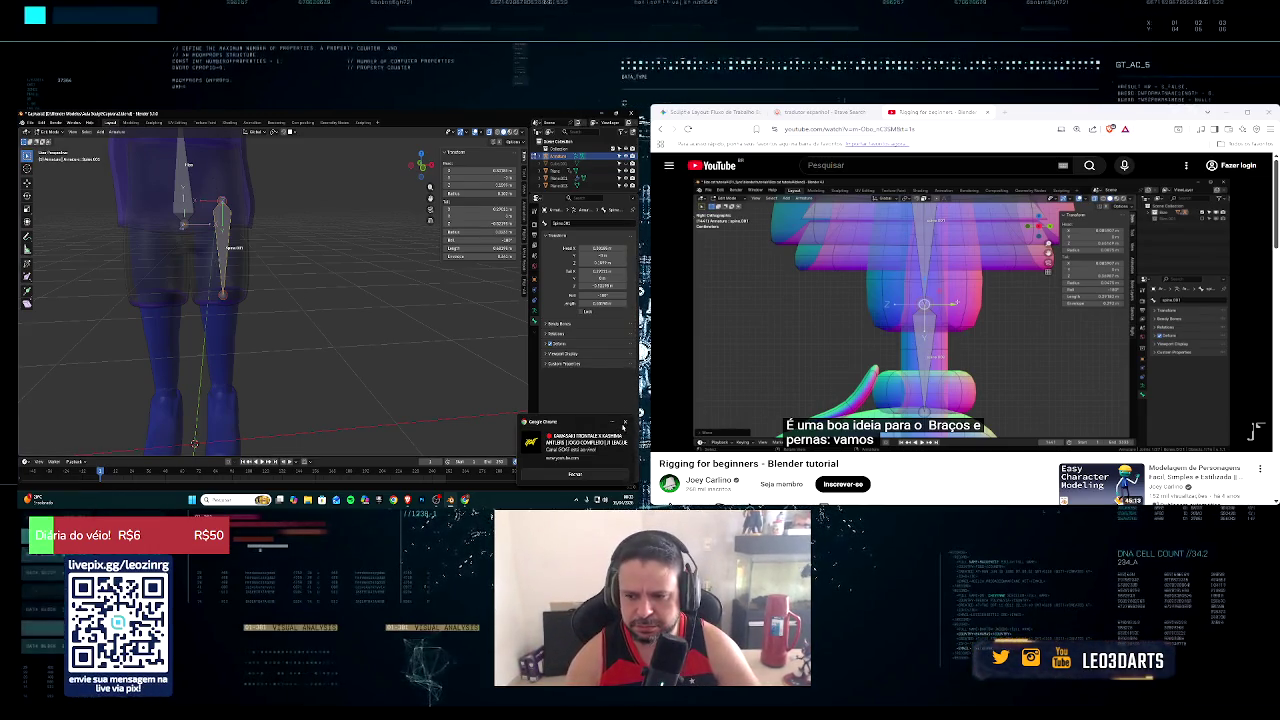
pyautogui.click(624, 424)
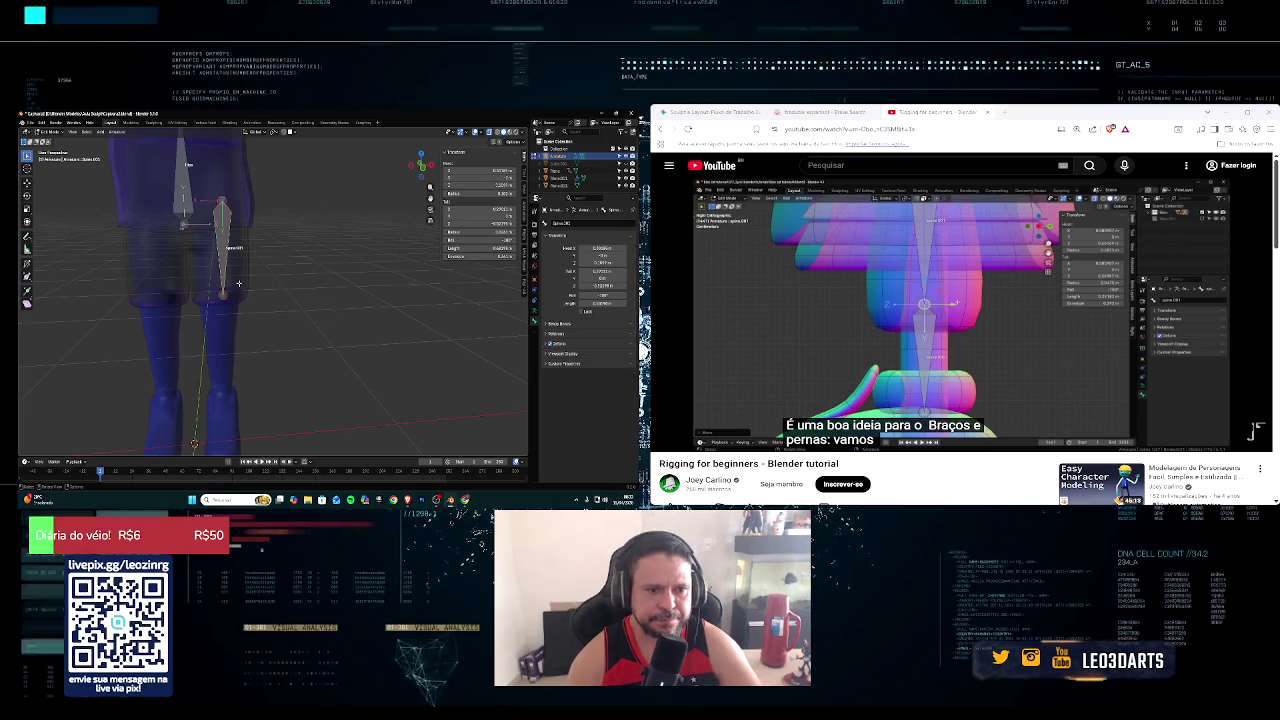
# Step: Line up a straight Right Orthographic side view of the leg bones
pyautogui.moveTo(239, 283)
pyautogui.mouseDown(button='middle')
pyautogui.moveTo(246, 275)
pyautogui.moveTo(226, 314)
pyautogui.mouseUp(button='middle')
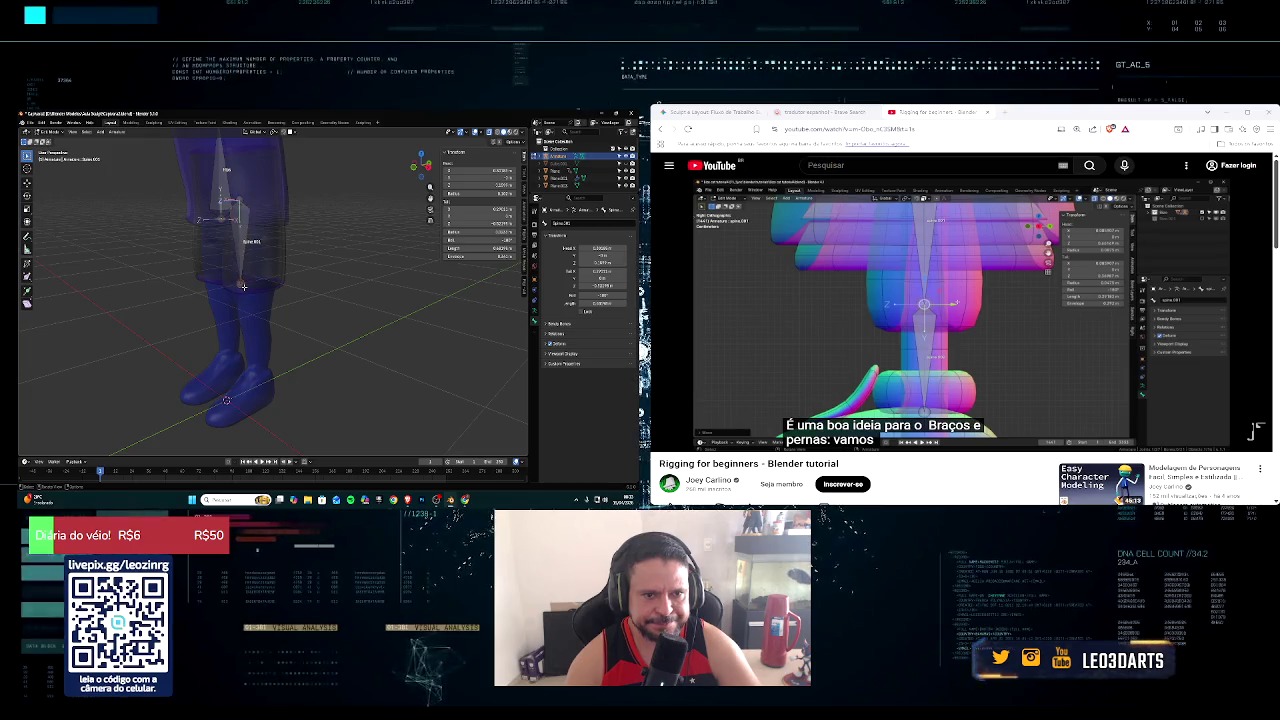
pyautogui.moveTo(243, 286); pyautogui.dragTo(221, 287, button='middle')
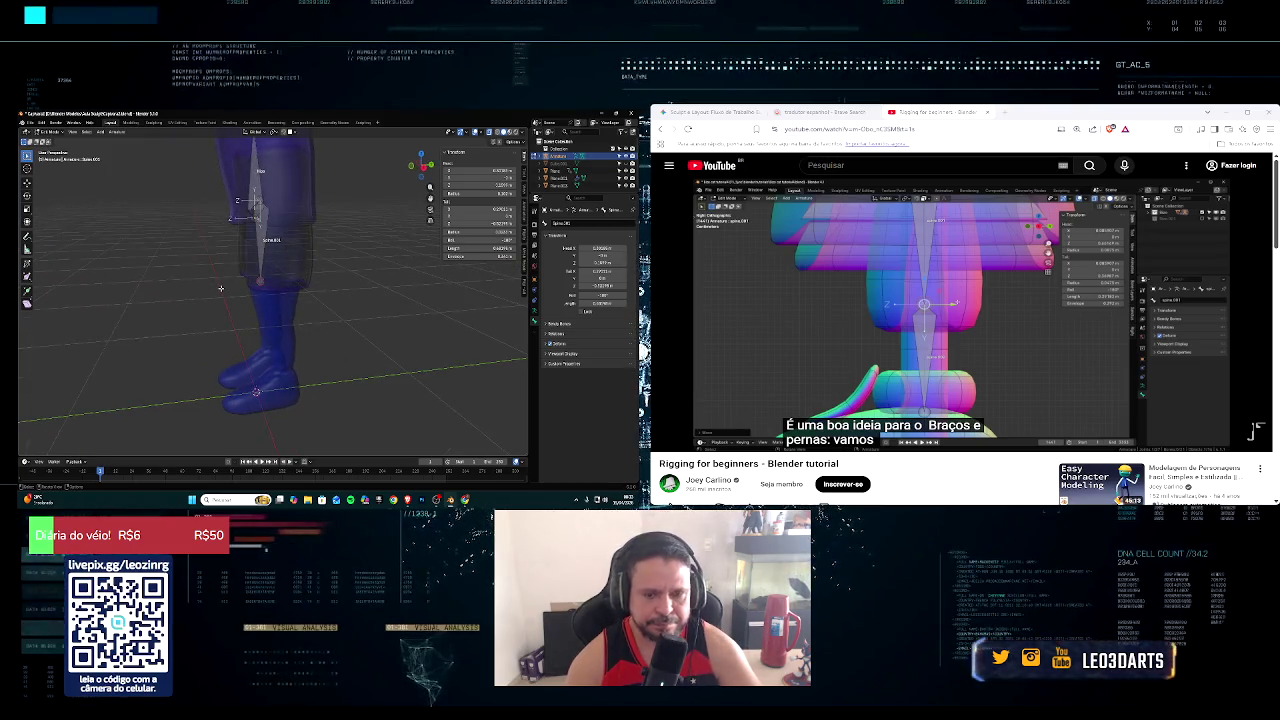
pyautogui.press('KP_3')
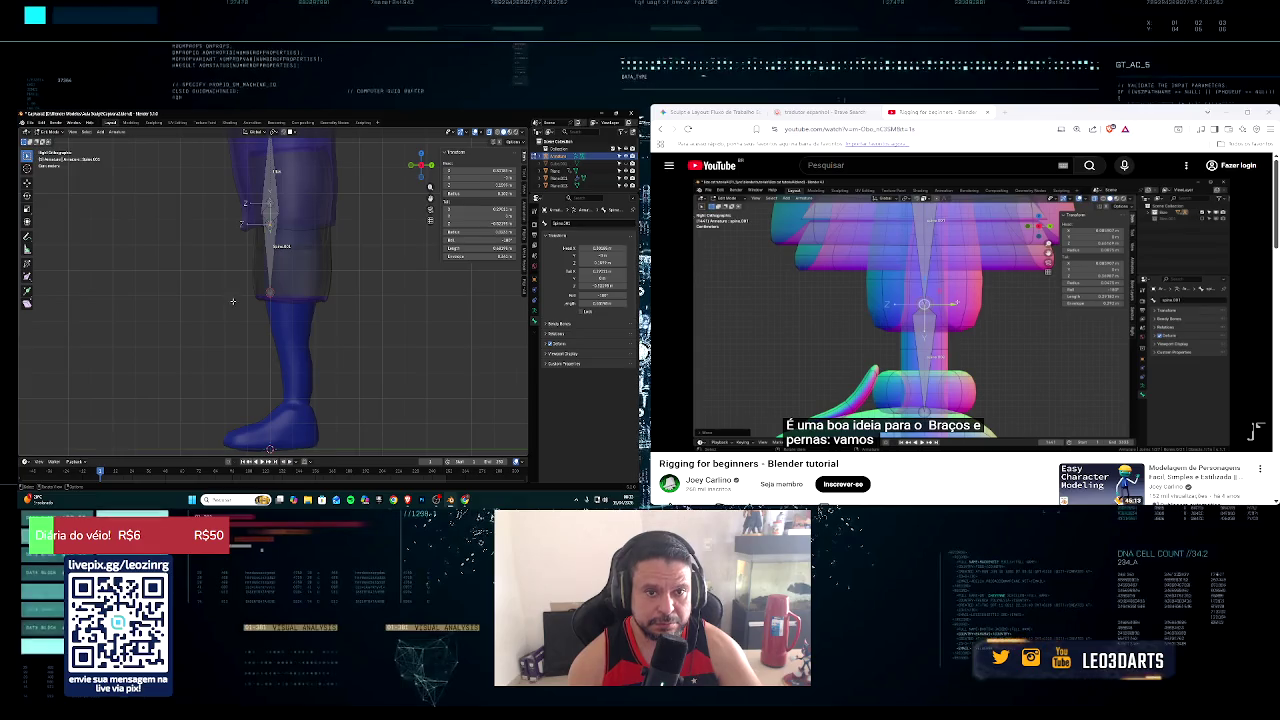
pyautogui.moveTo(231, 300); pyautogui.dragTo(240, 307, button='middle')
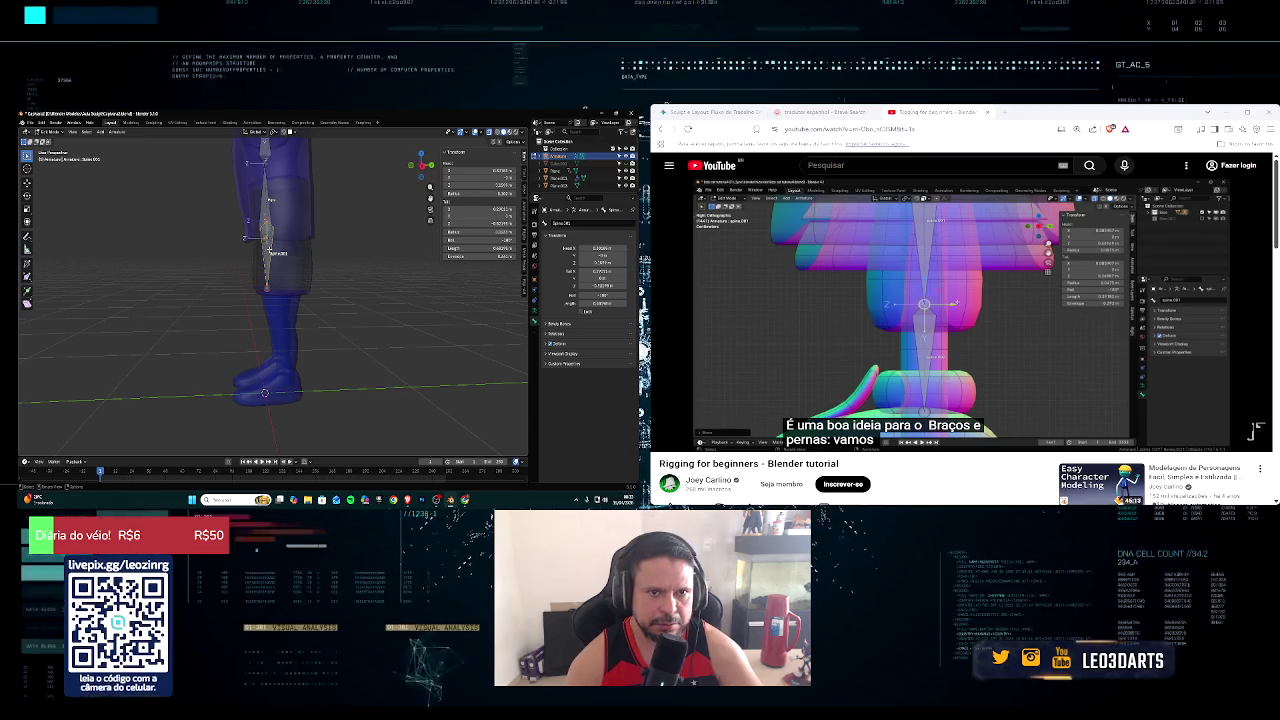
pyautogui.moveTo(268, 248); pyautogui.dragTo(277, 375, button='middle')
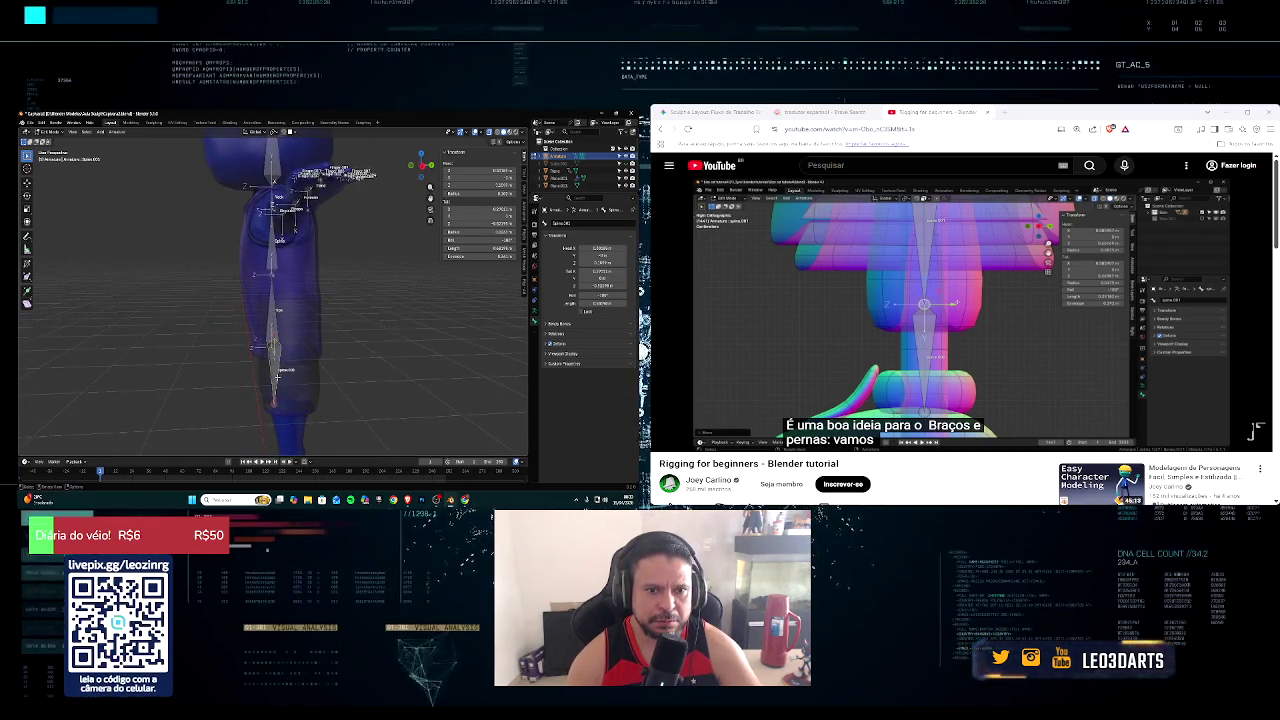
pyautogui.press('KP_3')
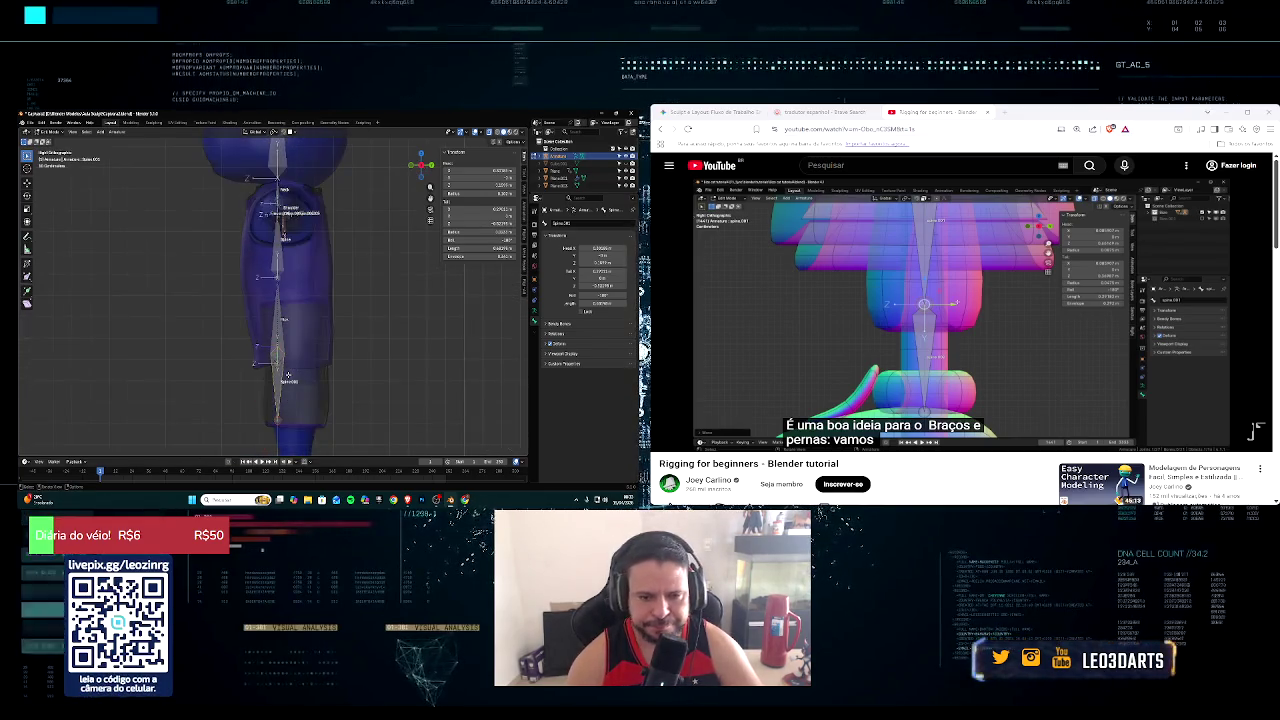
# Step: Shift the selected leg bone along Y to align it inside the blue leg
pyautogui.press('g')
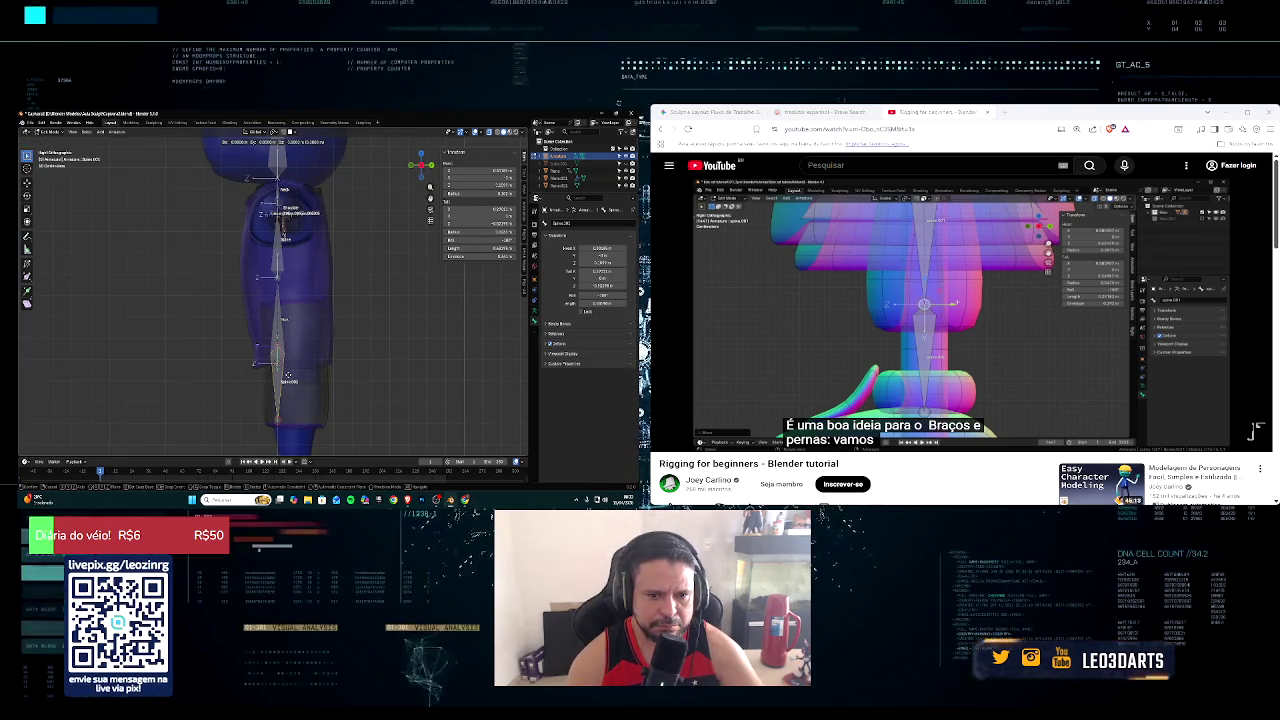
pyautogui.press('z')
pyautogui.press('y')
pyautogui.click(305, 379)
pyautogui.moveTo(305, 379)
pyautogui.mouseDown(button='middle')
pyautogui.moveTo(356, 367)
pyautogui.moveTo(300, 380)
pyautogui.mouseUp(button='middle')
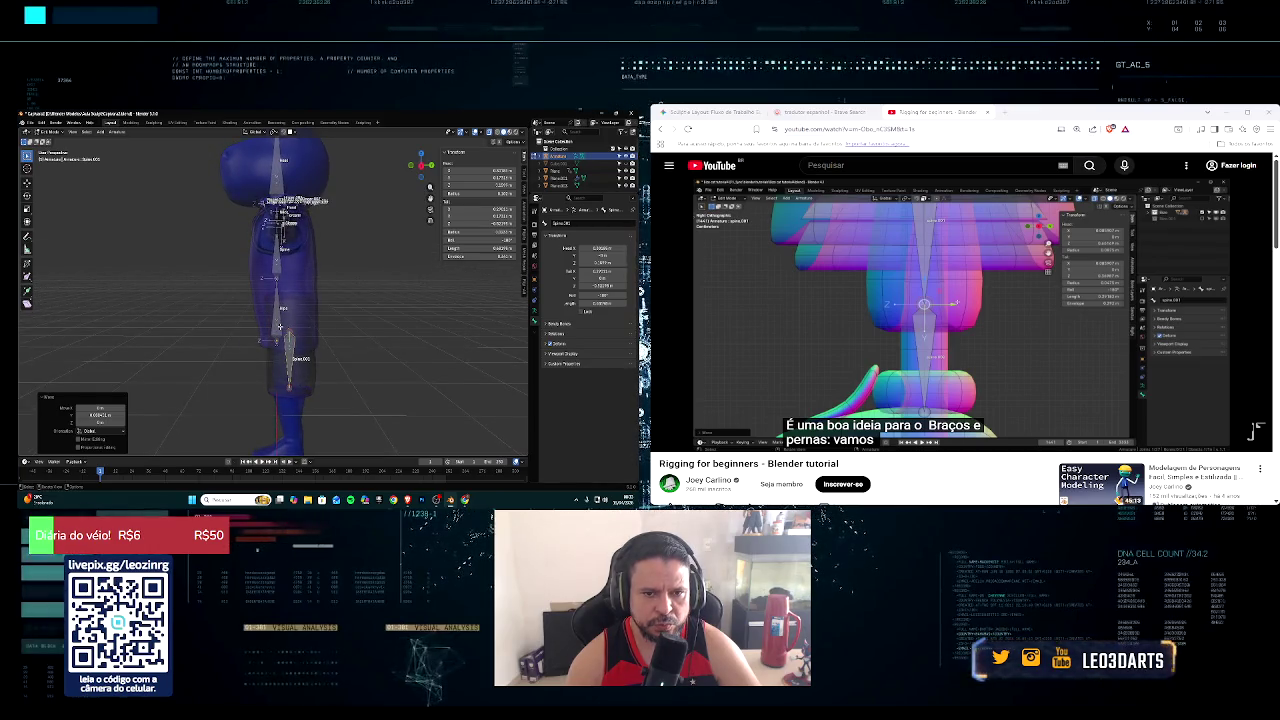
# Step: In Edit Mode side view, extrude a new leg bone along Y from the joint
pyautogui.press('Tab')
pyautogui.press('KP_3')
pyautogui.press('e')
pyautogui.press('y')
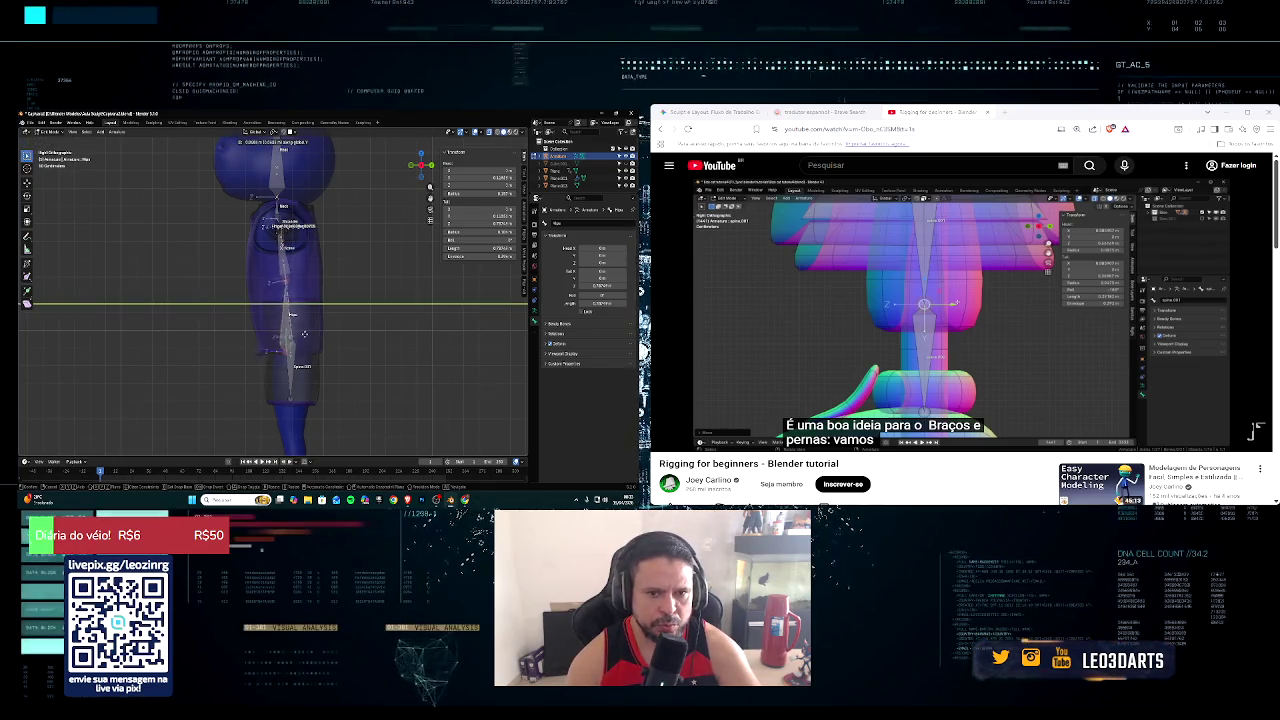
pyautogui.click(308, 332)
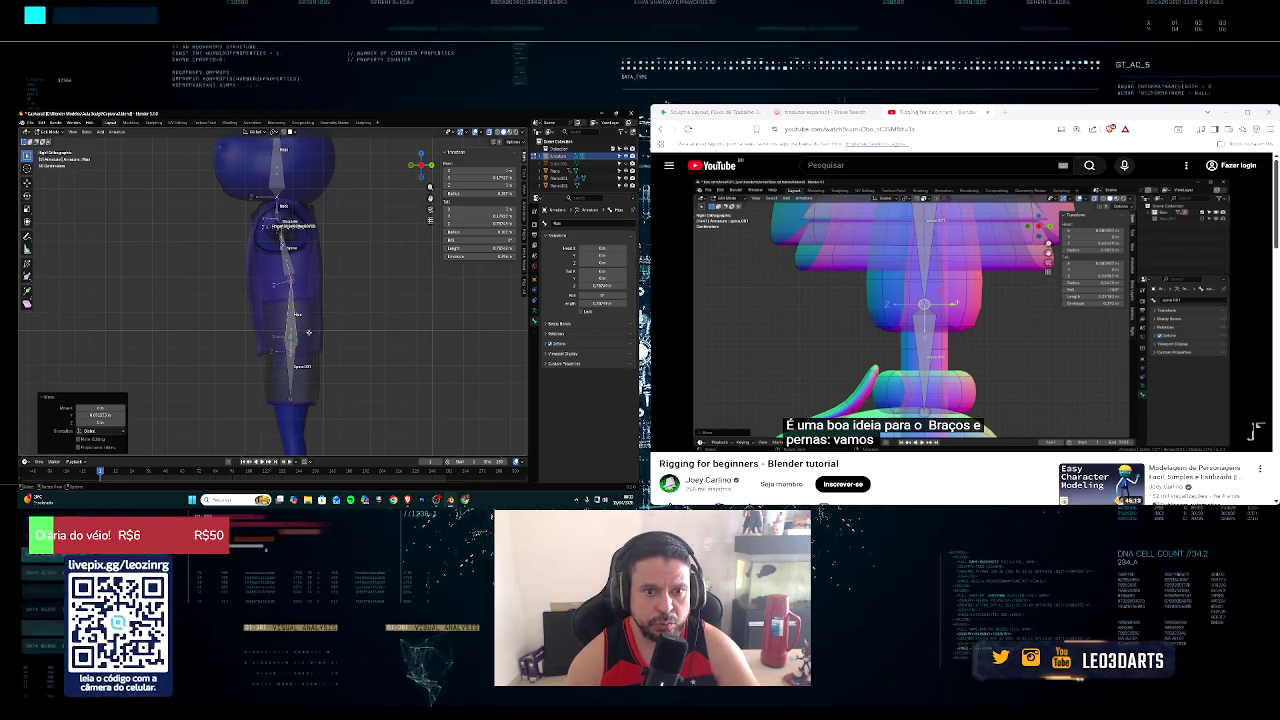
pyautogui.moveTo(286, 247)
pyautogui.mouseDown(button='middle')
pyautogui.moveTo(300, 252)
pyautogui.moveTo(286, 258)
pyautogui.moveTo(357, 240)
pyautogui.moveTo(435, 256)
pyautogui.mouseUp(button='middle')
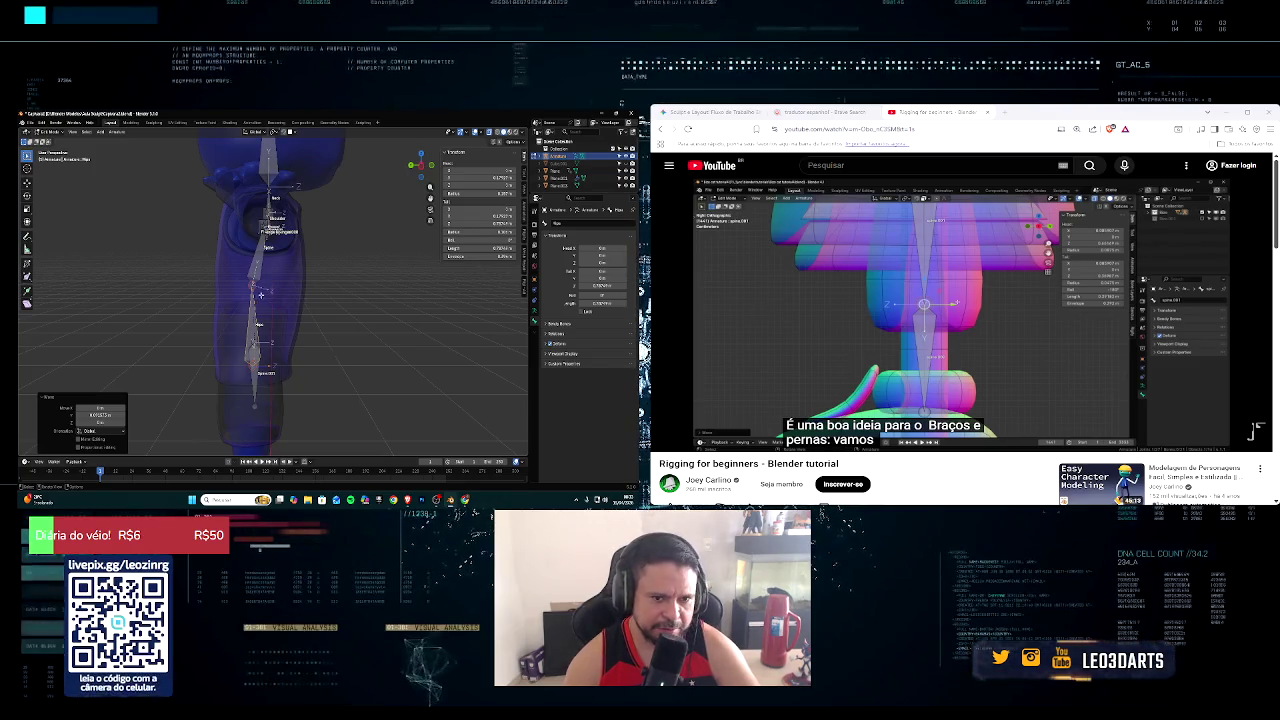
# Step: Reposition a leg joint along Y, then select the next bone in the chain
pyautogui.click(265, 290)
pyautogui.press('g')
pyautogui.press('y')
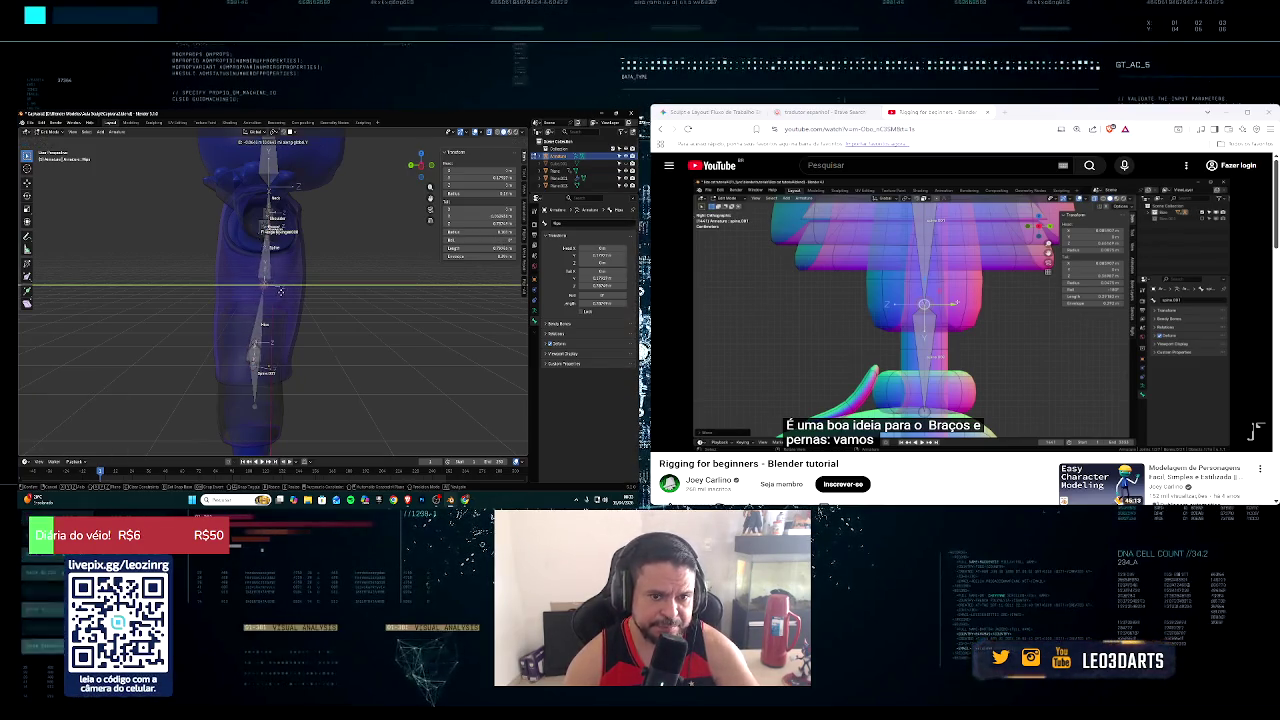
pyautogui.click(283, 291)
pyautogui.moveTo(283, 291)
pyautogui.mouseDown(button='middle')
pyautogui.moveTo(184, 302)
pyautogui.moveTo(152, 291)
pyautogui.mouseUp(button='middle')
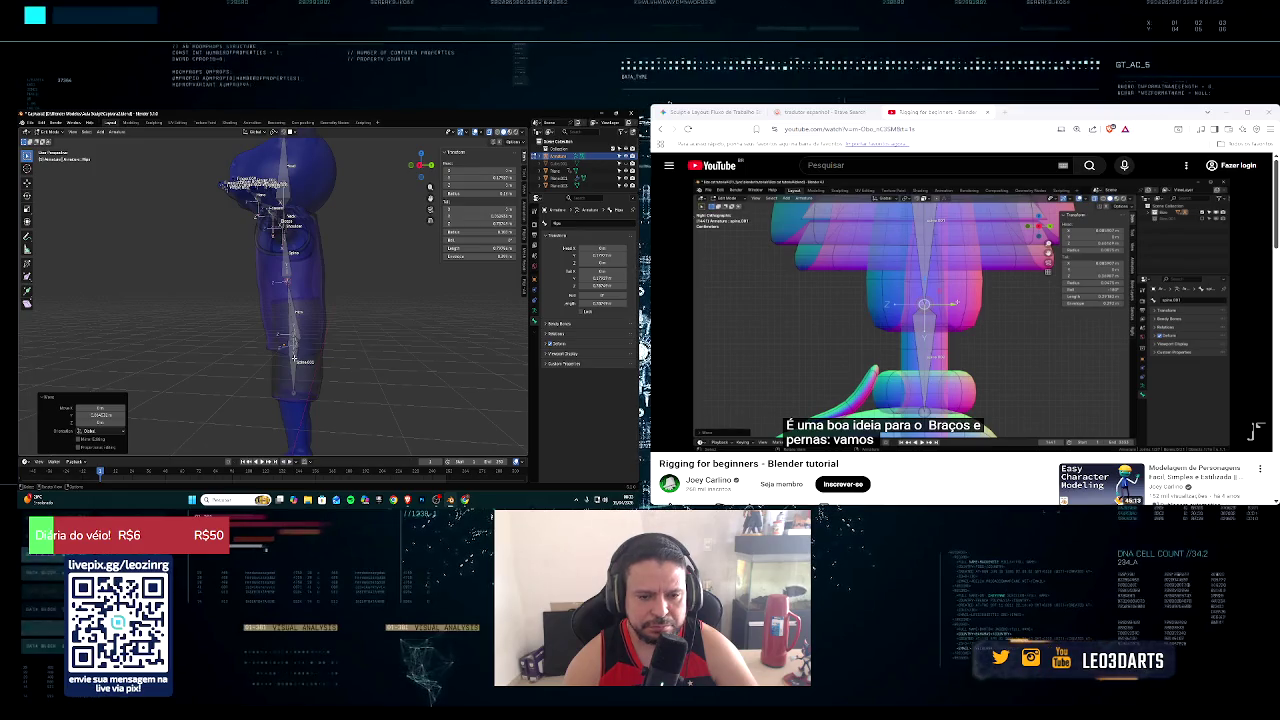
pyautogui.click(294, 357)
pyautogui.moveTo(294, 357); pyautogui.dragTo(298, 322, button='middle')
pyautogui.scroll(2, 298, 322)
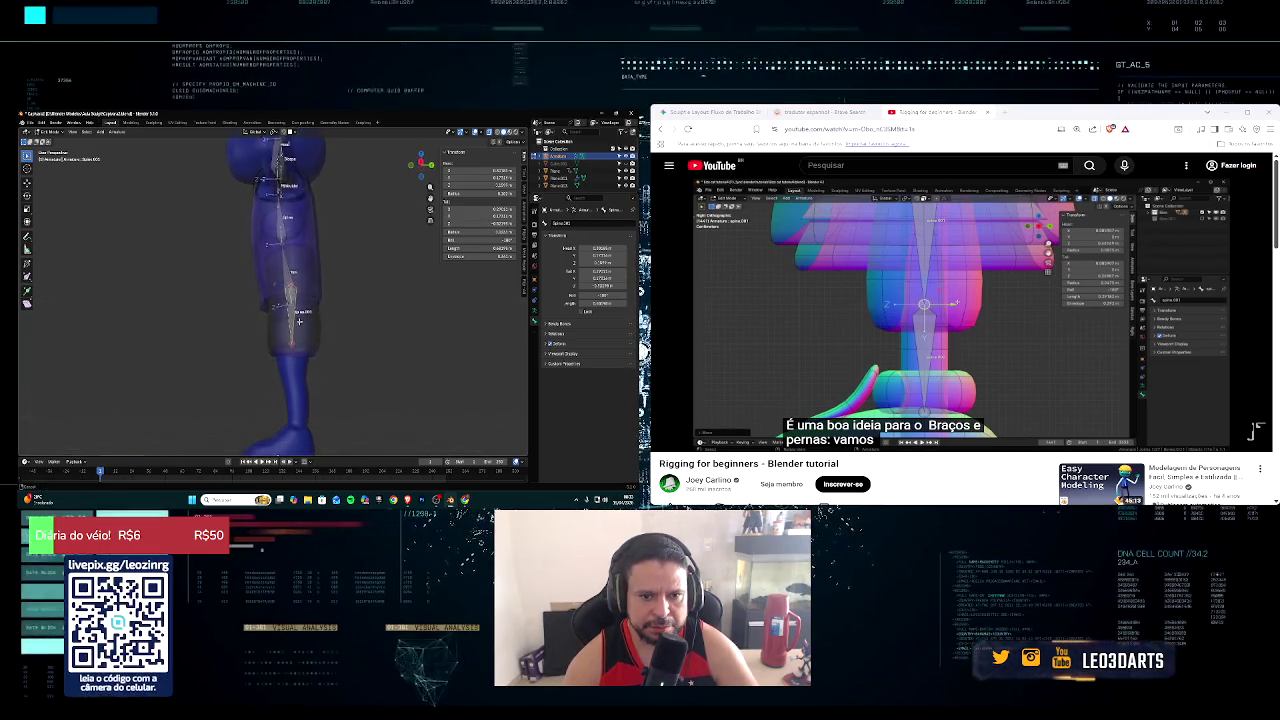
# Step: In right side view, adjust the knee joint's height and small Y offset
pyautogui.press('KP_3')
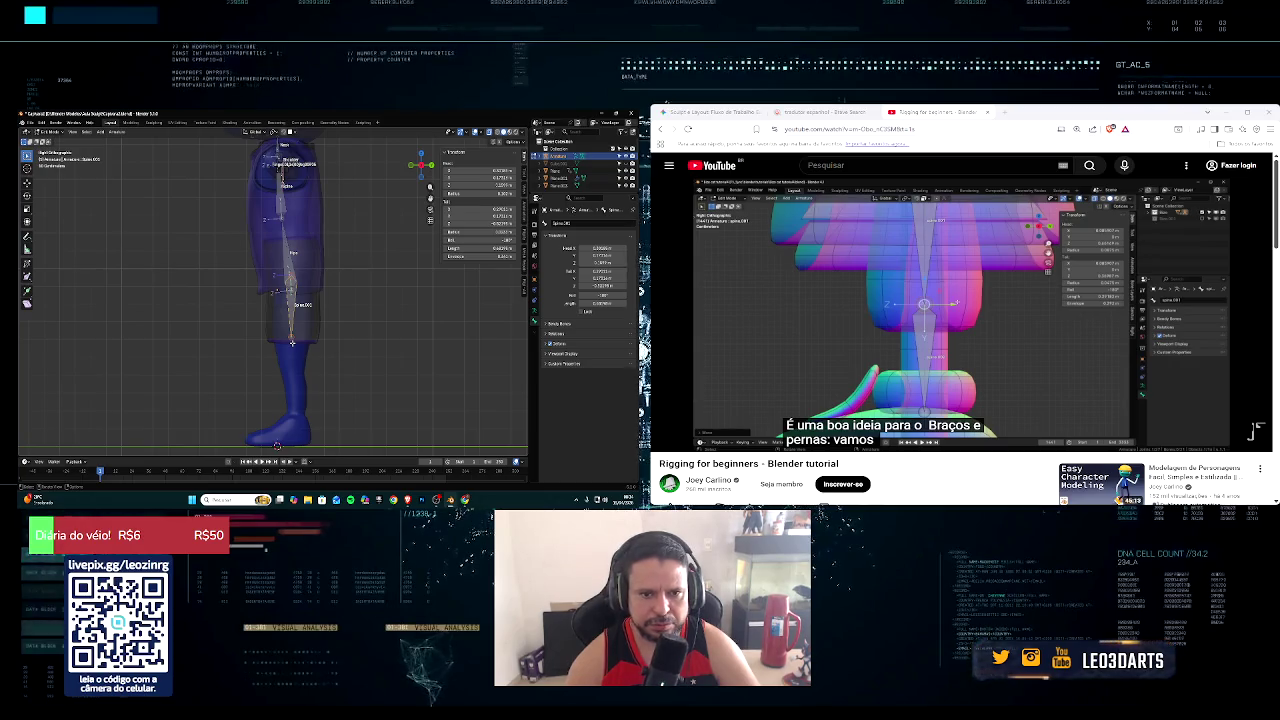
pyautogui.press('g')
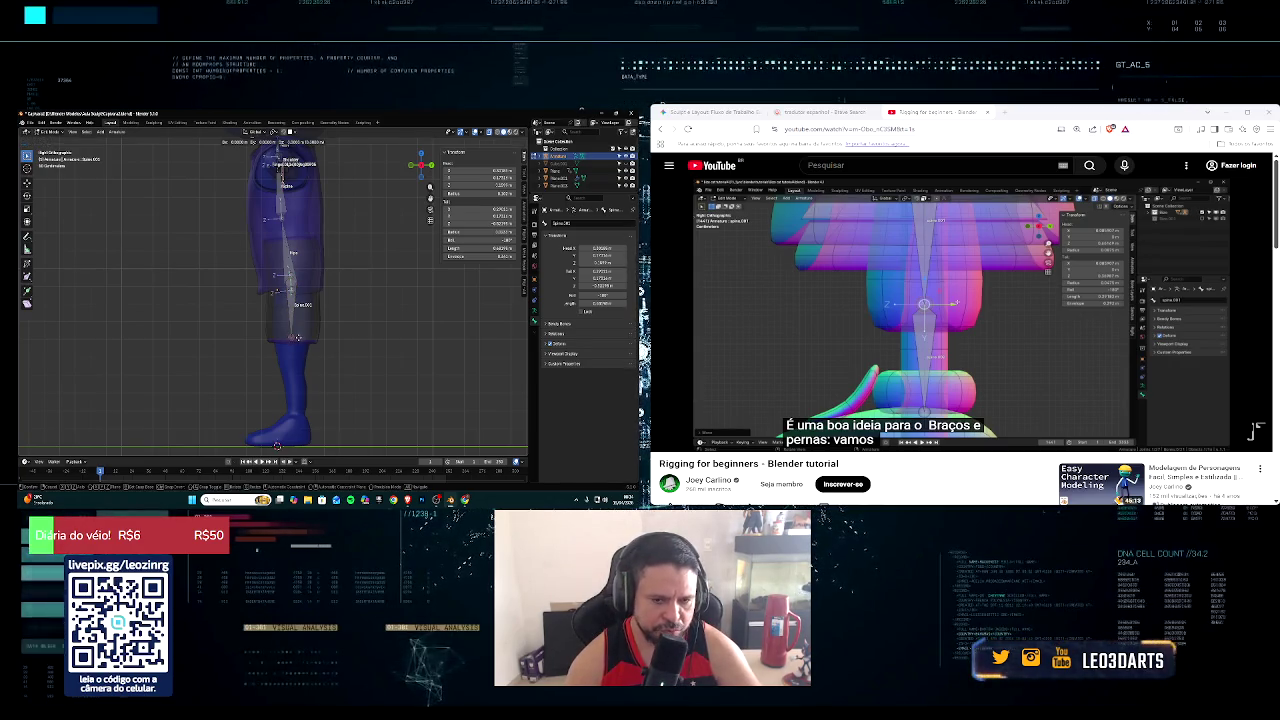
pyautogui.press('z')
pyautogui.click(303, 365)
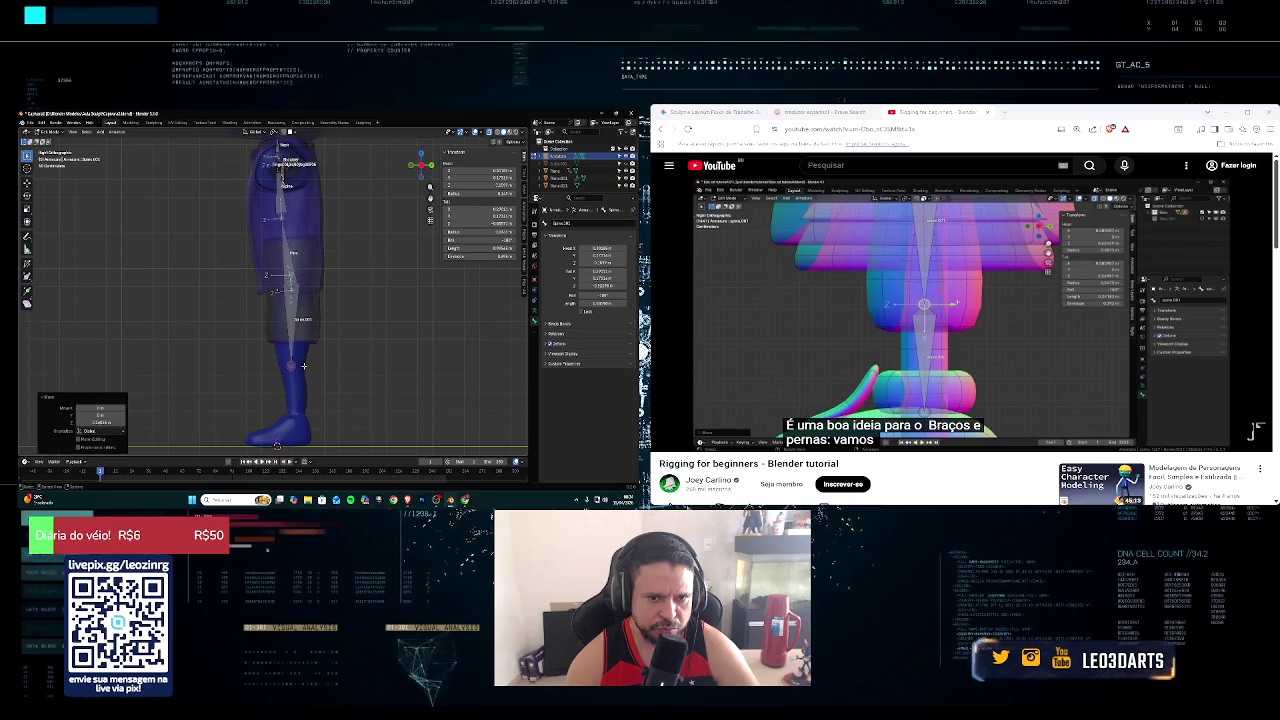
pyautogui.press('g')
pyautogui.press('y')
pyautogui.click(305, 366)
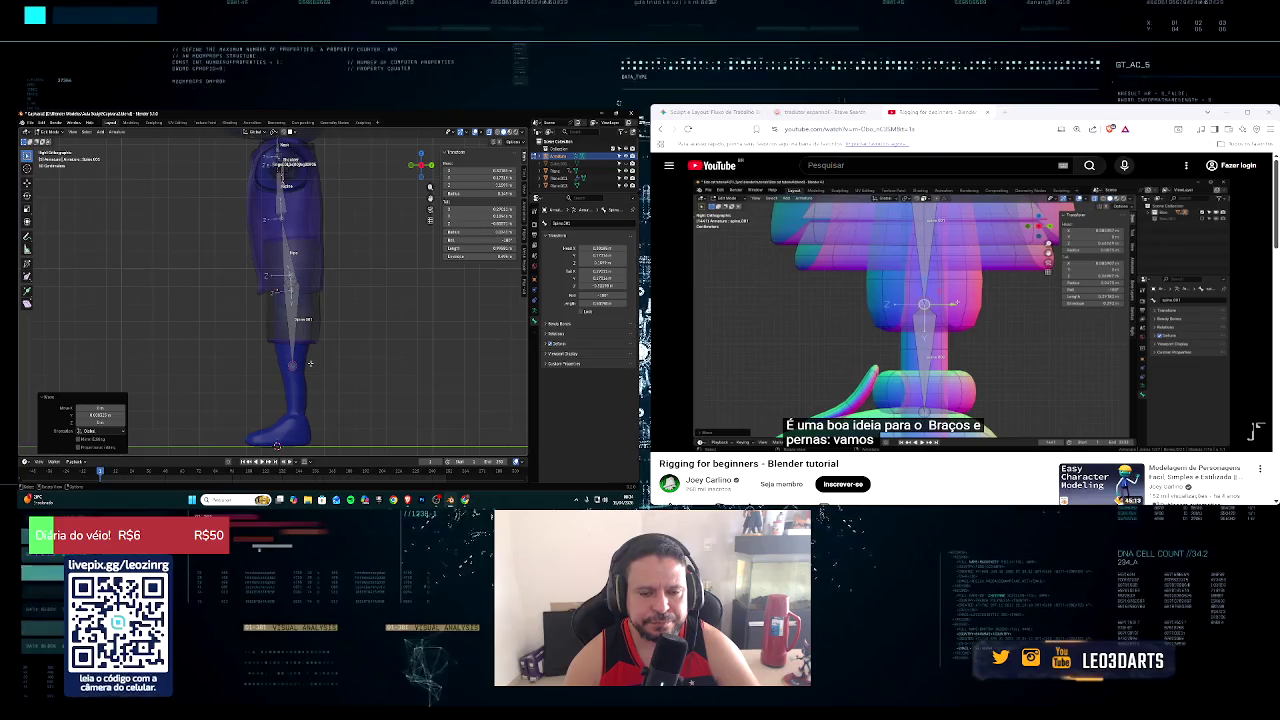
# Step: Extrude the shin bone down to the ankle and pause the tutorial
pyautogui.press('e')
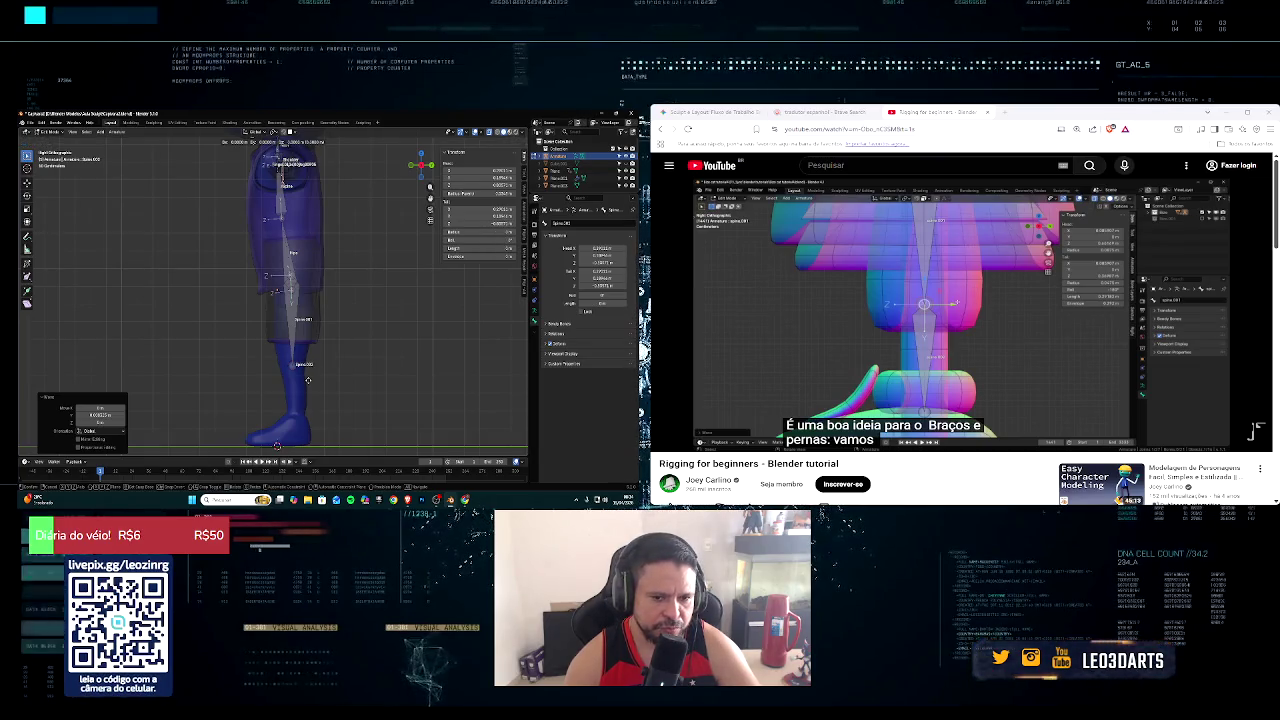
pyautogui.click(310, 441)
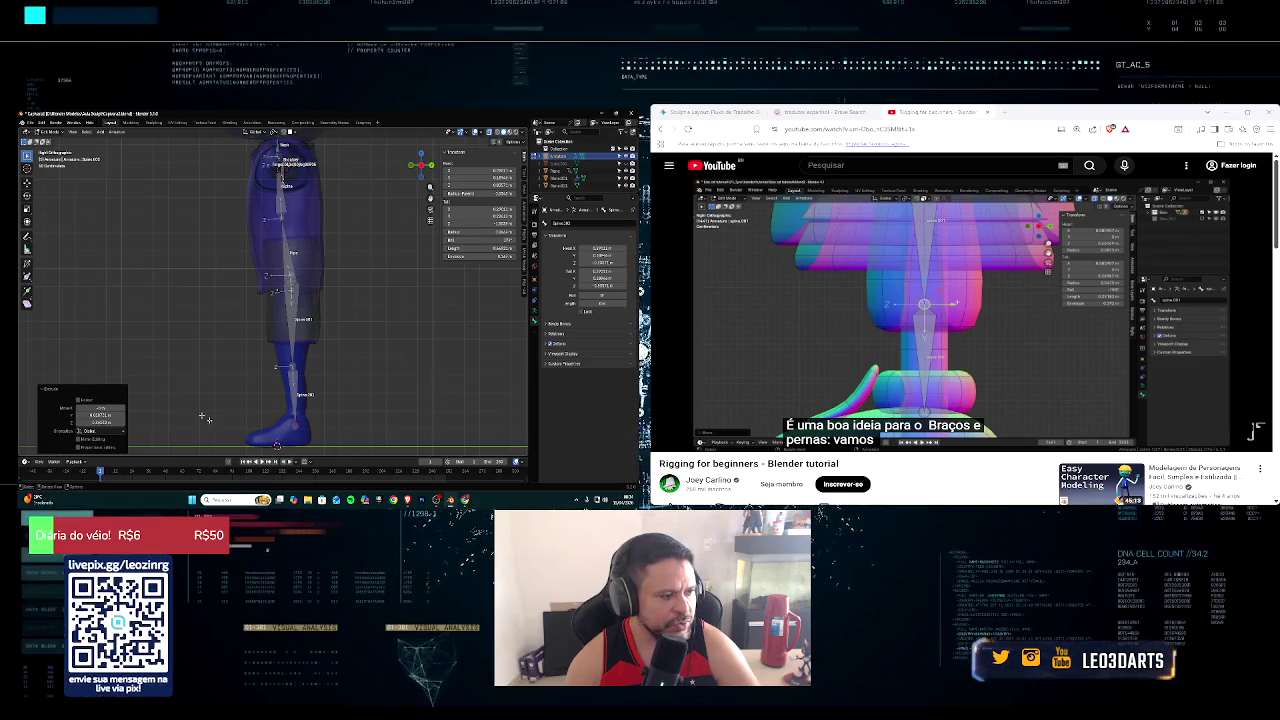
pyautogui.click(1255, 404)
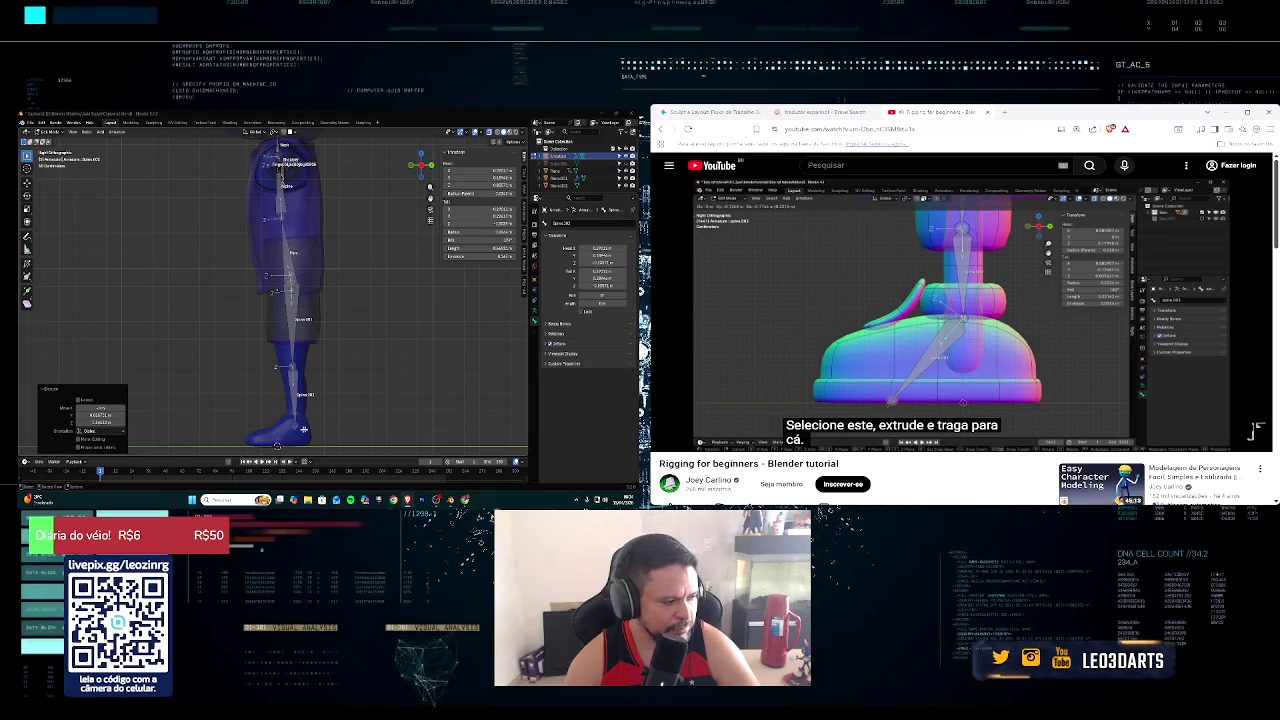
pyautogui.click(668, 440)
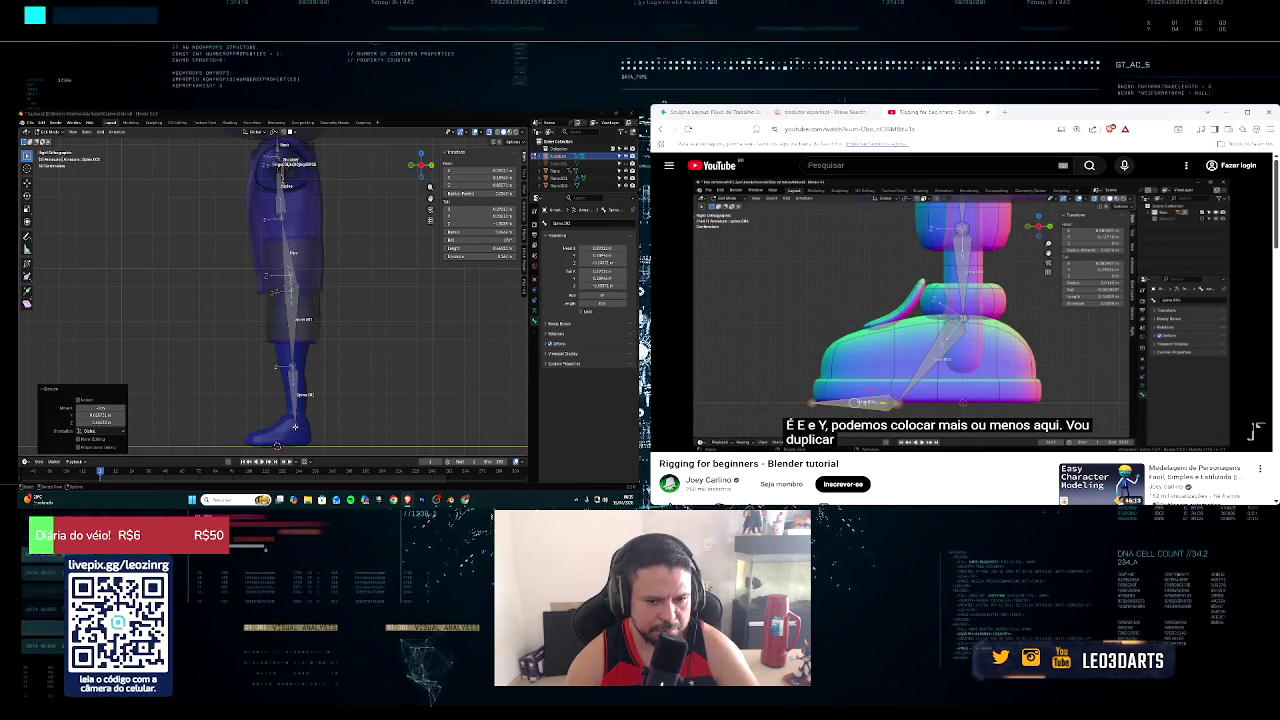
# Step: Extrude a bone at the foot, then start a second bone backward along Y
pyautogui.press('e')
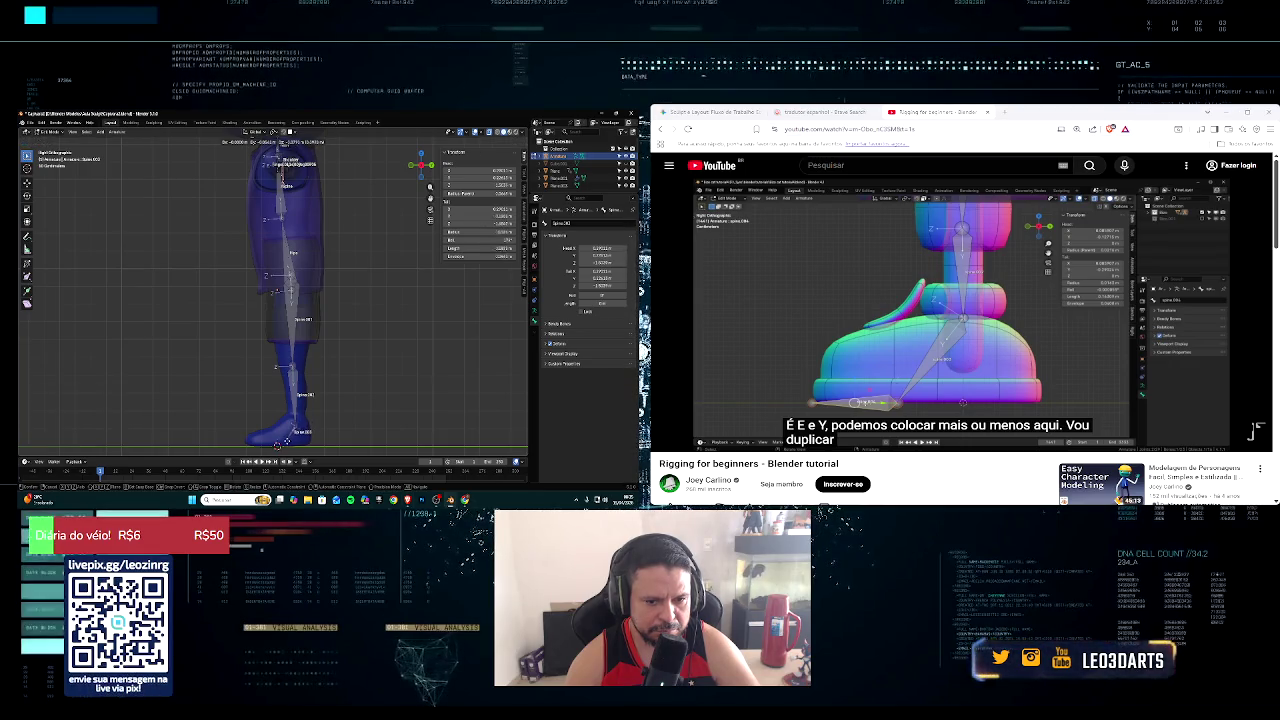
pyautogui.click(279, 446)
pyautogui.press('e')
pyautogui.press('y')
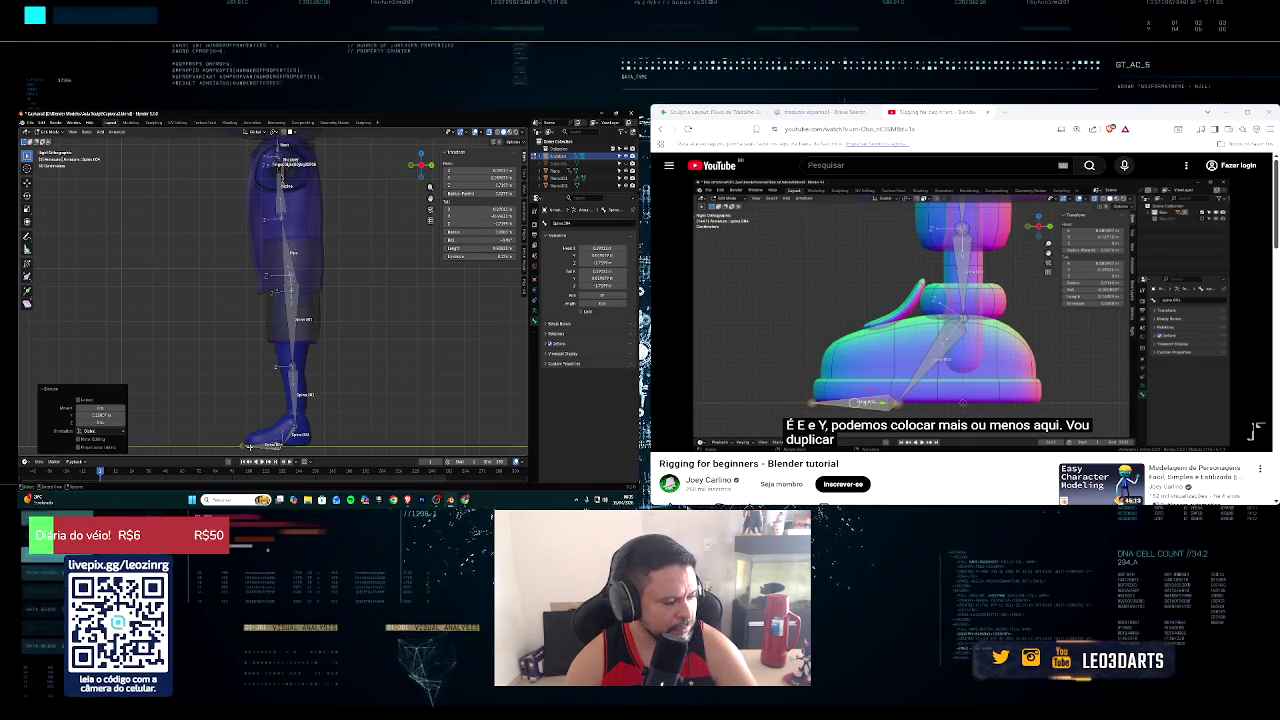
pyautogui.click(1257, 405)
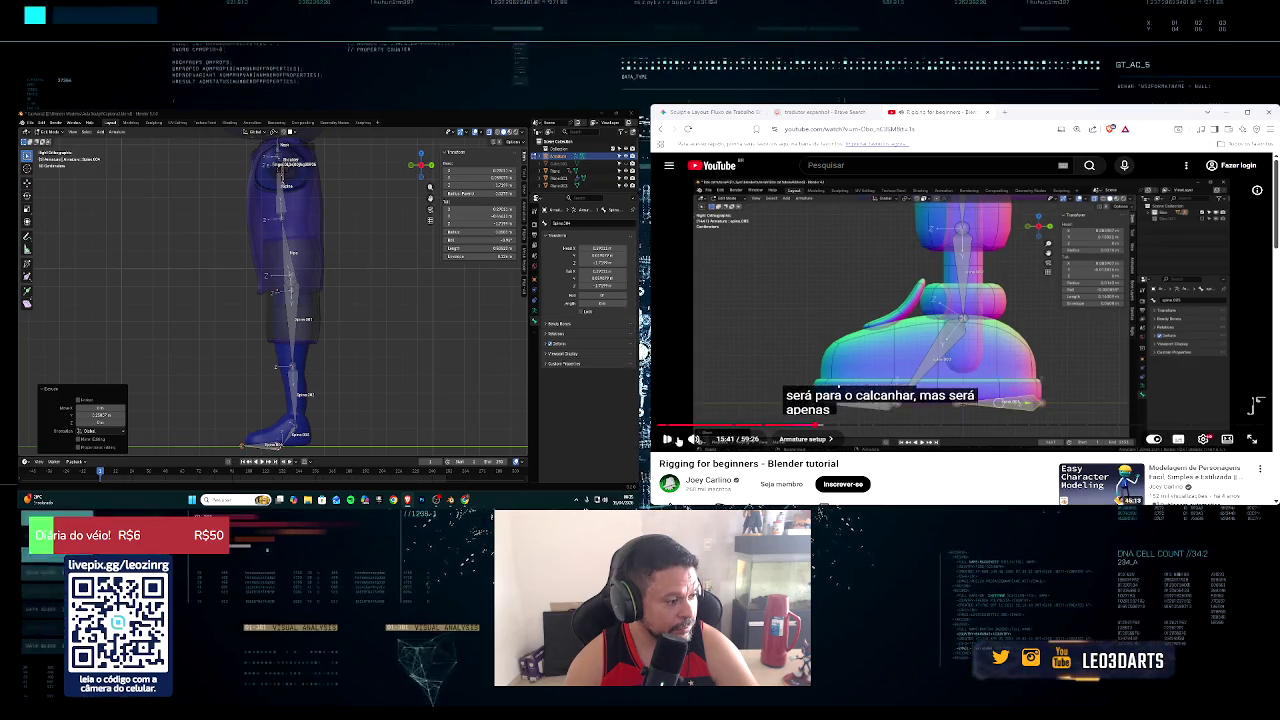
# Step: Commit the heel bone along Y, resize it and move it into place at the heel
pyautogui.click(271, 447)
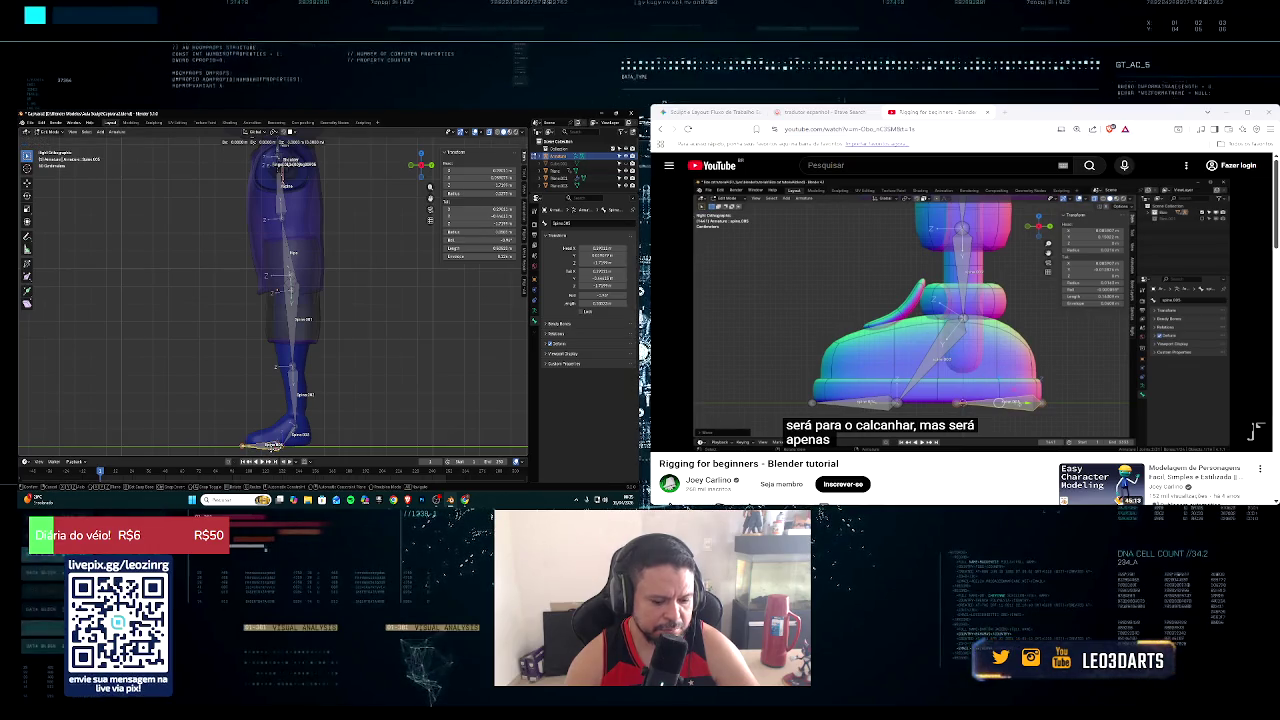
pyautogui.press('y')
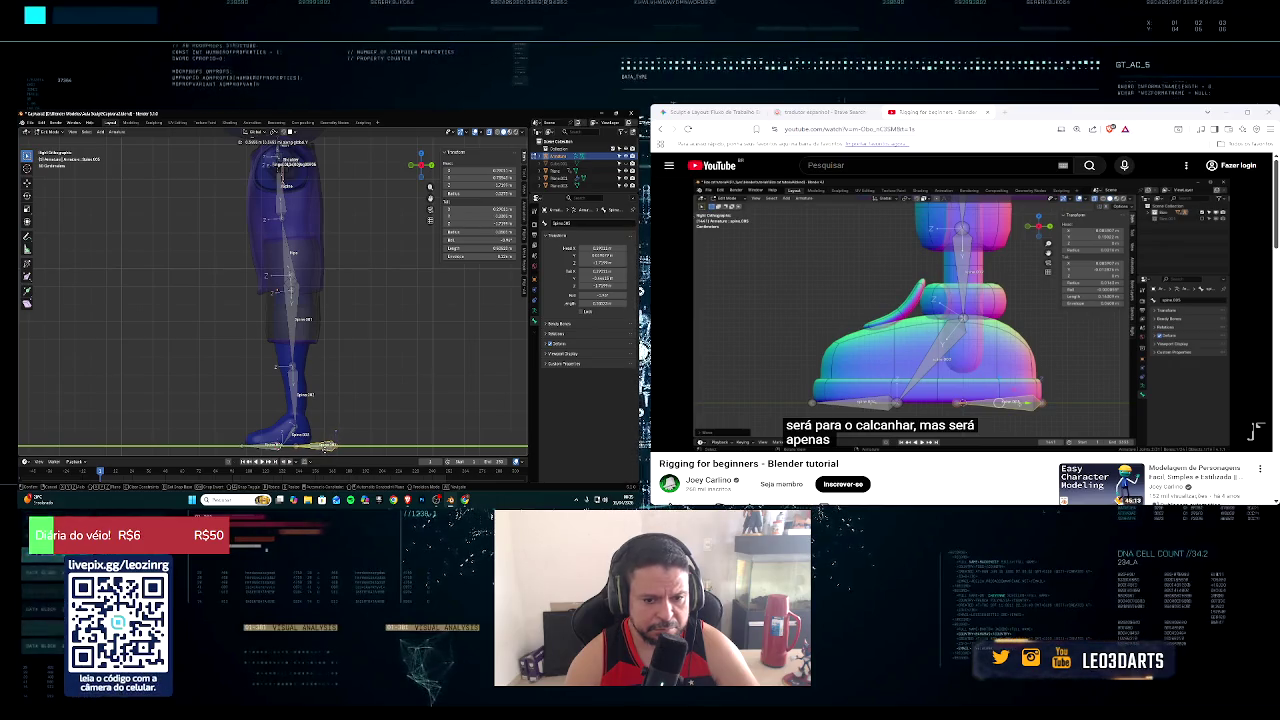
pyautogui.click(325, 446)
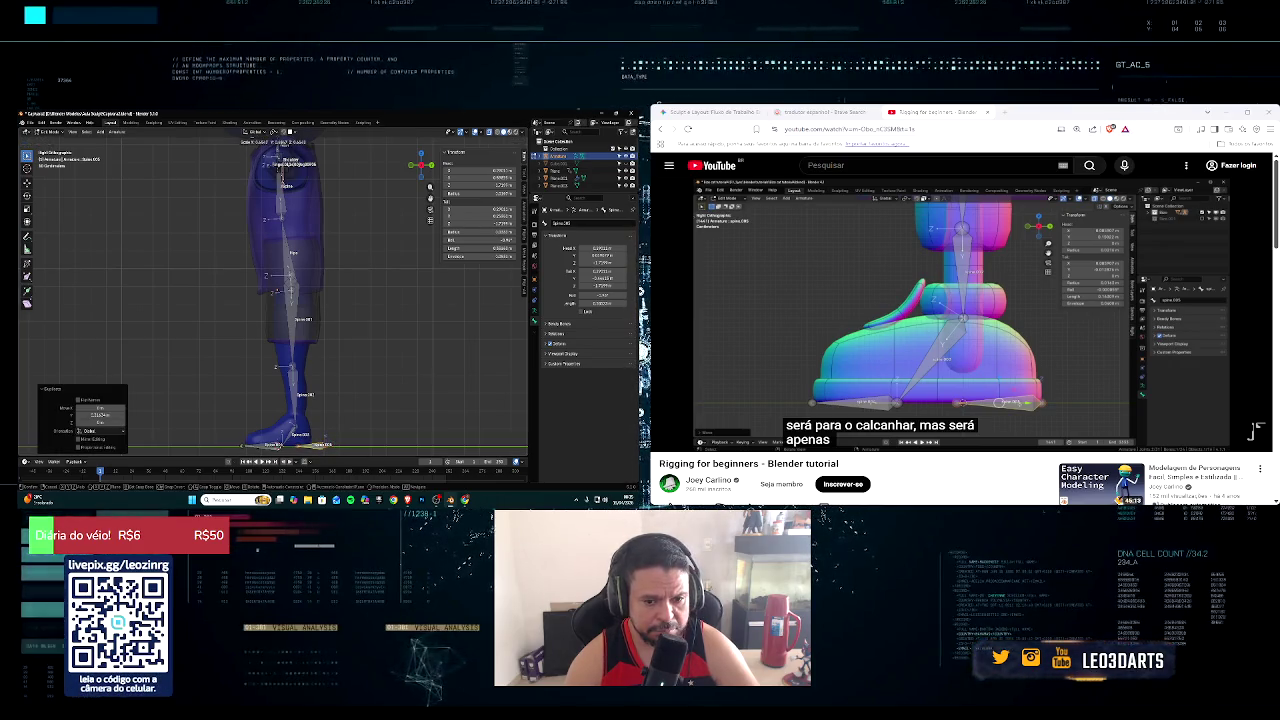
pyautogui.click(340, 450)
pyautogui.press('g')
pyautogui.click(342, 452)
pyautogui.moveTo(694, 439)
pyautogui.click(670, 439)
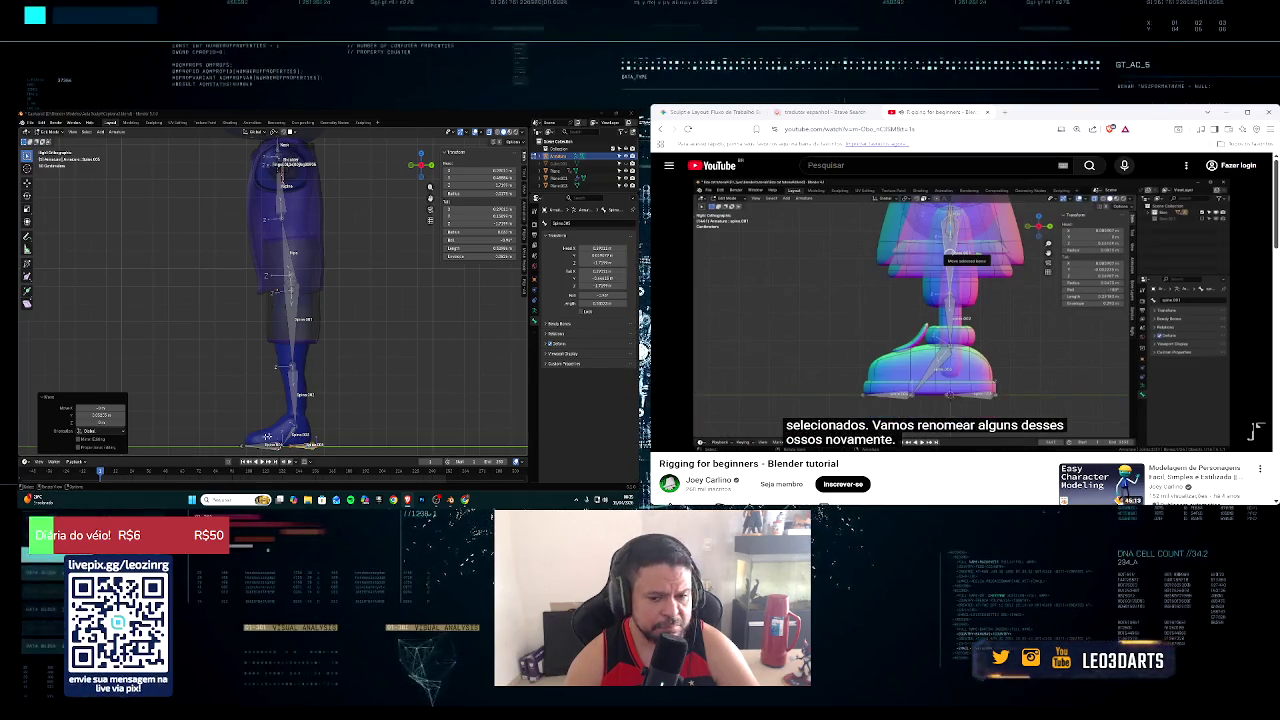
# Step: Rename a leg bone to Thigh
pyautogui.click(555, 344)
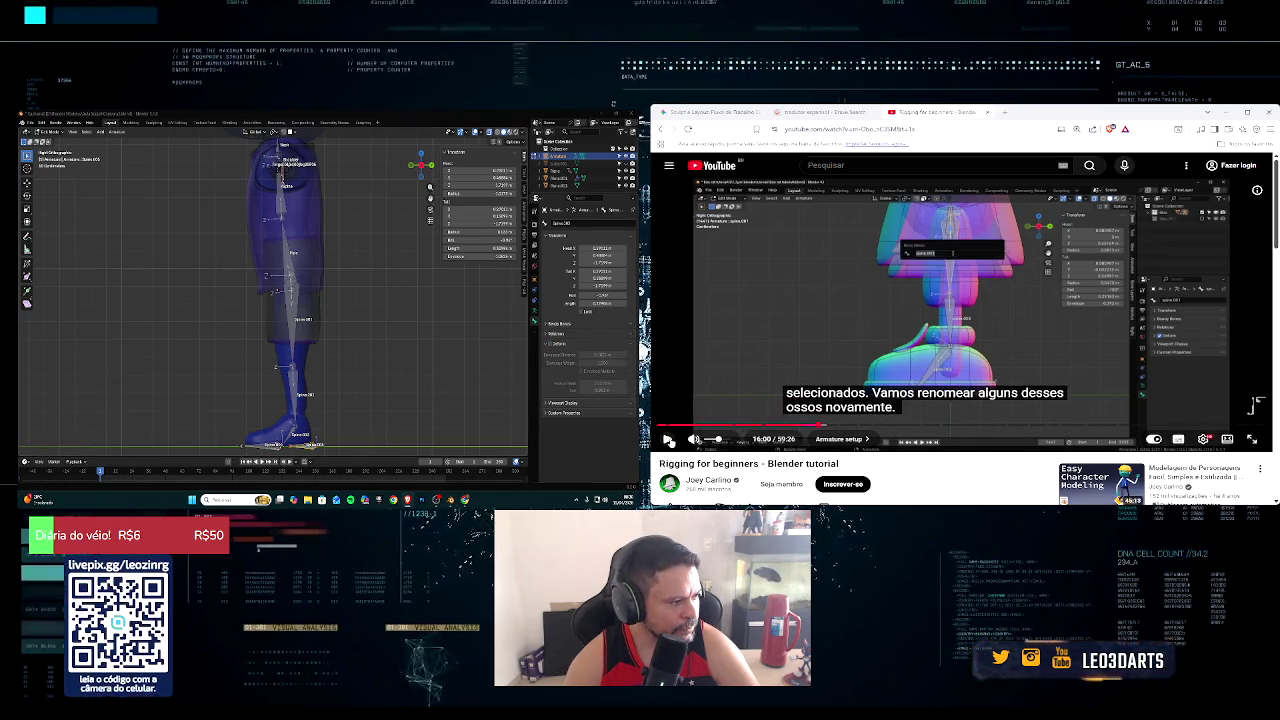
pyautogui.click(668, 441)
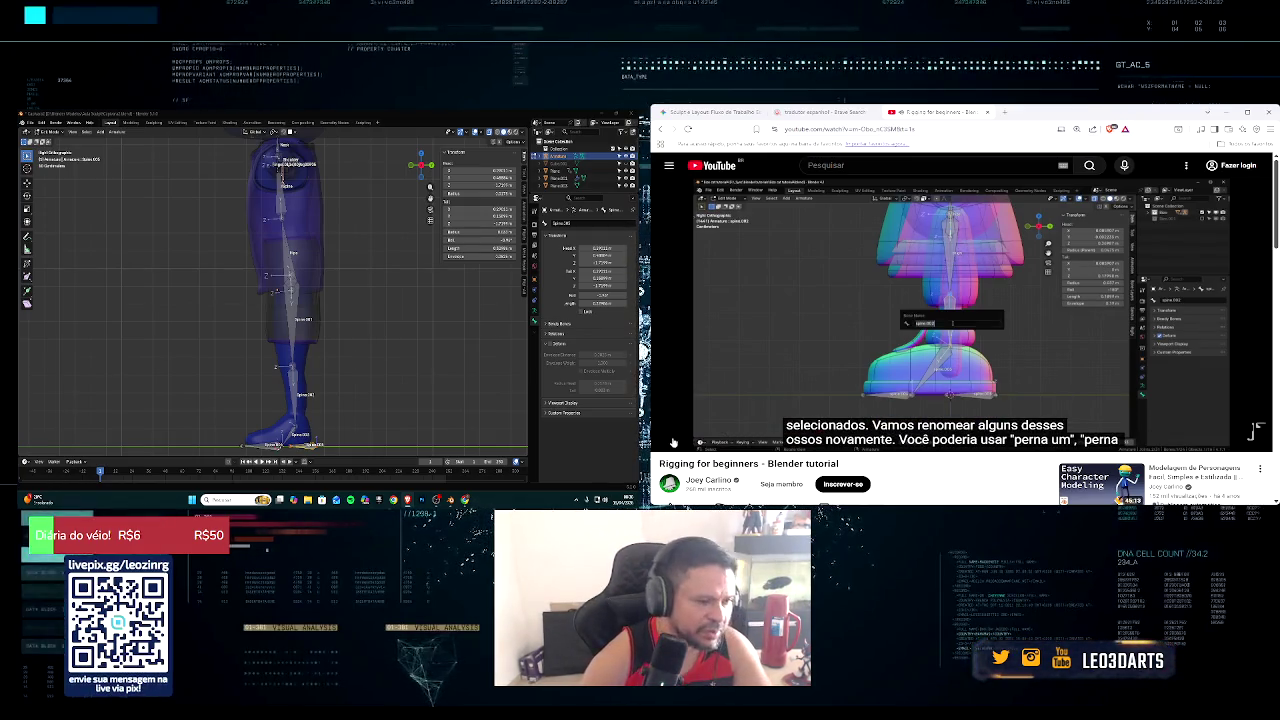
pyautogui.click(293, 311)
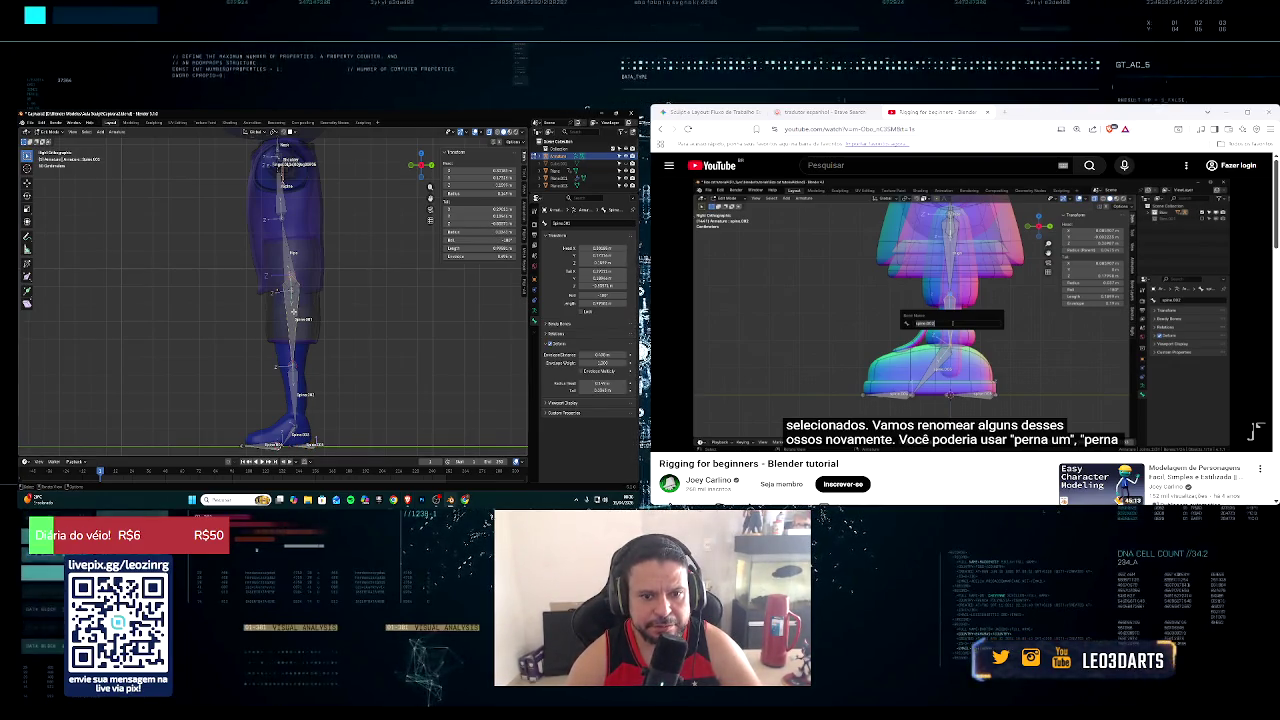
pyautogui.press('F2')
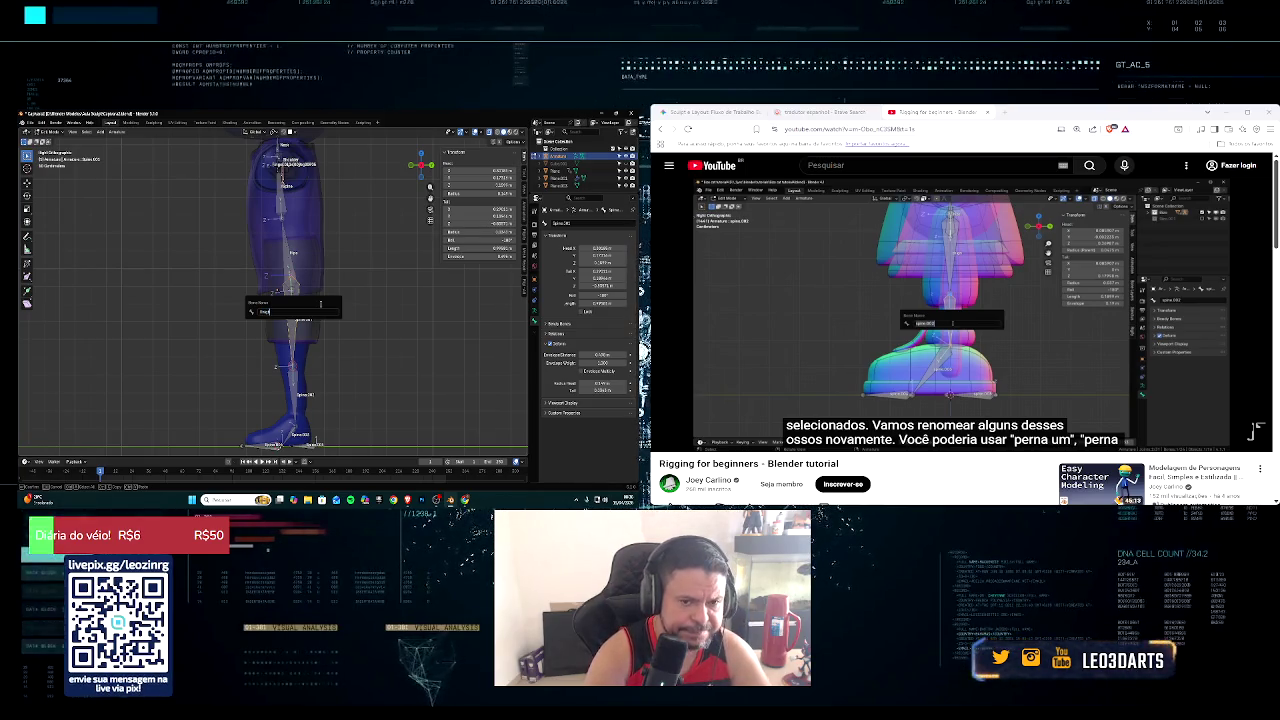
pyautogui.press('Return')
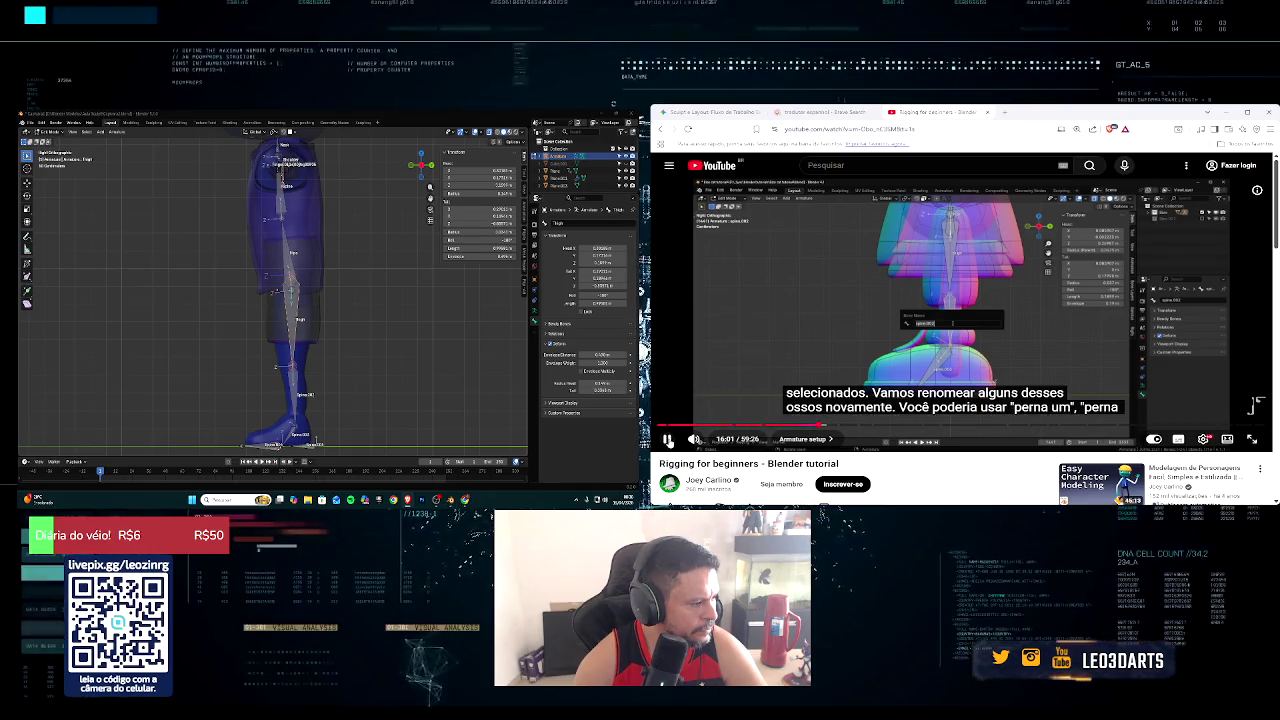
# Step: Rewind the tutorial to 15:53, then rename the Spine.002 bone to coxa.L
pyautogui.click(668, 440)
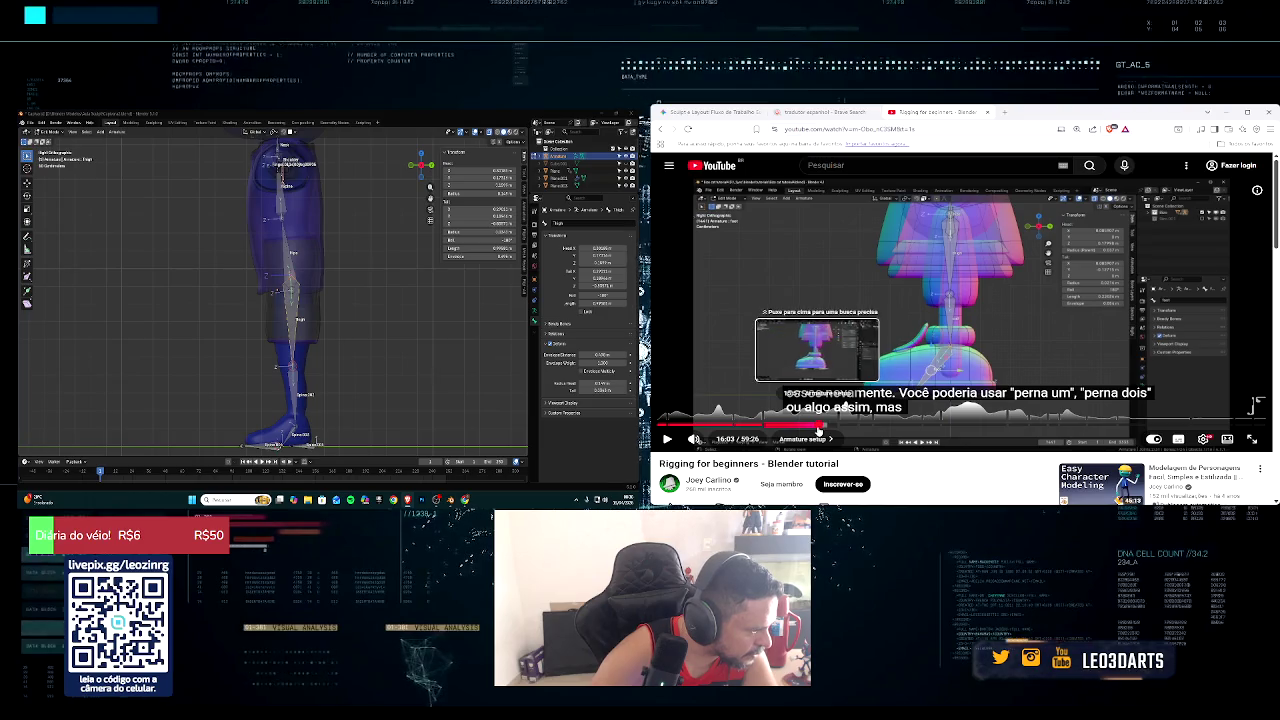
pyautogui.click(818, 430)
pyautogui.click(668, 439)
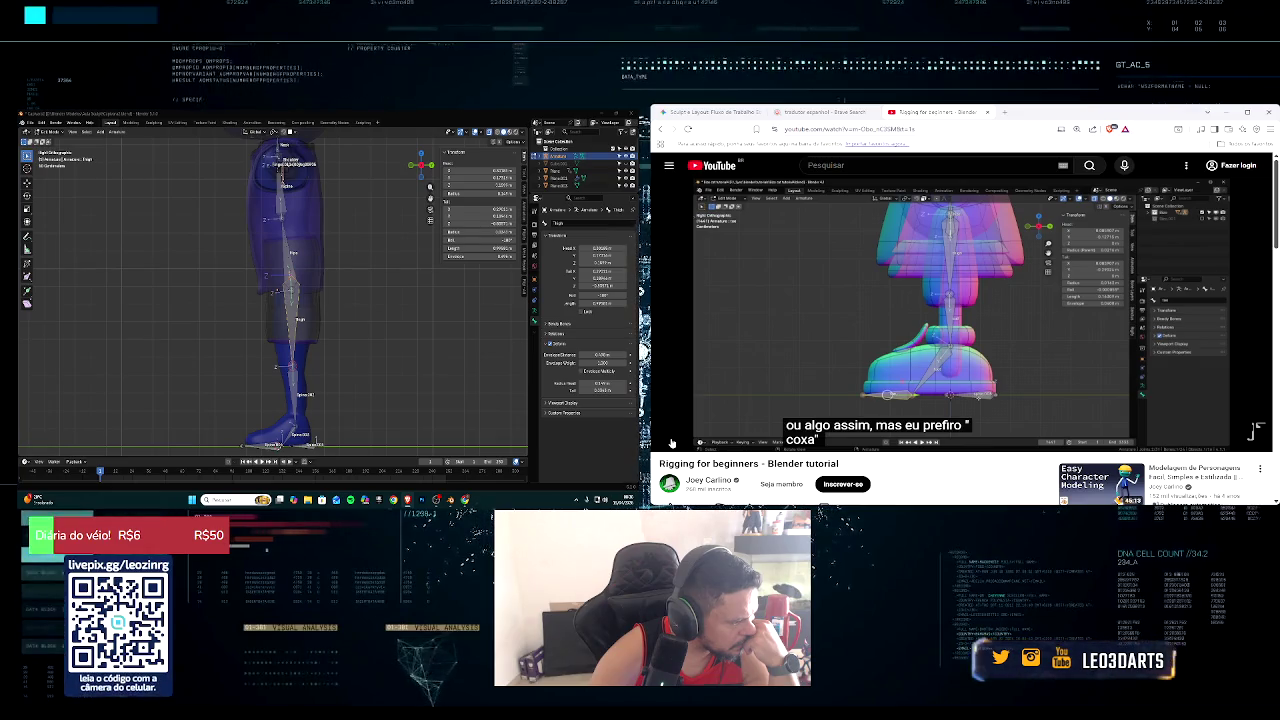
pyautogui.click(280, 170)
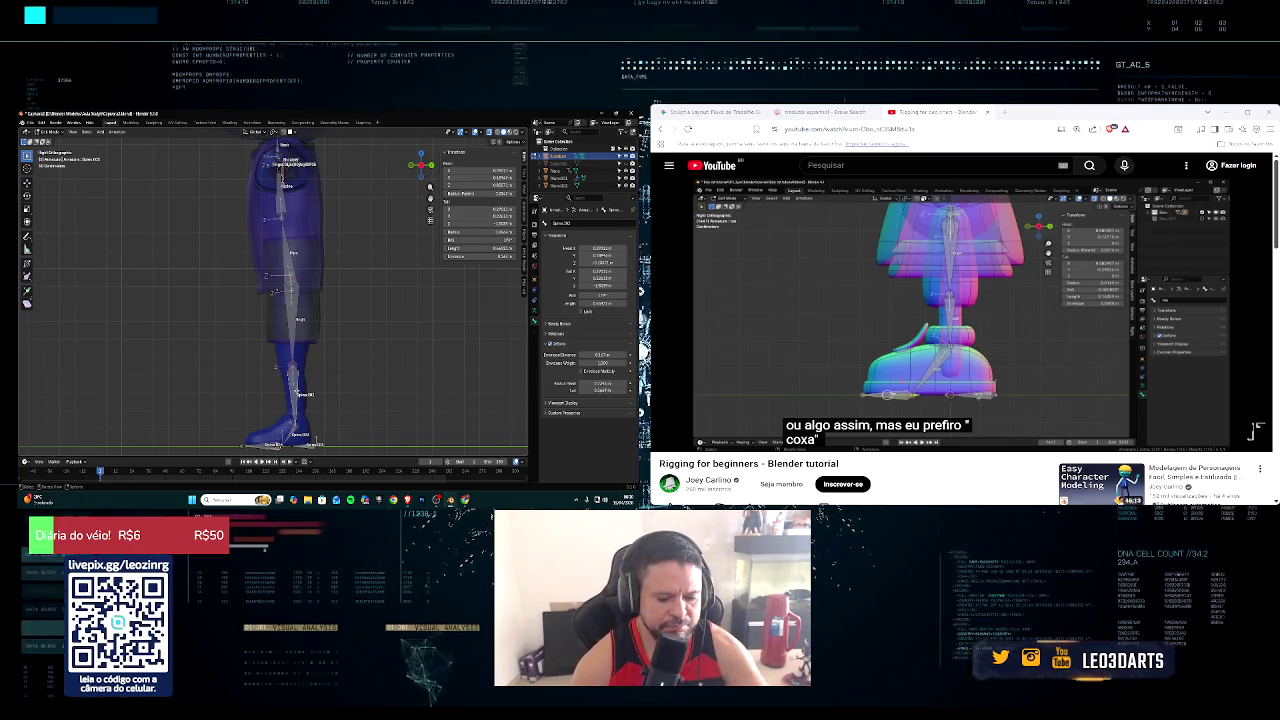
pyautogui.press('F2')
pyautogui.write('coxa.L')
pyautogui.press('Return')
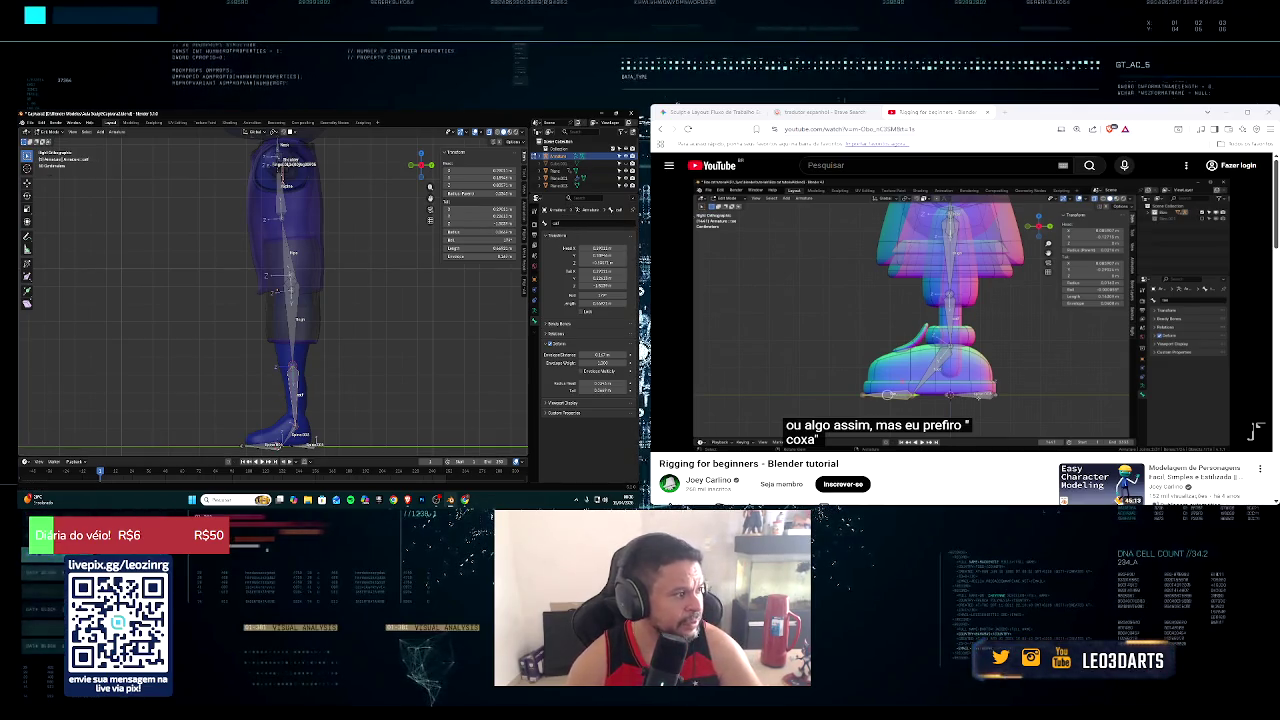
pyautogui.hotkey('ctrl', 't')
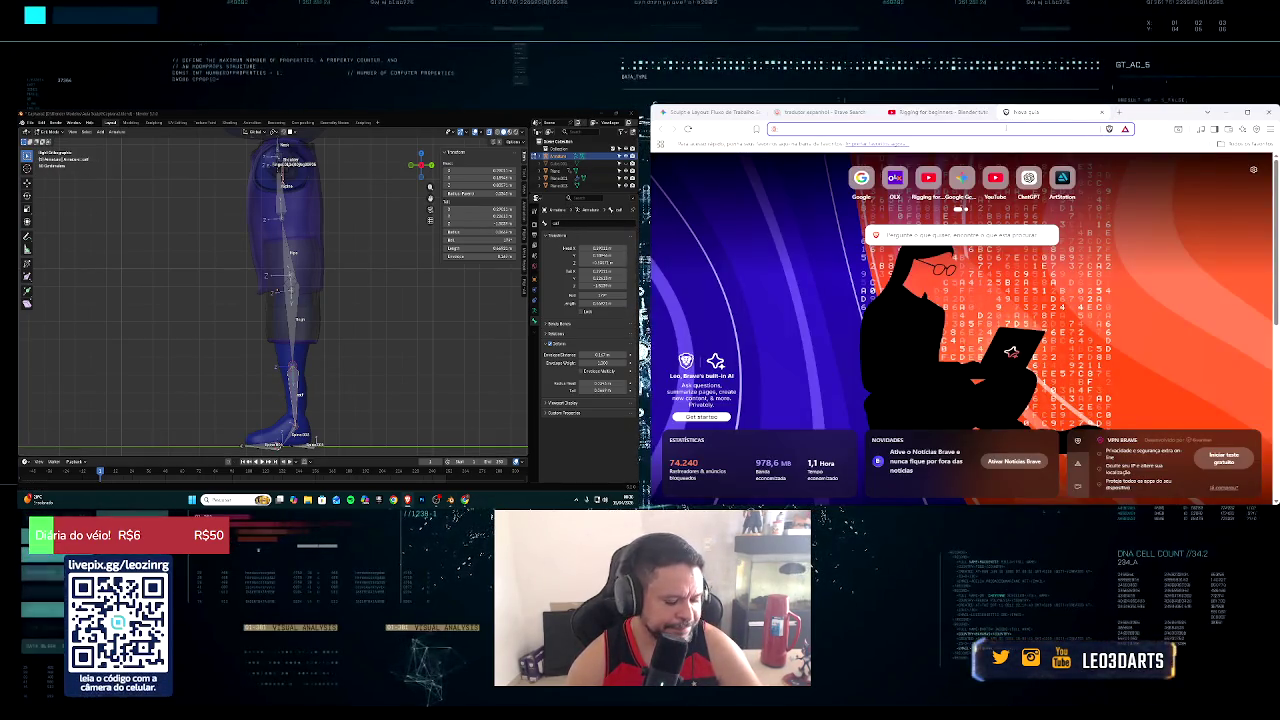
# Step: Search 'tradutor' in Brave to translate calf as bezerro, then return to the tutorial tab
pyautogui.write('tradutor')
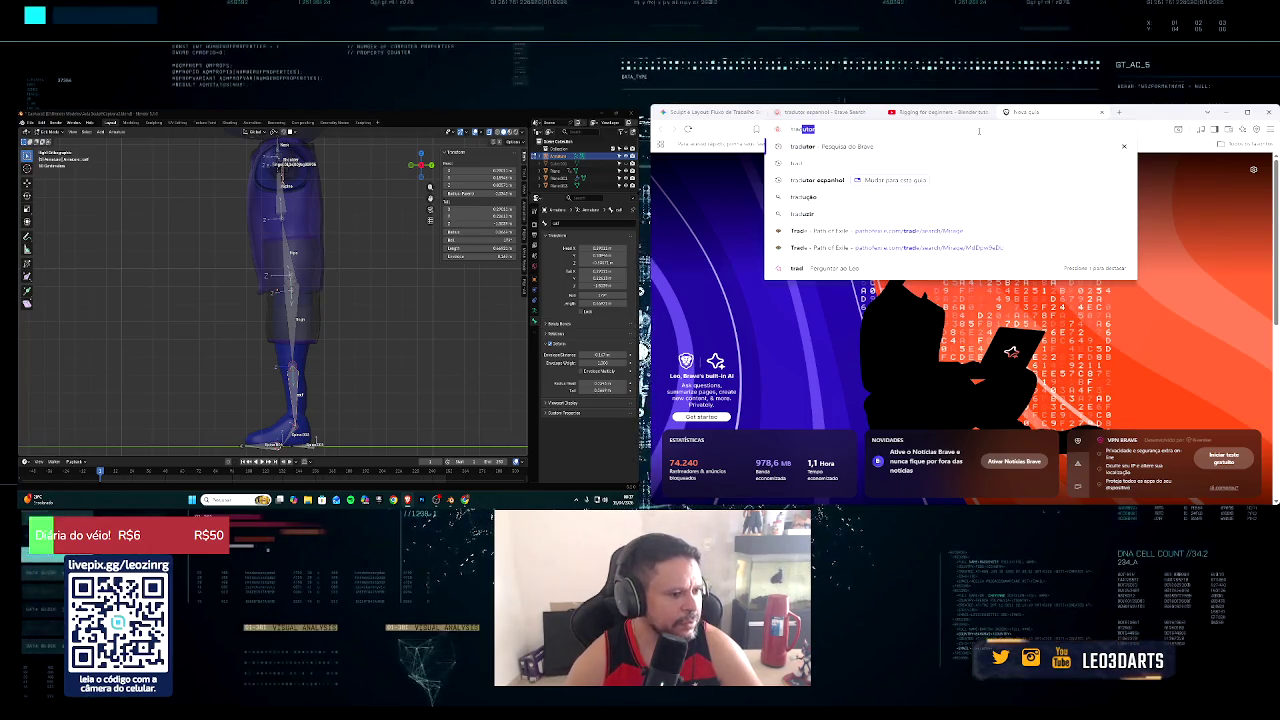
pyautogui.press('Return')
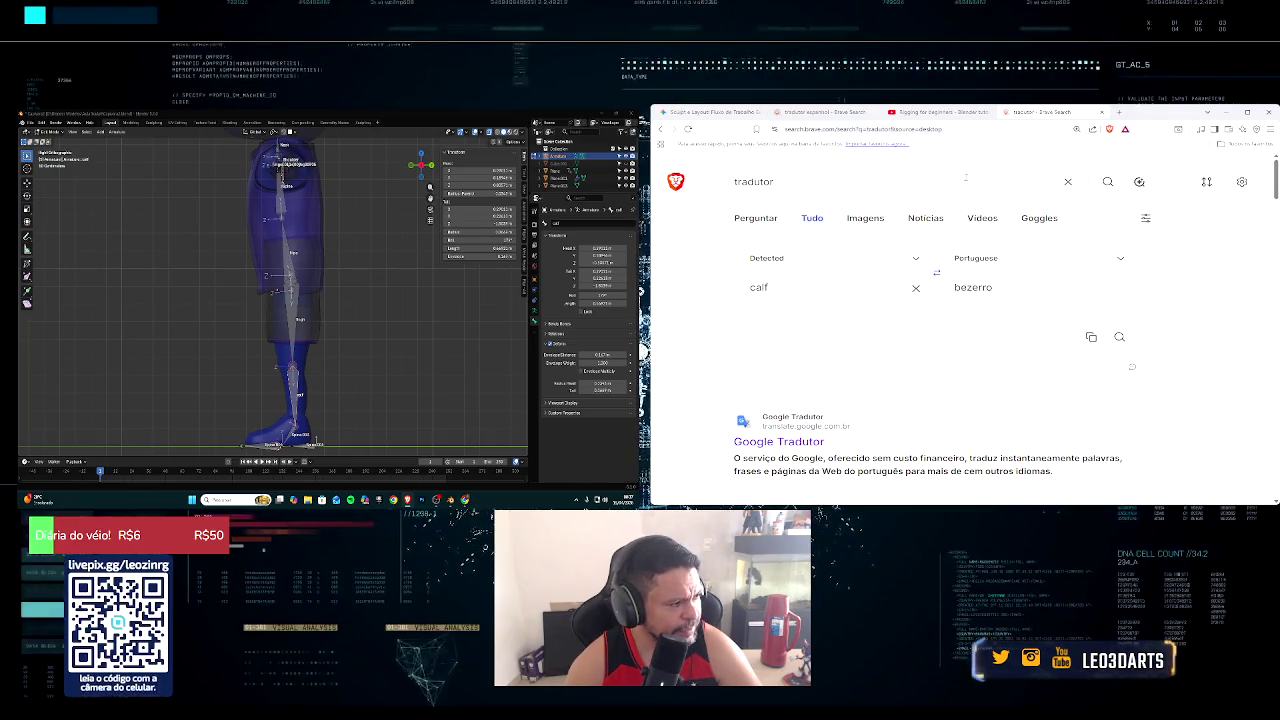
pyautogui.click(955, 115)
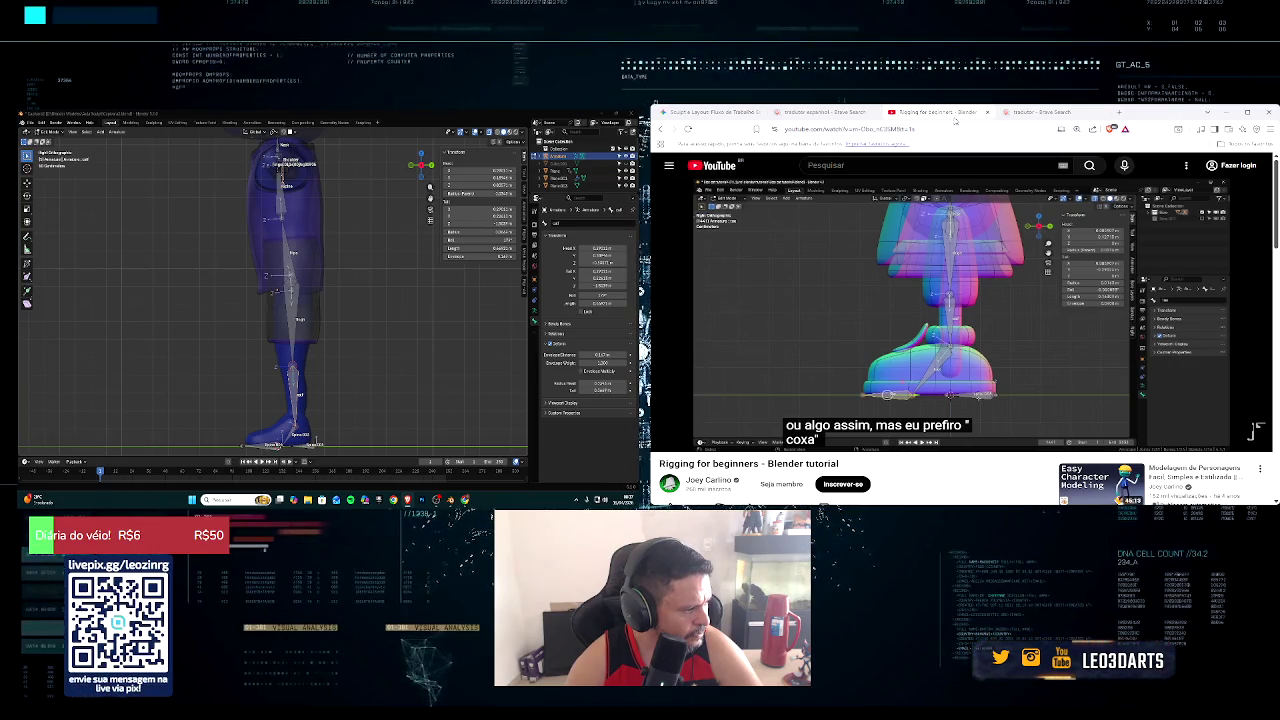
# Step: Give another leg bone a new name while following the fullscreen tutorial
pyautogui.moveTo(1257, 432); pyautogui.dragTo(1260, 450)
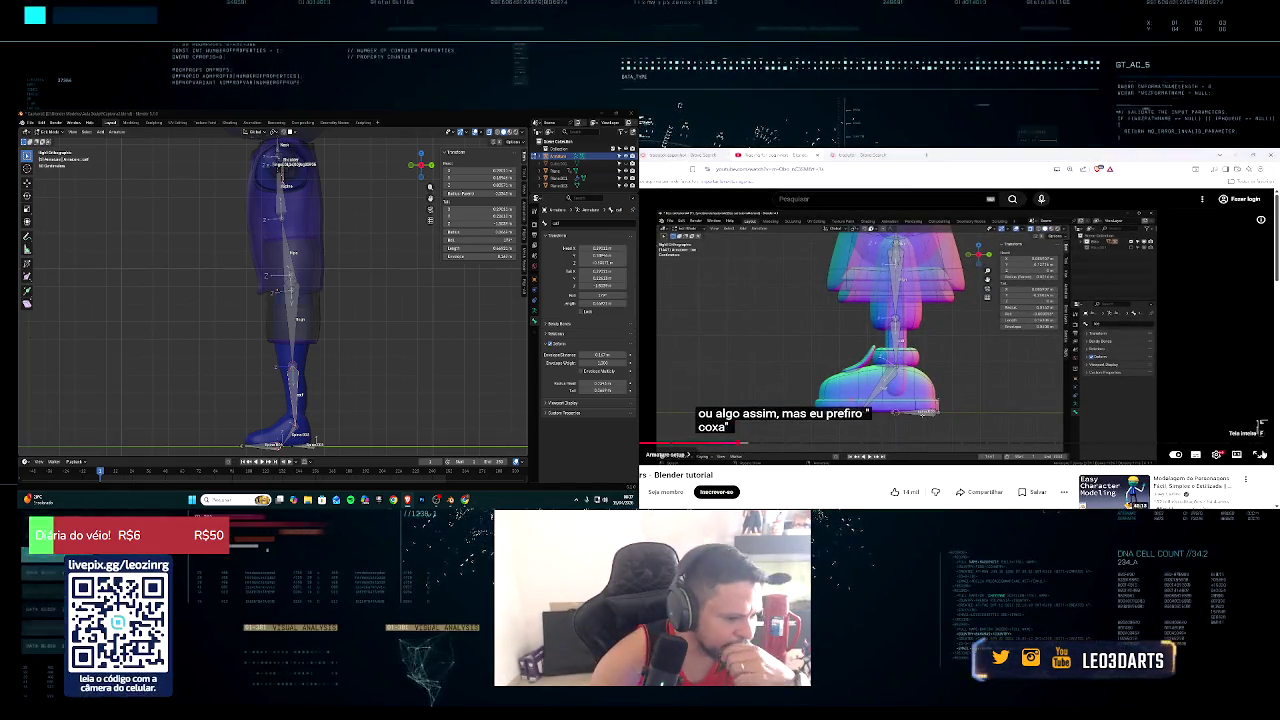
pyautogui.press('f')
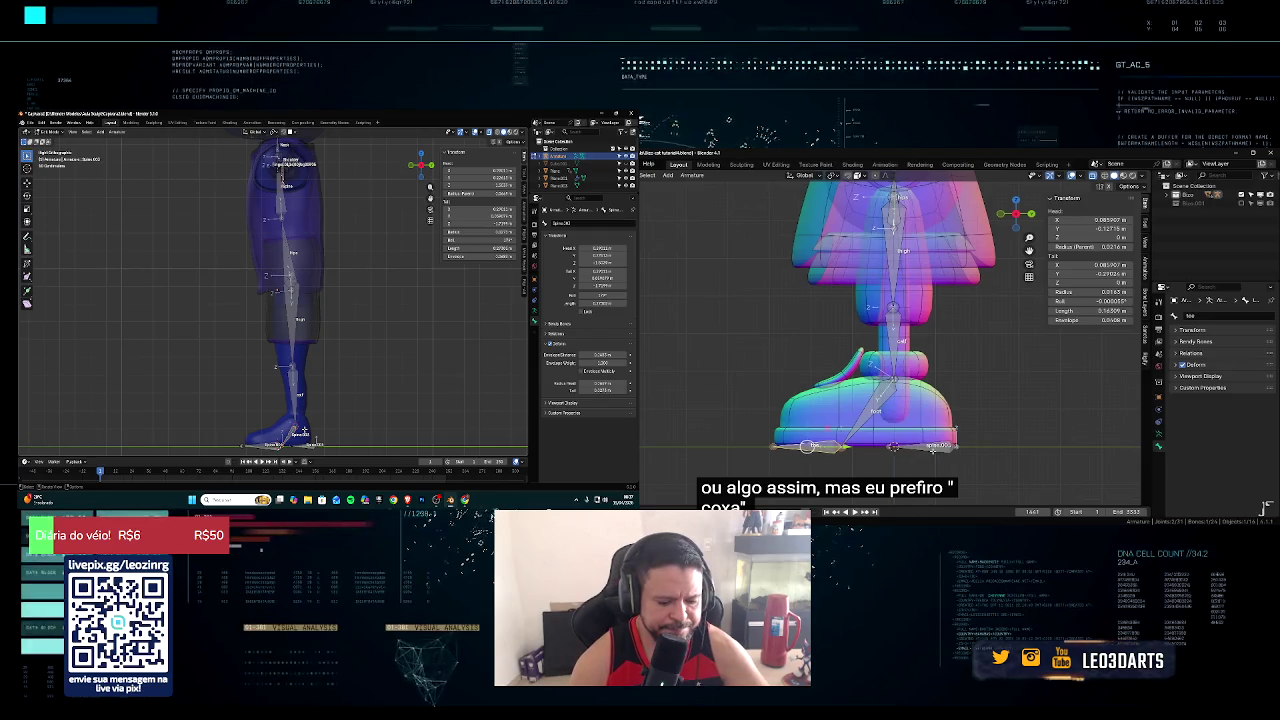
pyautogui.press('F2')
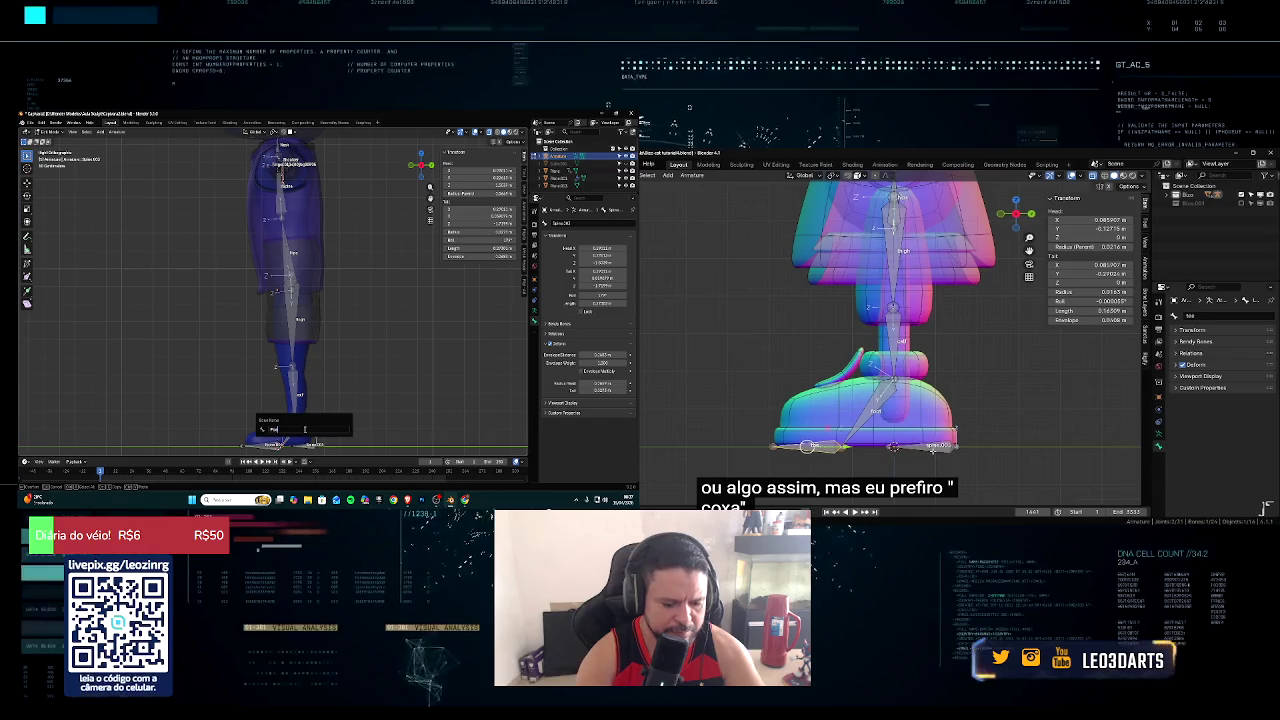
pyautogui.press('Return')
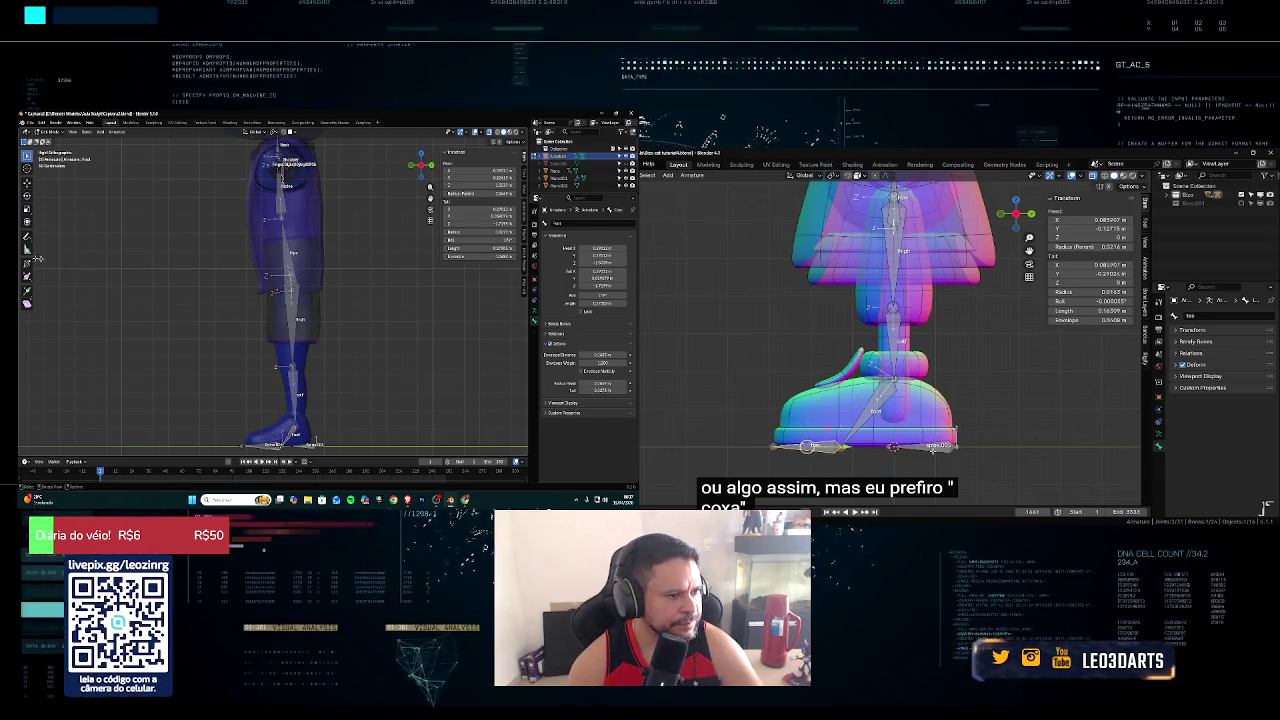
pyautogui.press('Escape')
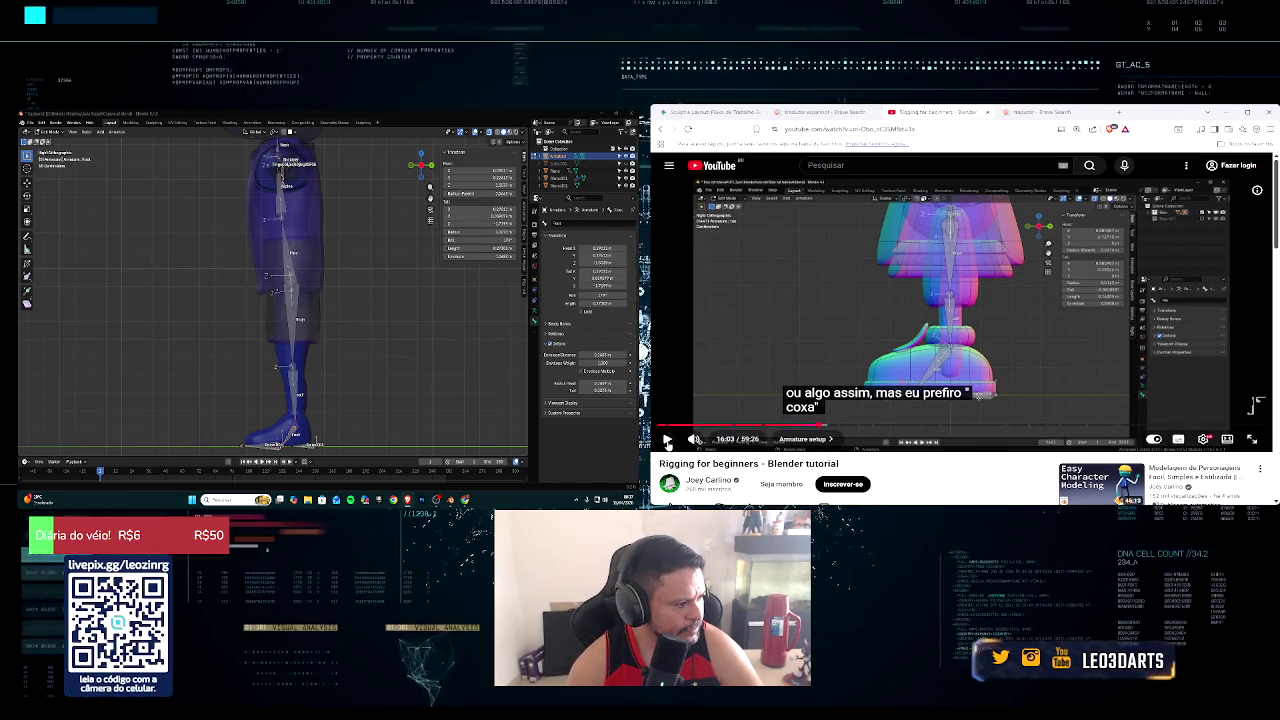
# Step: Rewind the tutorial from about 16:05 back to 15:38 to replay the leg-bone placement
pyautogui.click(667, 441)
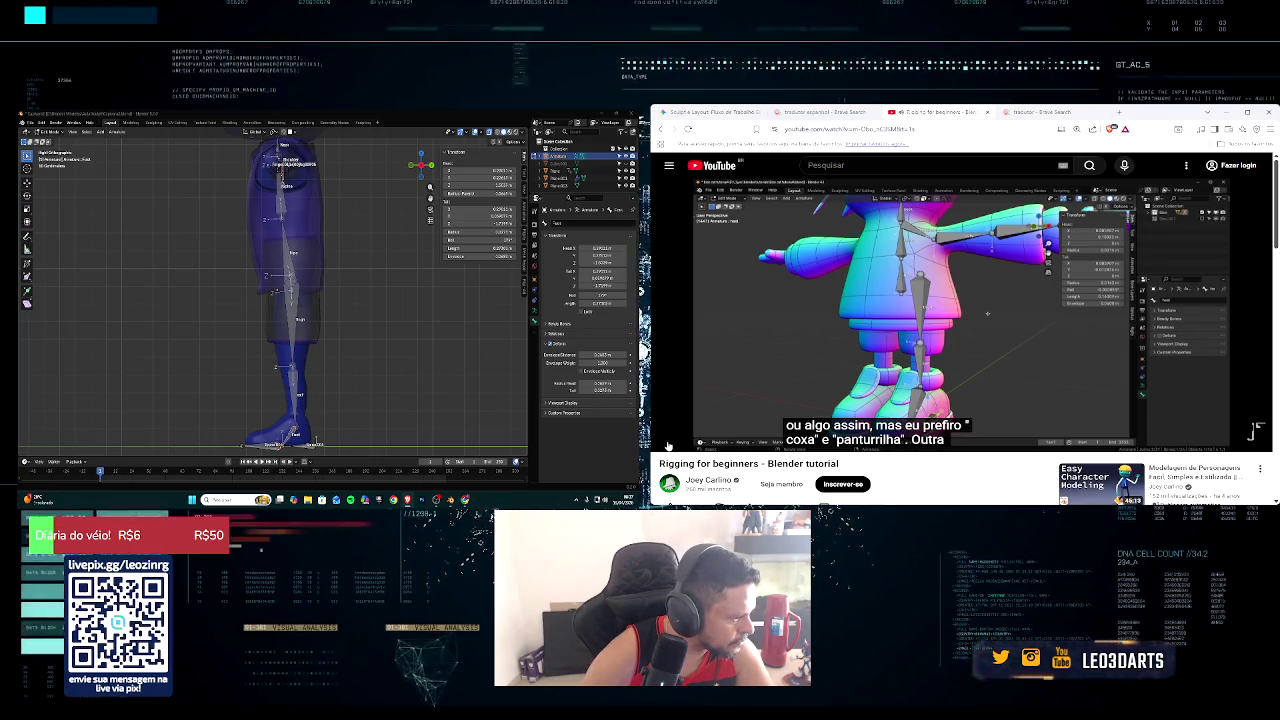
pyautogui.click(668, 444)
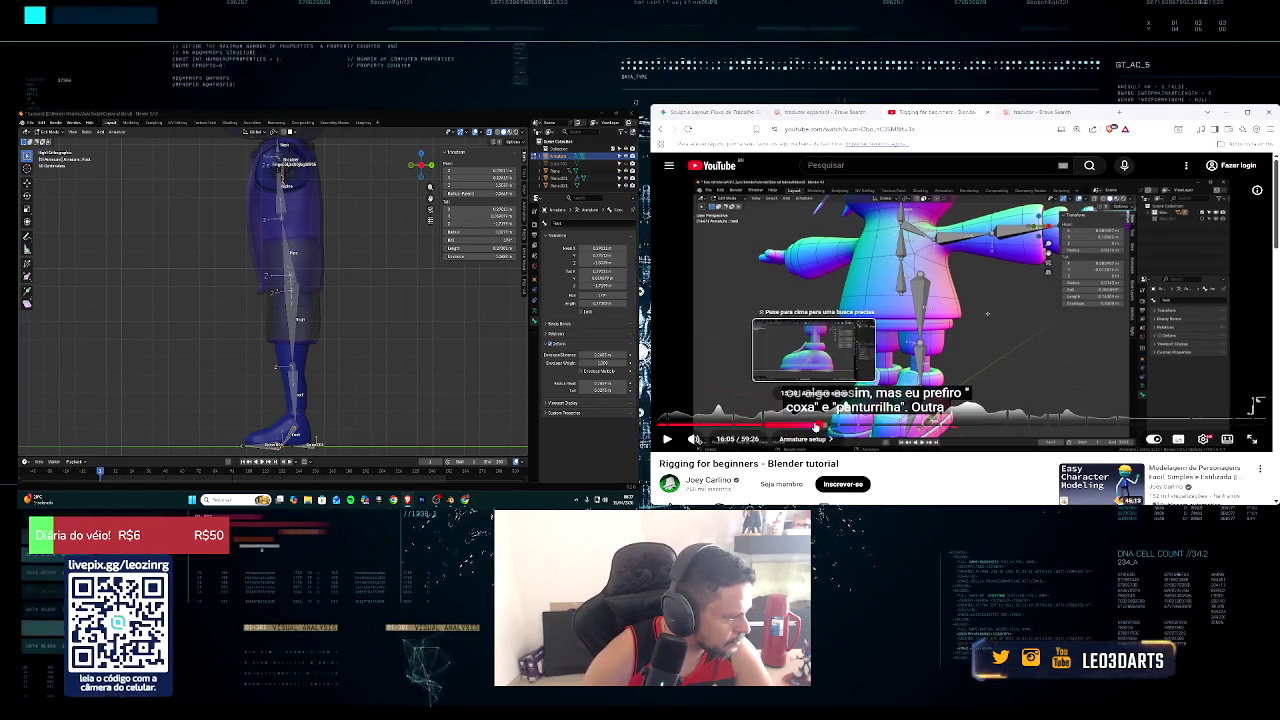
pyautogui.click(815, 427)
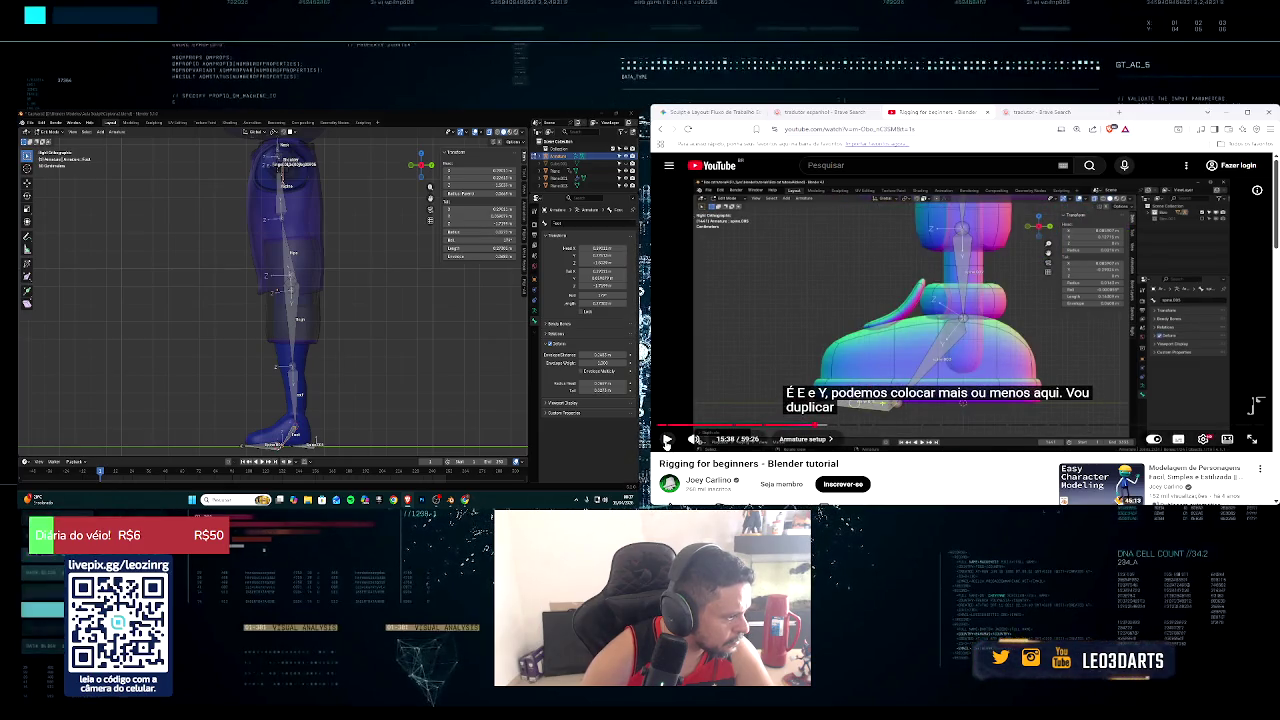
pyautogui.click(667, 441)
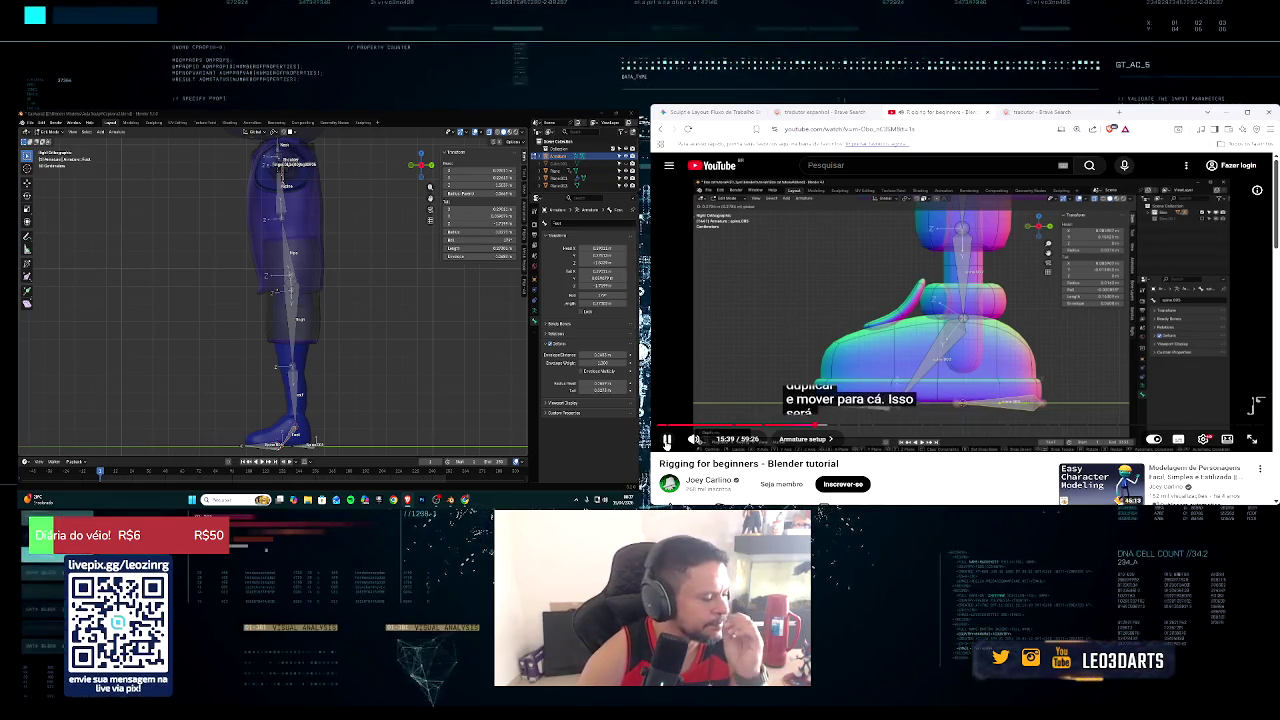
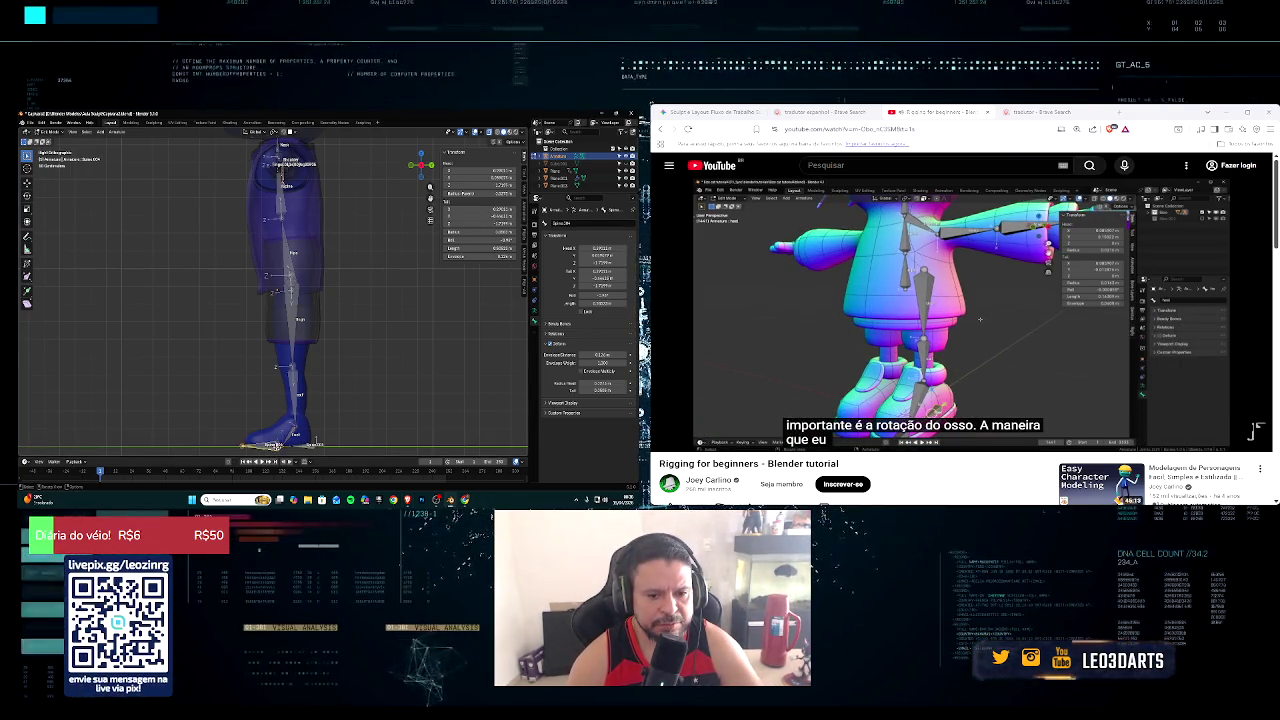
# Step: Give the active leg bone a short new name, then scrub back in the tutorial
pyautogui.press('F2')
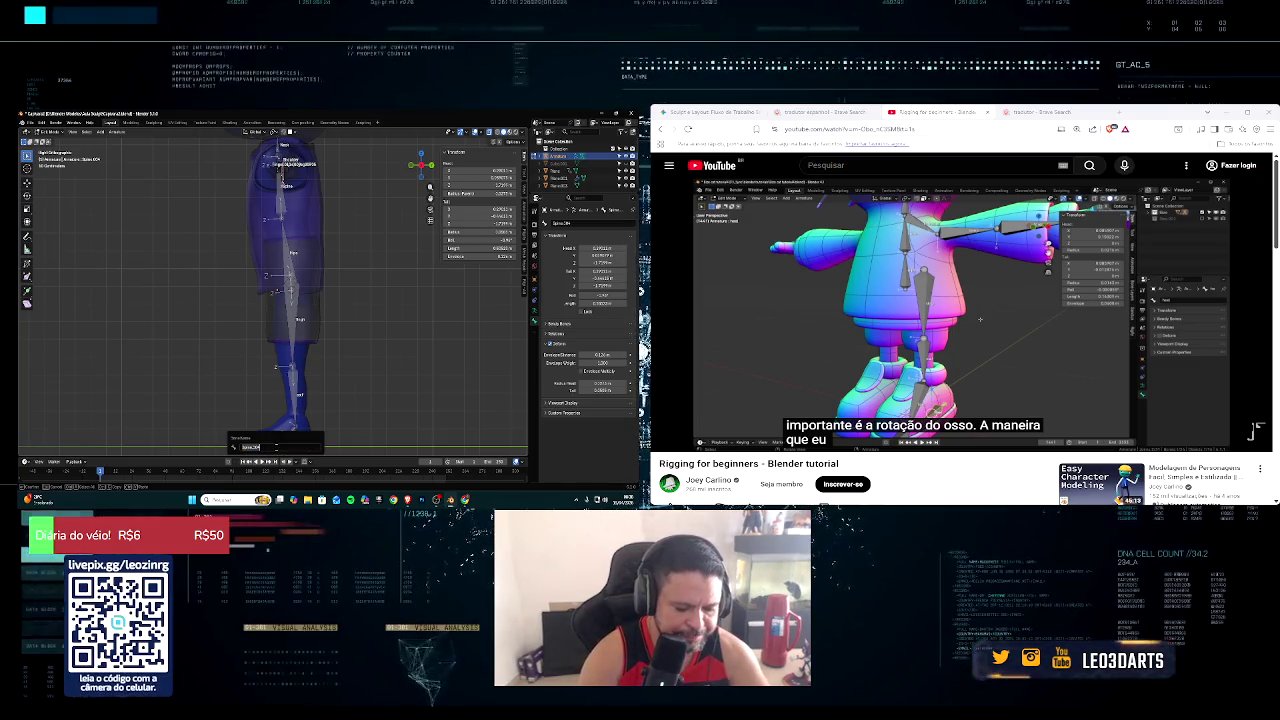
pyautogui.press('Return')
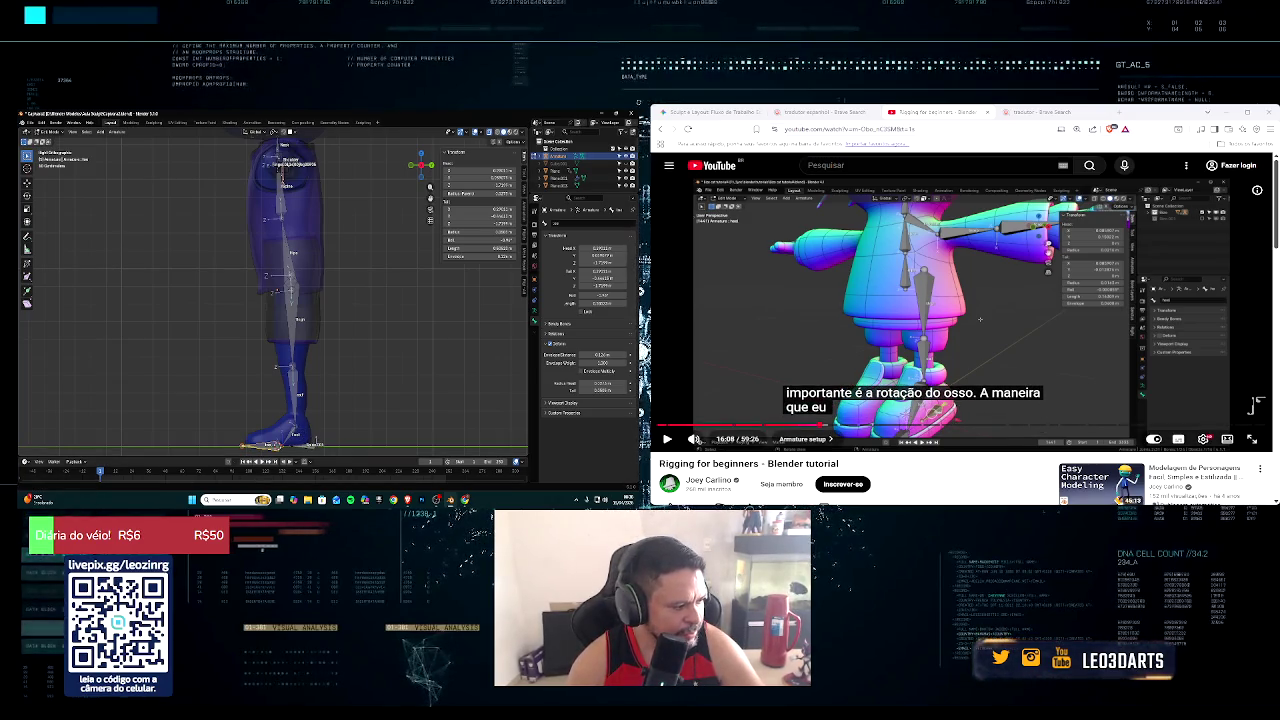
pyautogui.moveTo(822, 425); pyautogui.dragTo(824, 427)
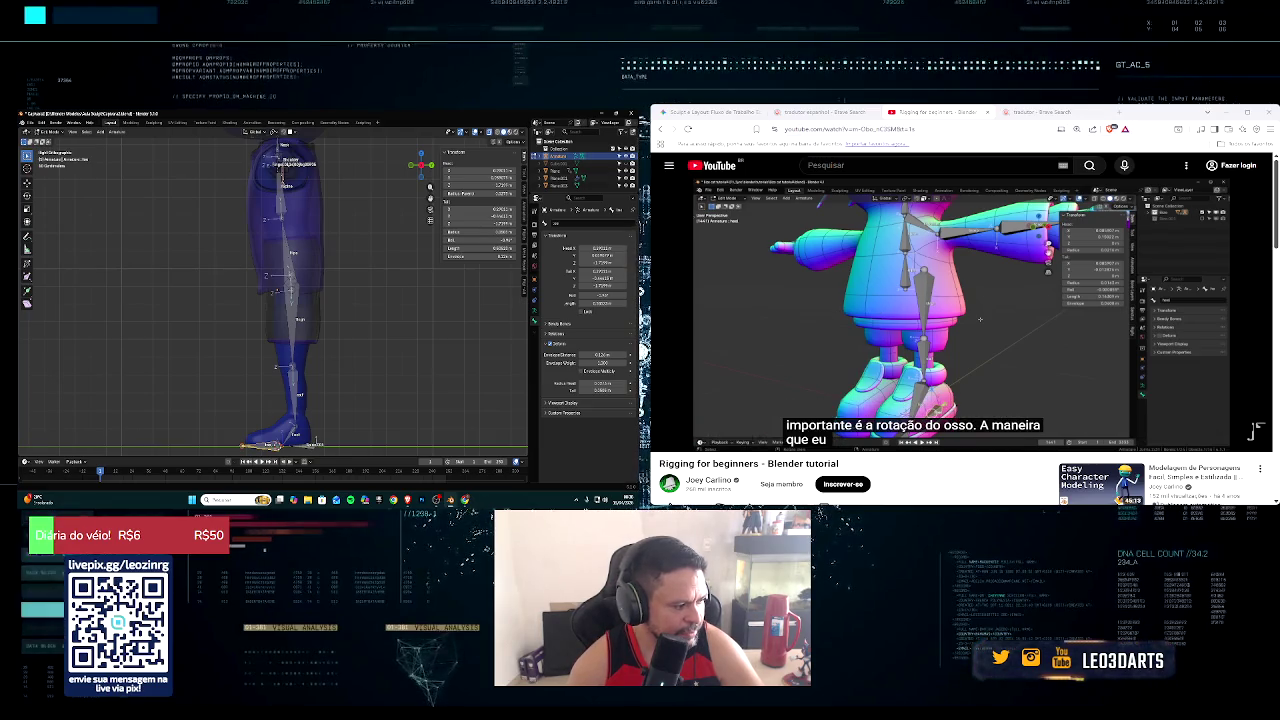
pyautogui.press('Left')
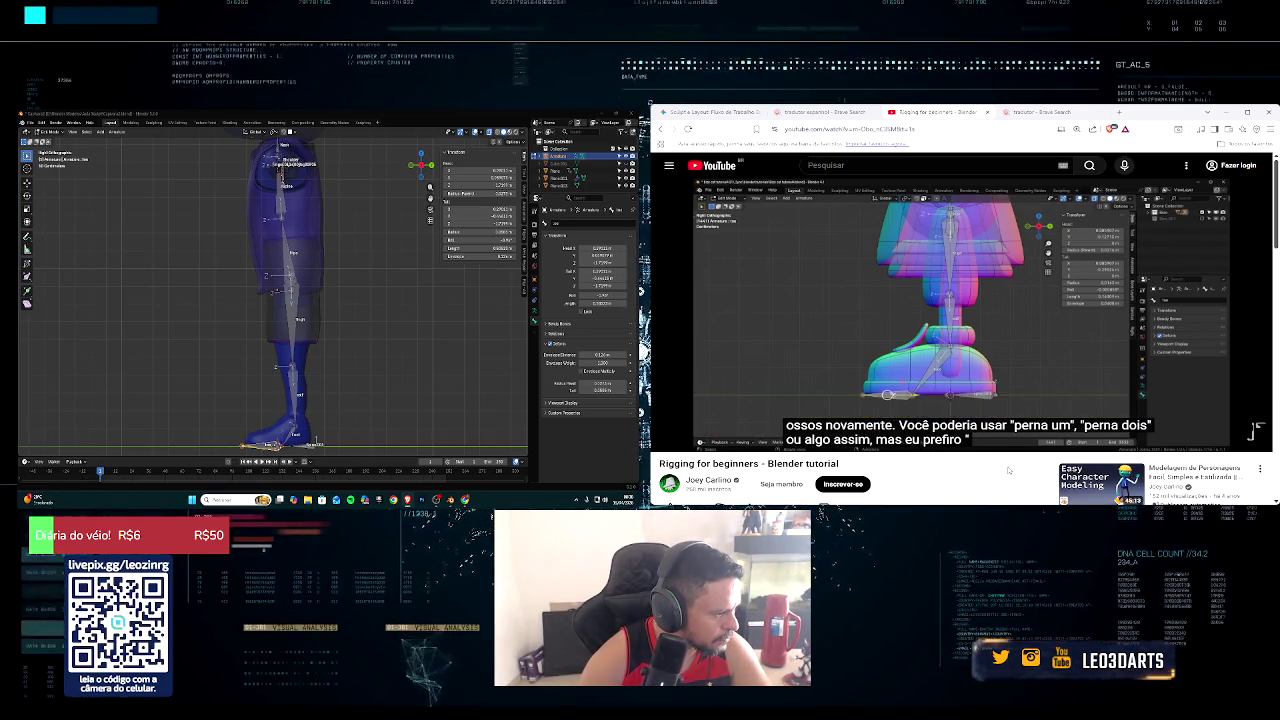
# Step: Watch the tutorial fullscreen with subtitles turned on, then pause it
pyautogui.press('Right')
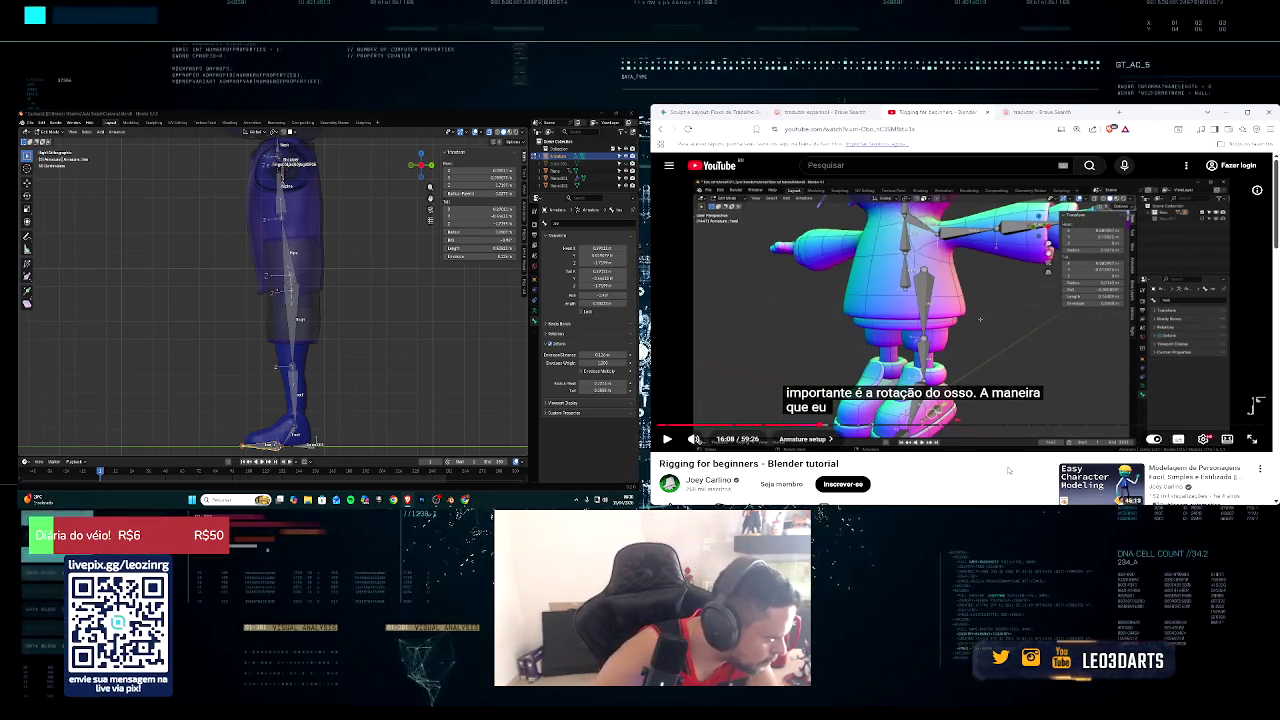
pyautogui.moveTo(960, 310)
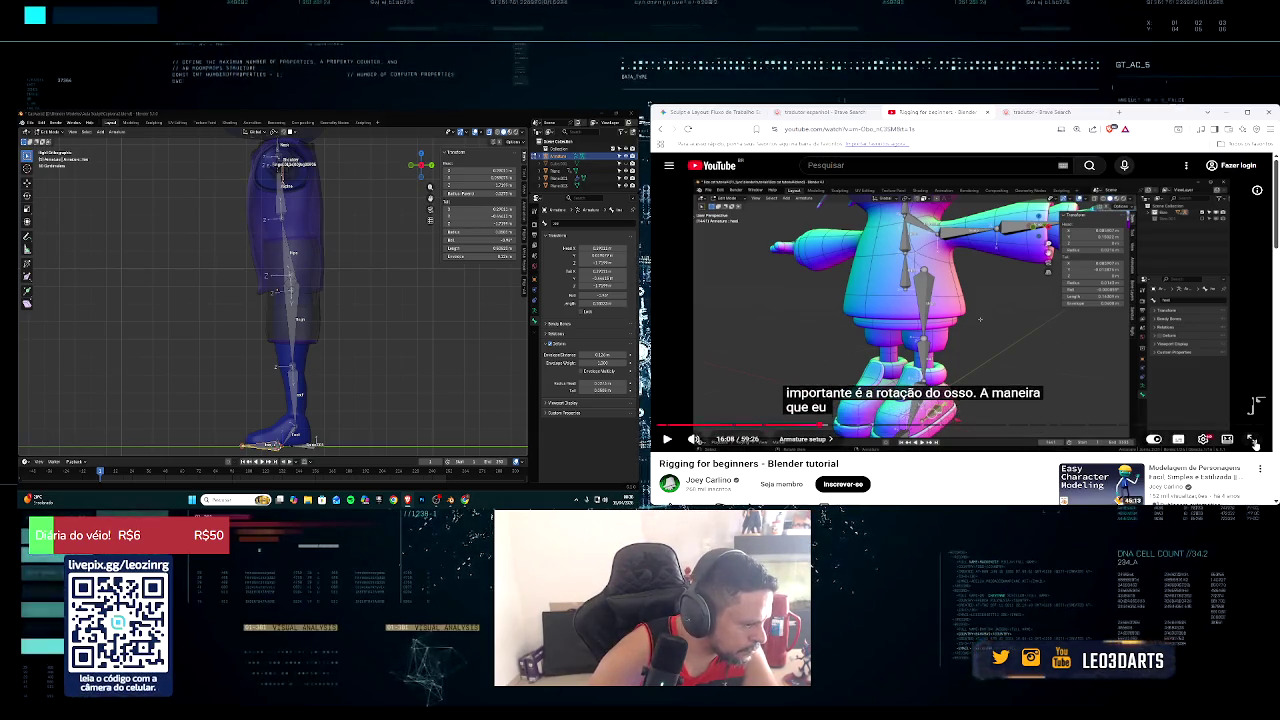
pyautogui.press('f')
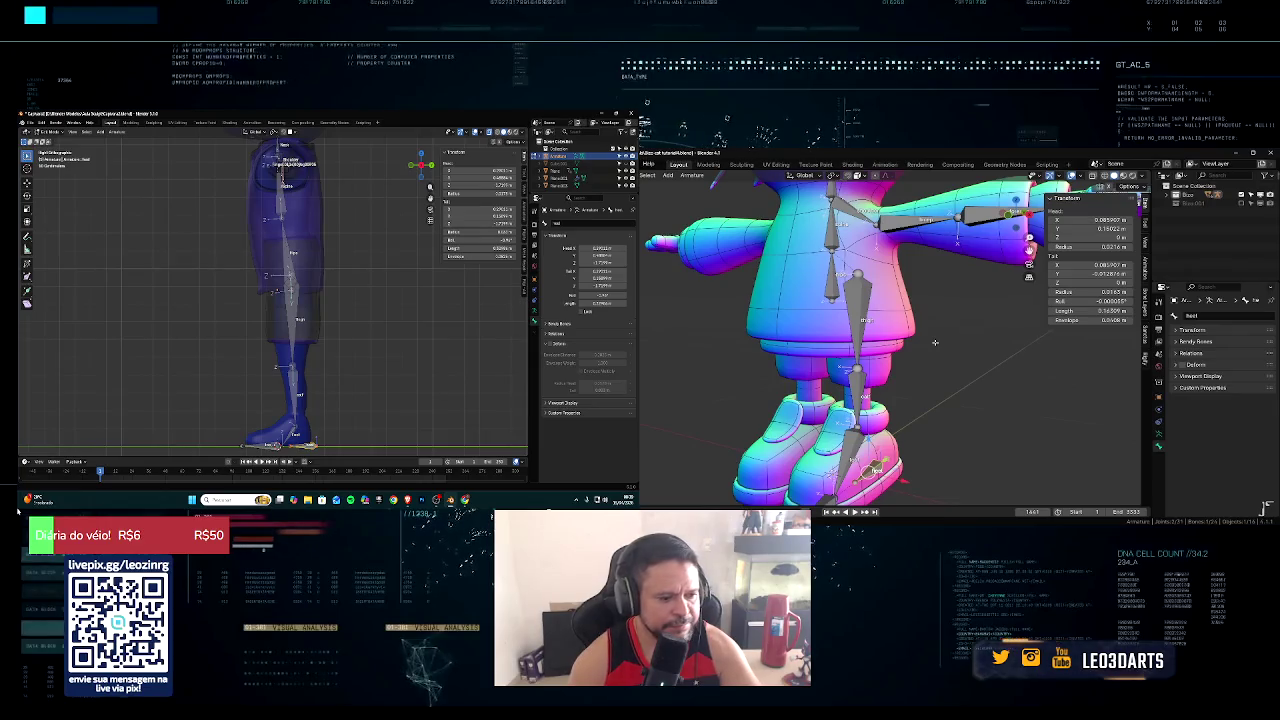
pyautogui.press('Escape')
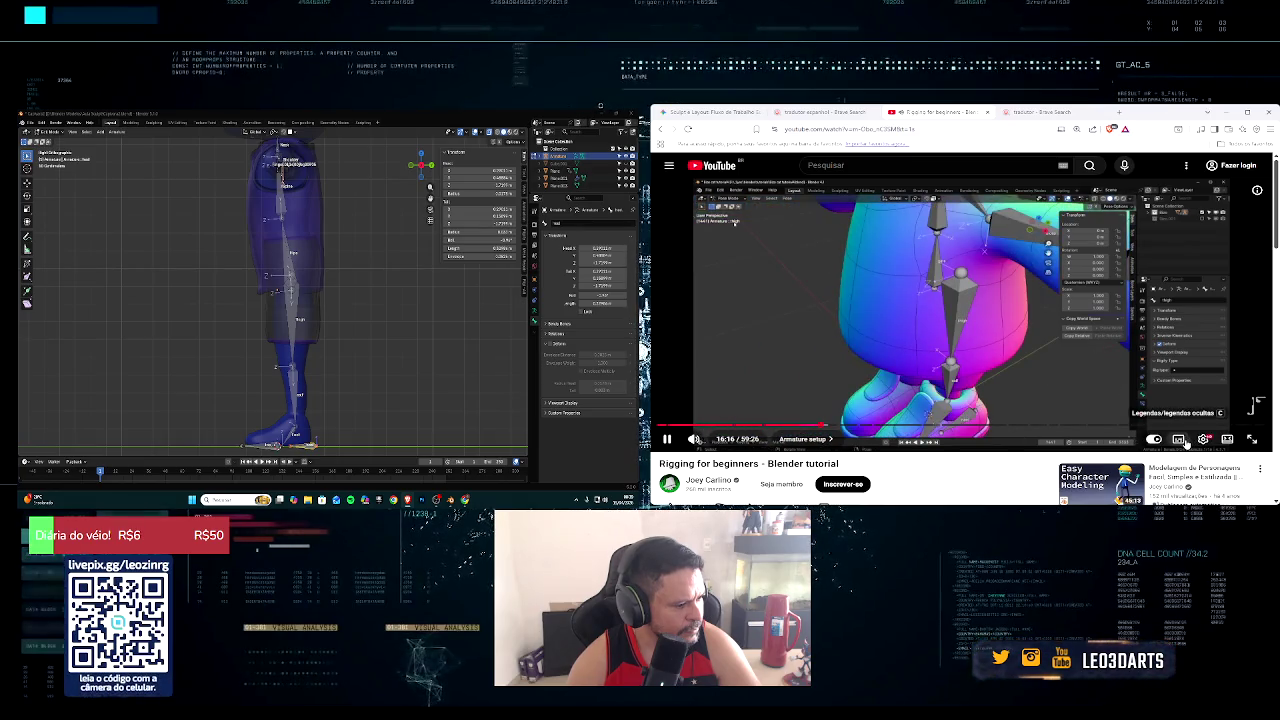
pyautogui.press('c')
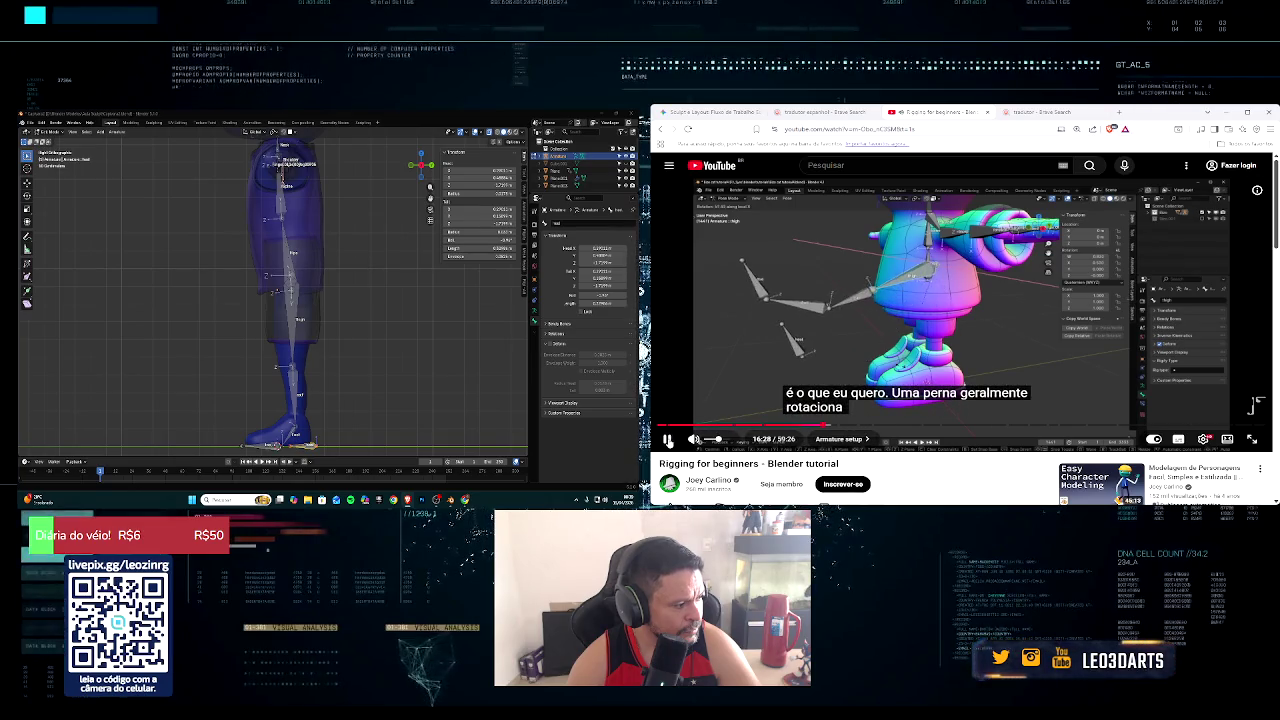
pyautogui.click(670, 439)
pyautogui.scroll(-2, 324, 381)
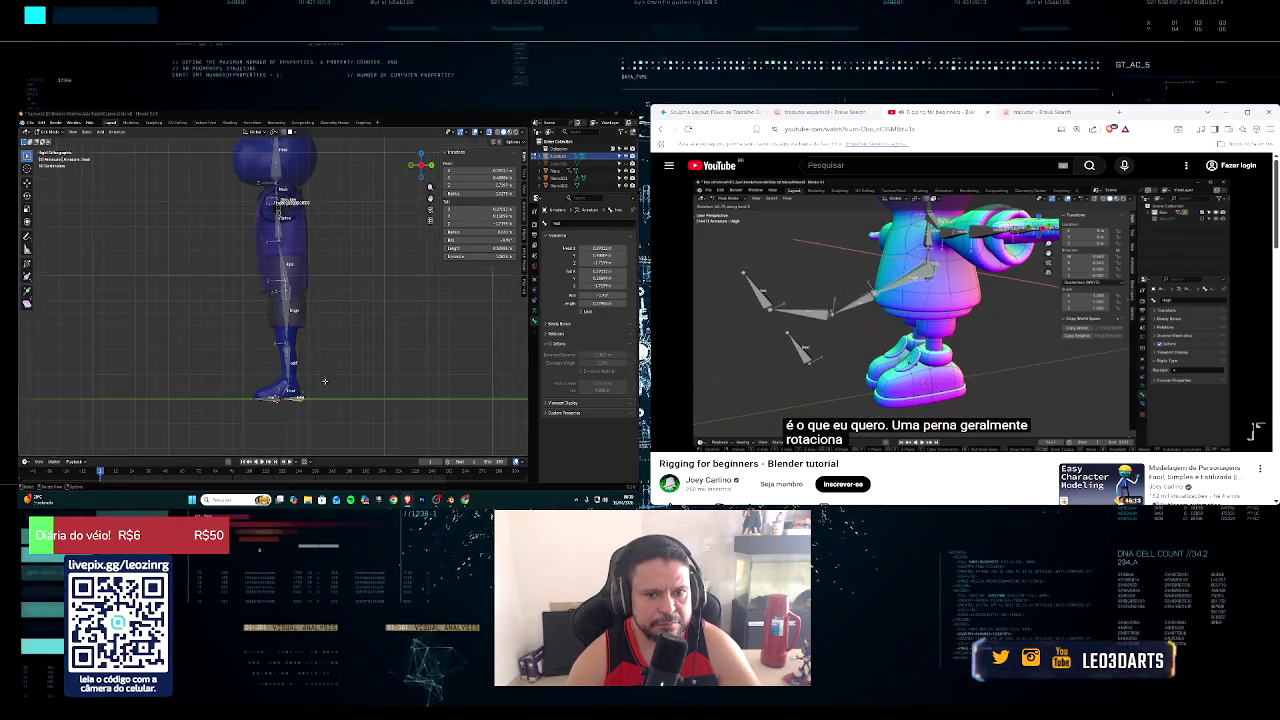
# Step: Put the armature into Pose Mode and select the upper leg bone
pyautogui.moveTo(328, 375); pyautogui.dragTo(353, 352, button='middle')
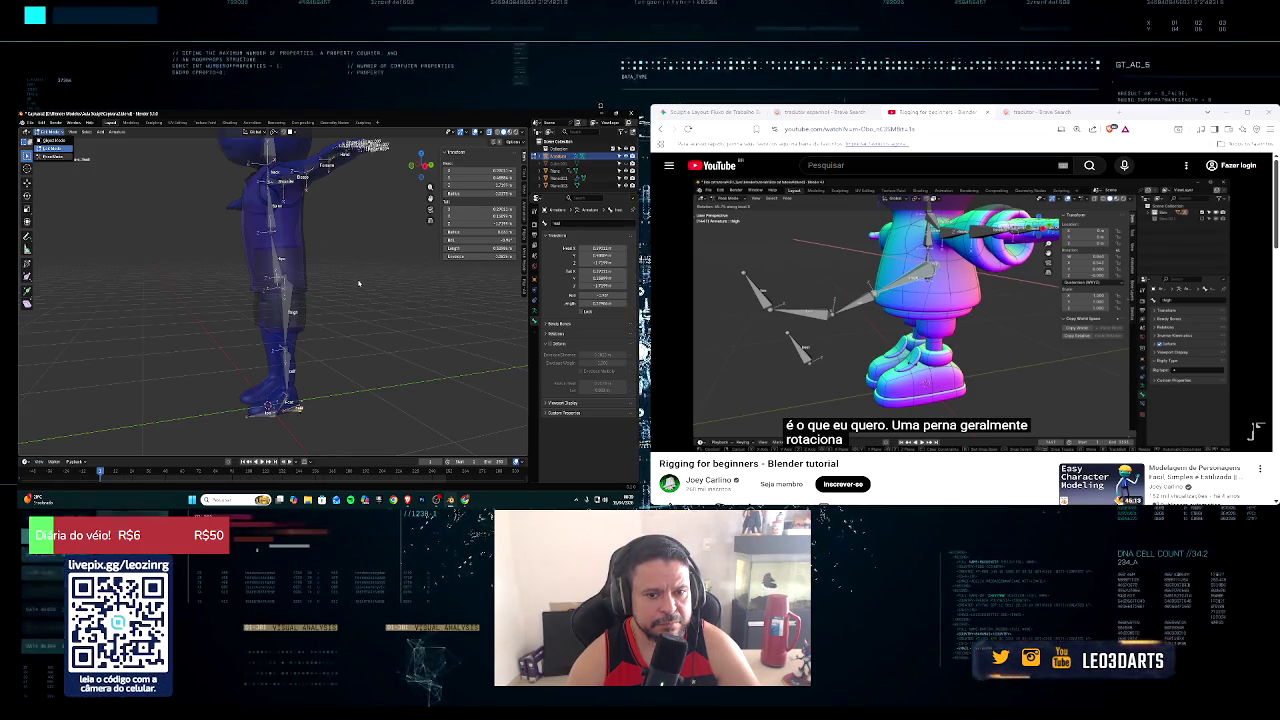
pyautogui.hotkey('ctrl', 'Tab')
pyautogui.scroll(-2, 368, 285)
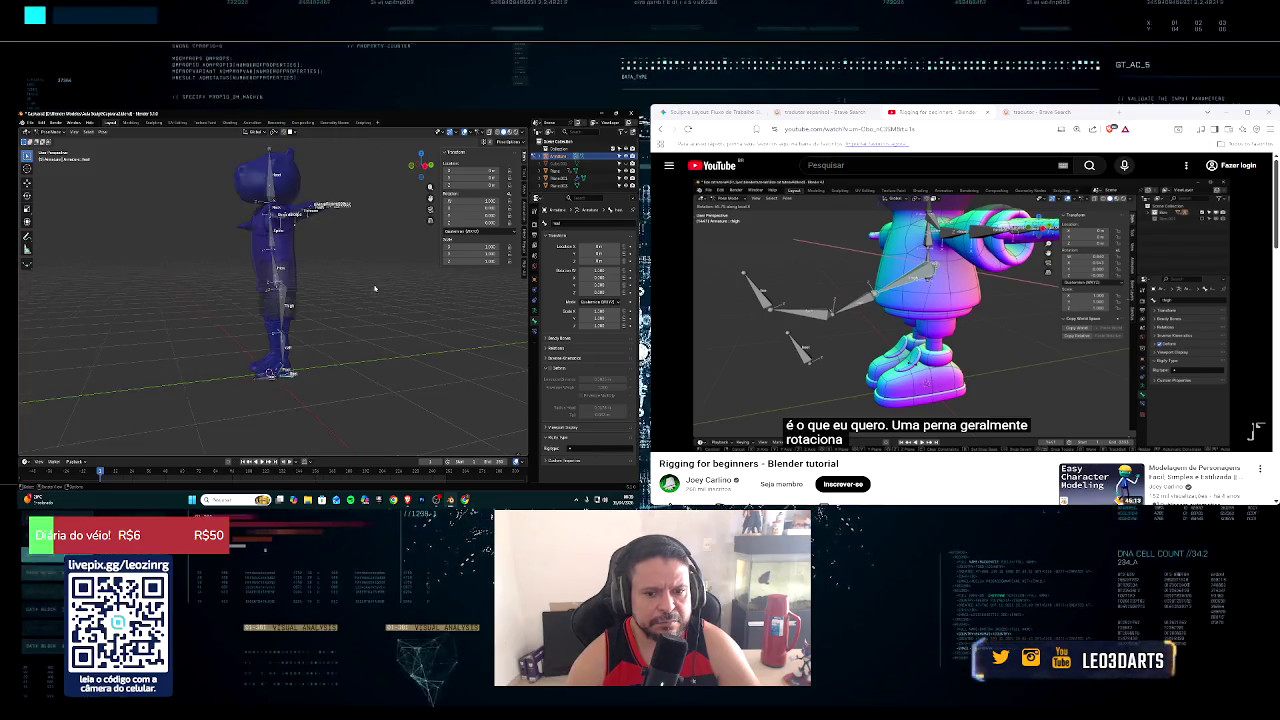
pyautogui.scroll(4, 362, 286)
pyautogui.scroll(-2, 300, 280)
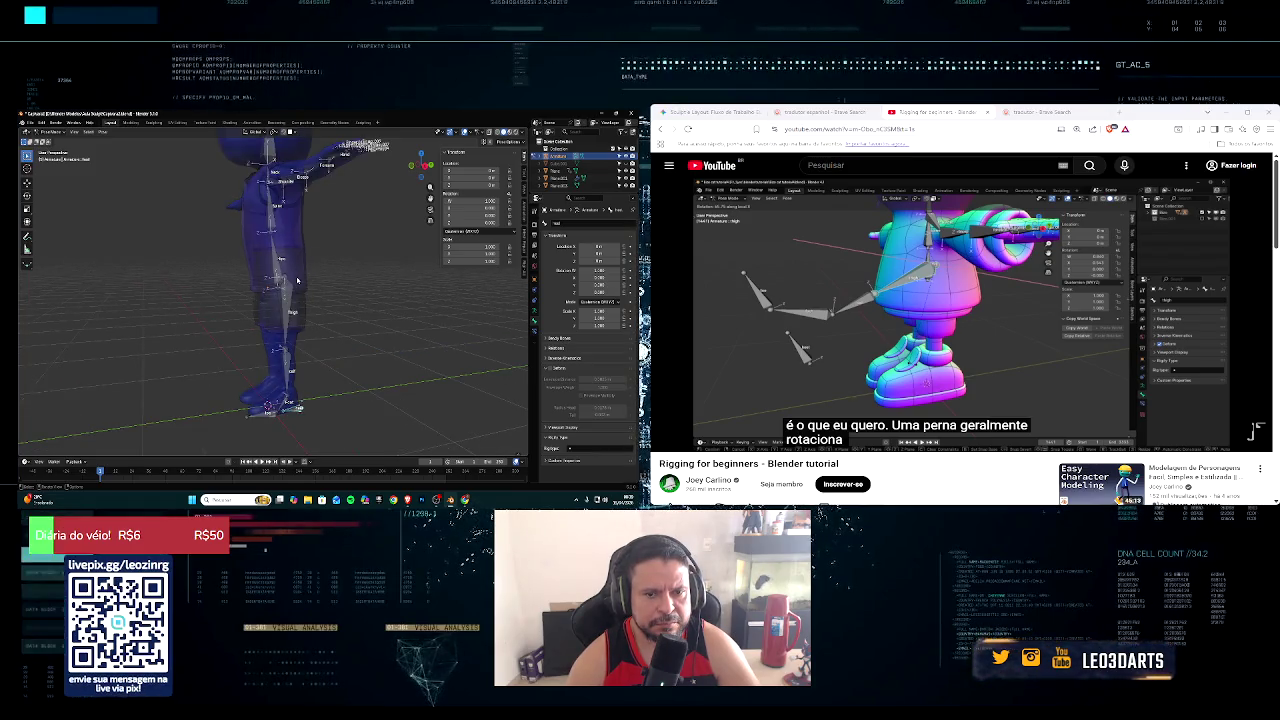
pyautogui.click(284, 278)
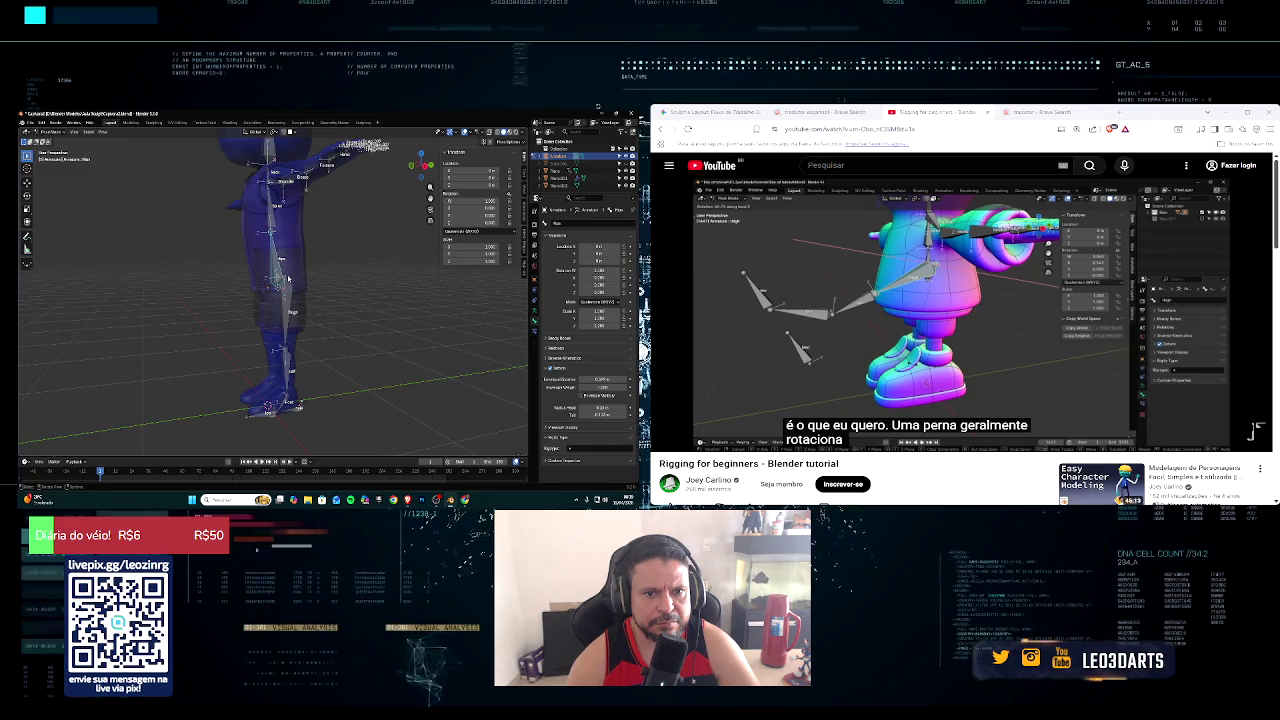
pyautogui.press('[')
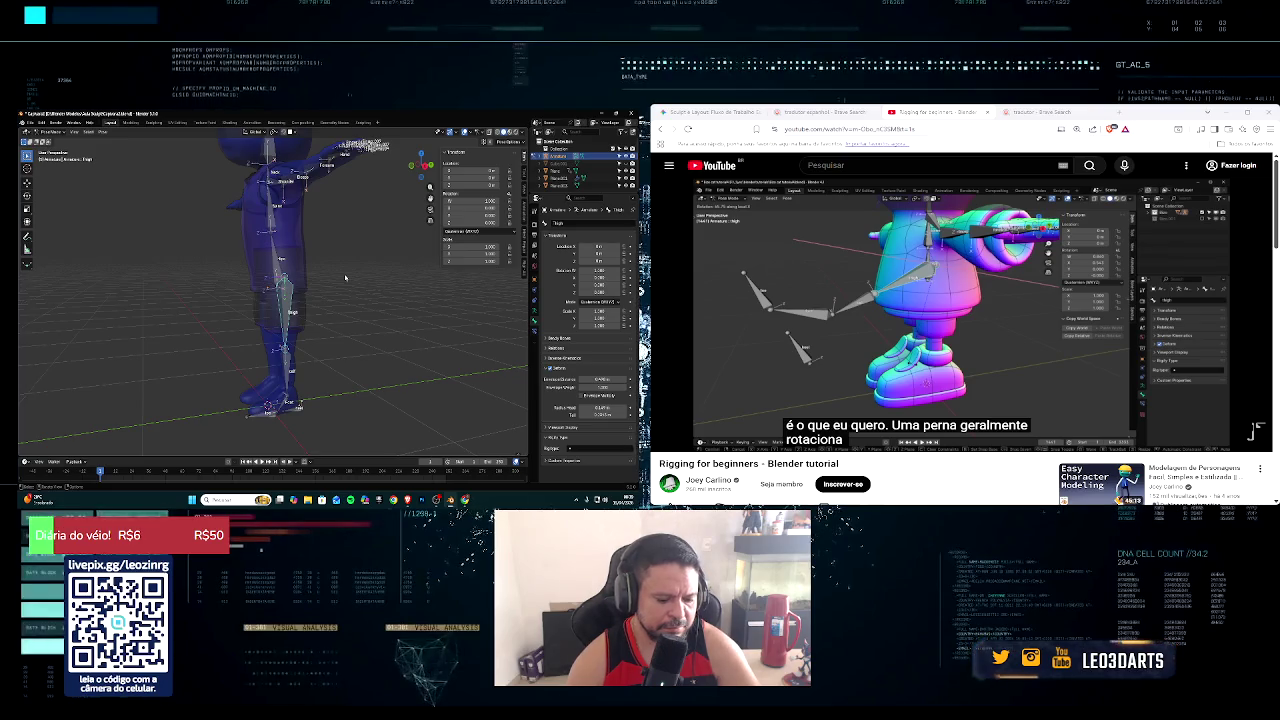
# Step: Test-rotate the thigh bone outward, then undo it back to the rest pose
pyautogui.press('r')
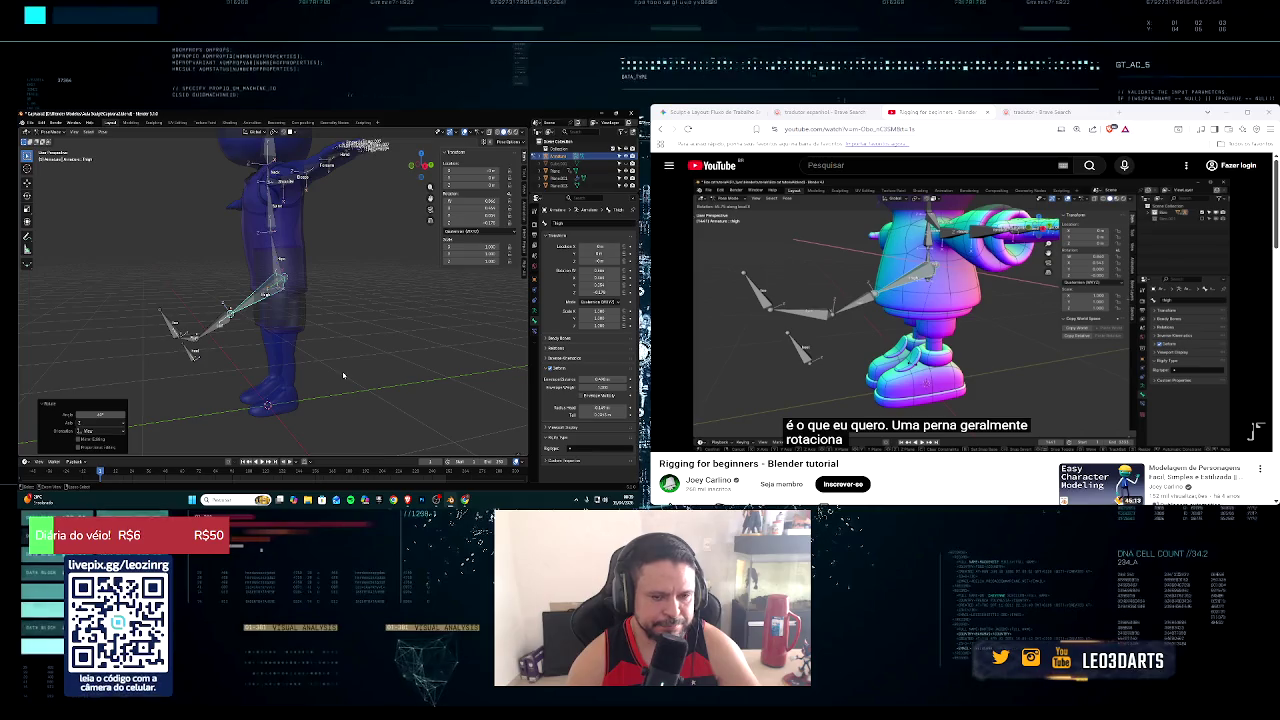
pyautogui.rightClick(344, 363)
pyautogui.hotkey('ctrl', 'z')
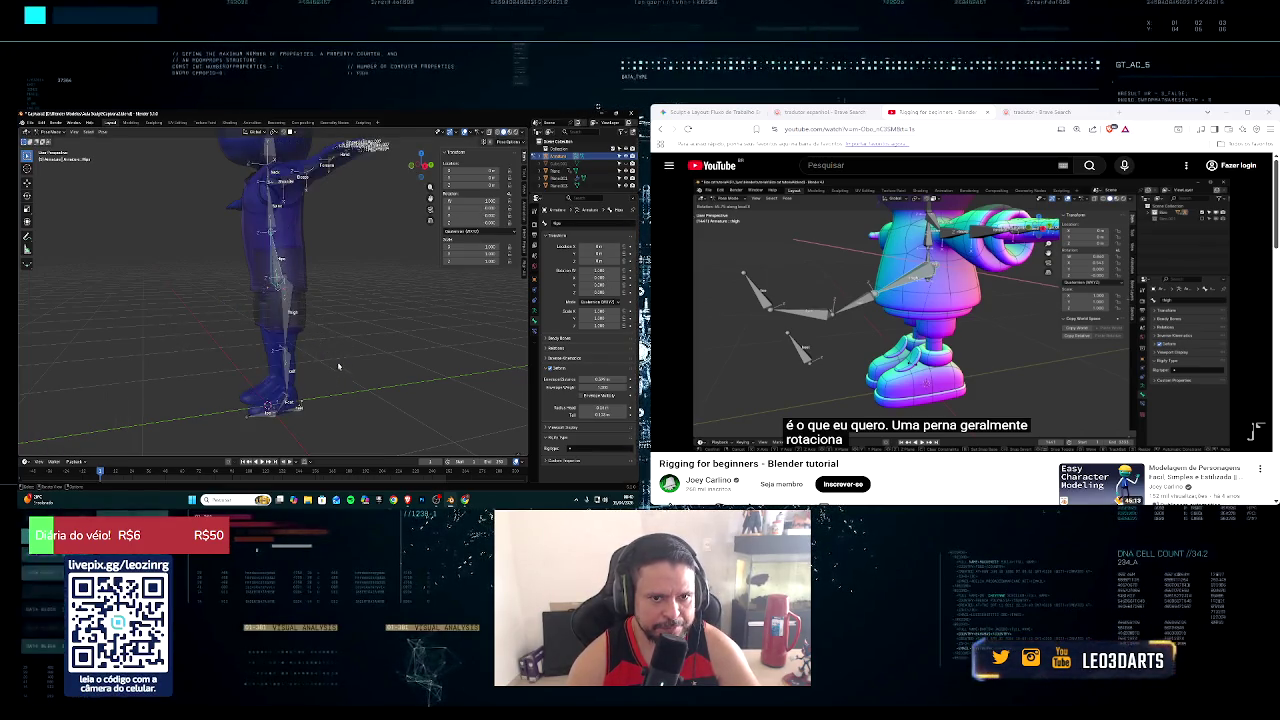
pyautogui.click(286, 275)
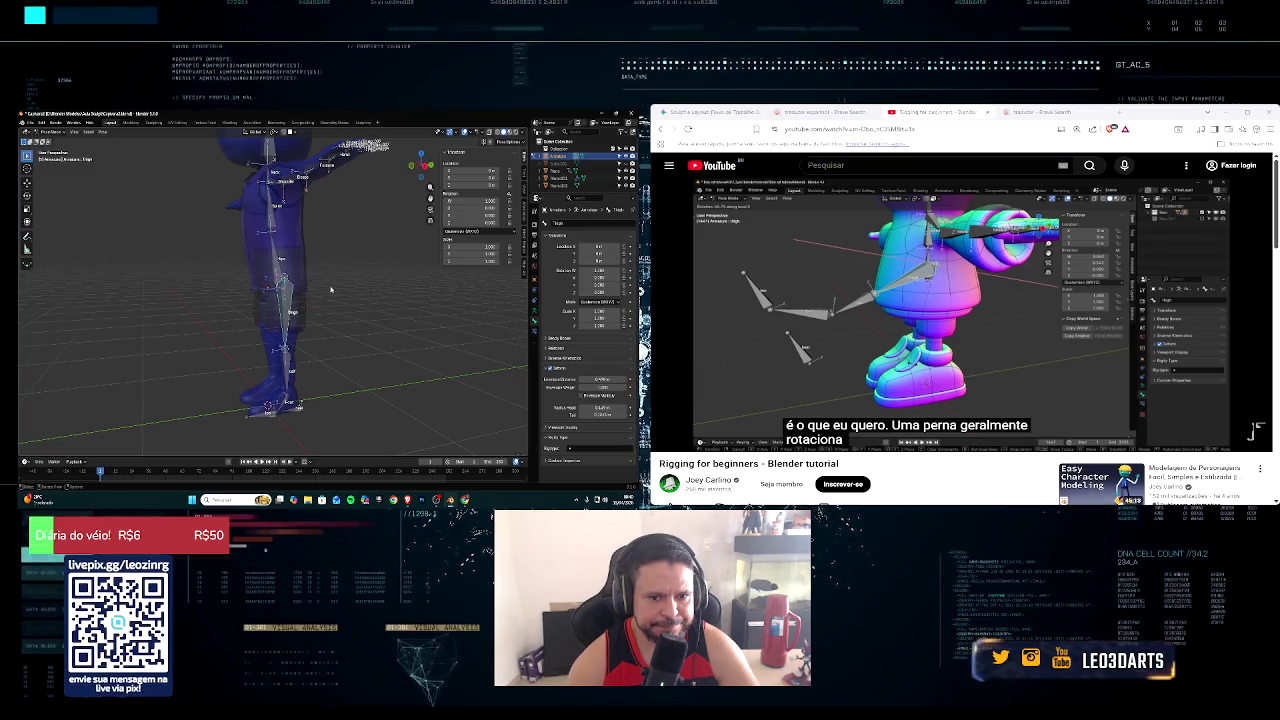
pyautogui.hotkey('ctrl', 'z')
pyautogui.press('r')
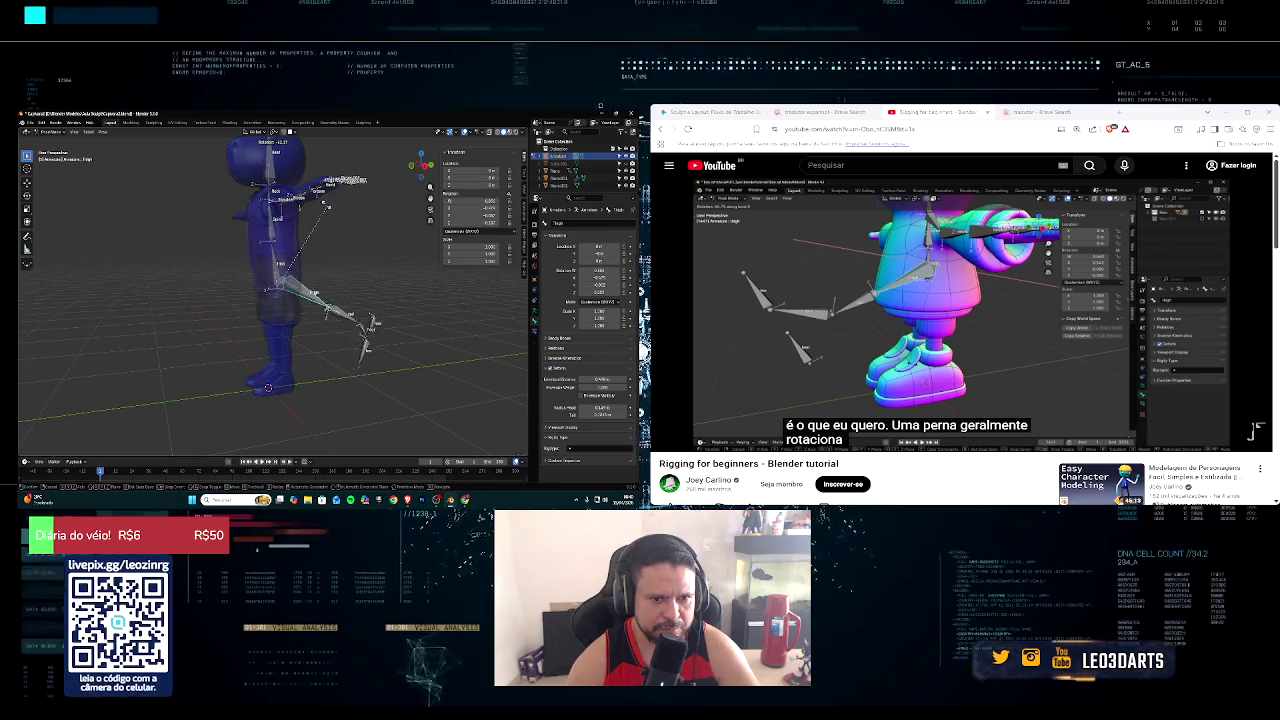
pyautogui.click(364, 381)
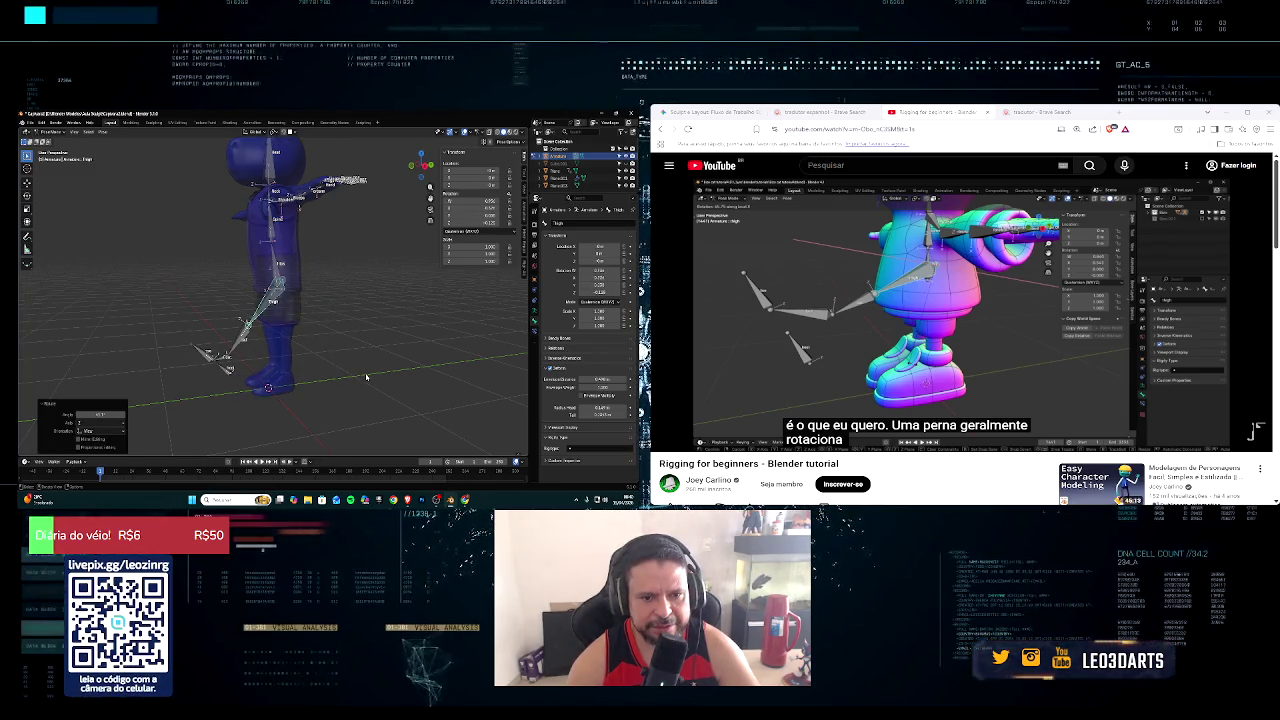
pyautogui.hotkey('ctrl', 'z')
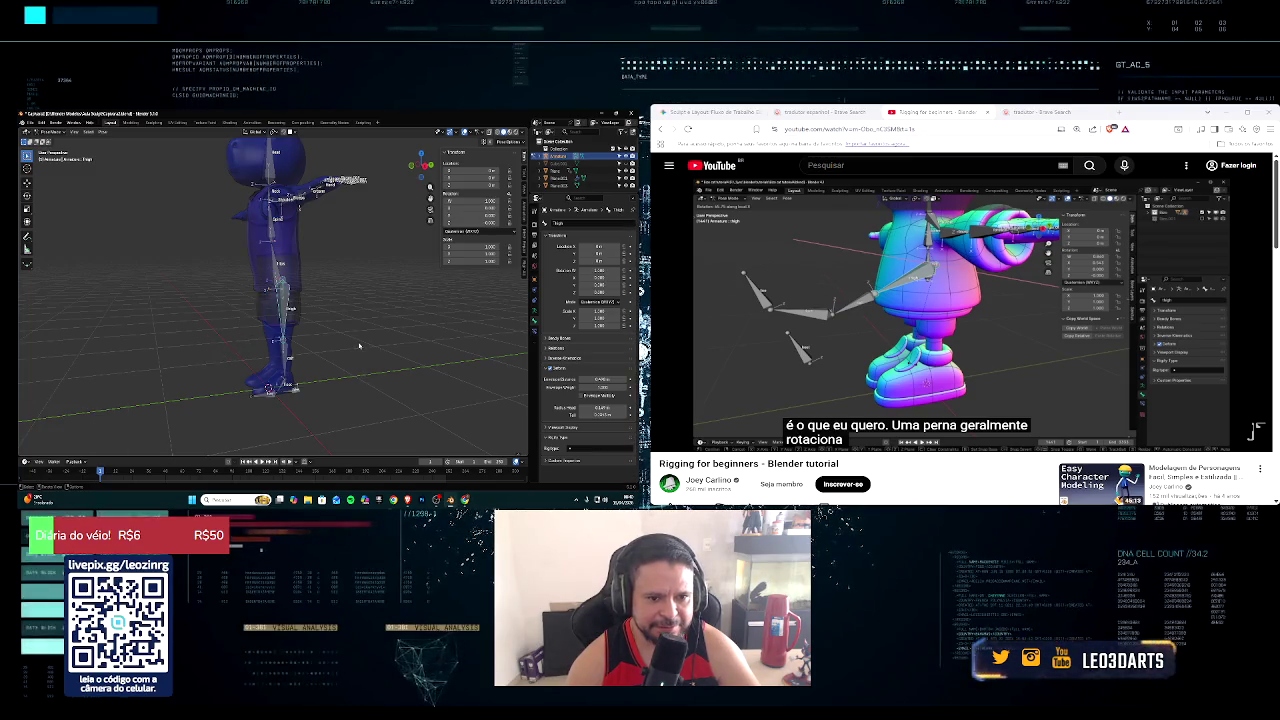
pyautogui.moveTo(694, 439)
pyautogui.click(668, 440)
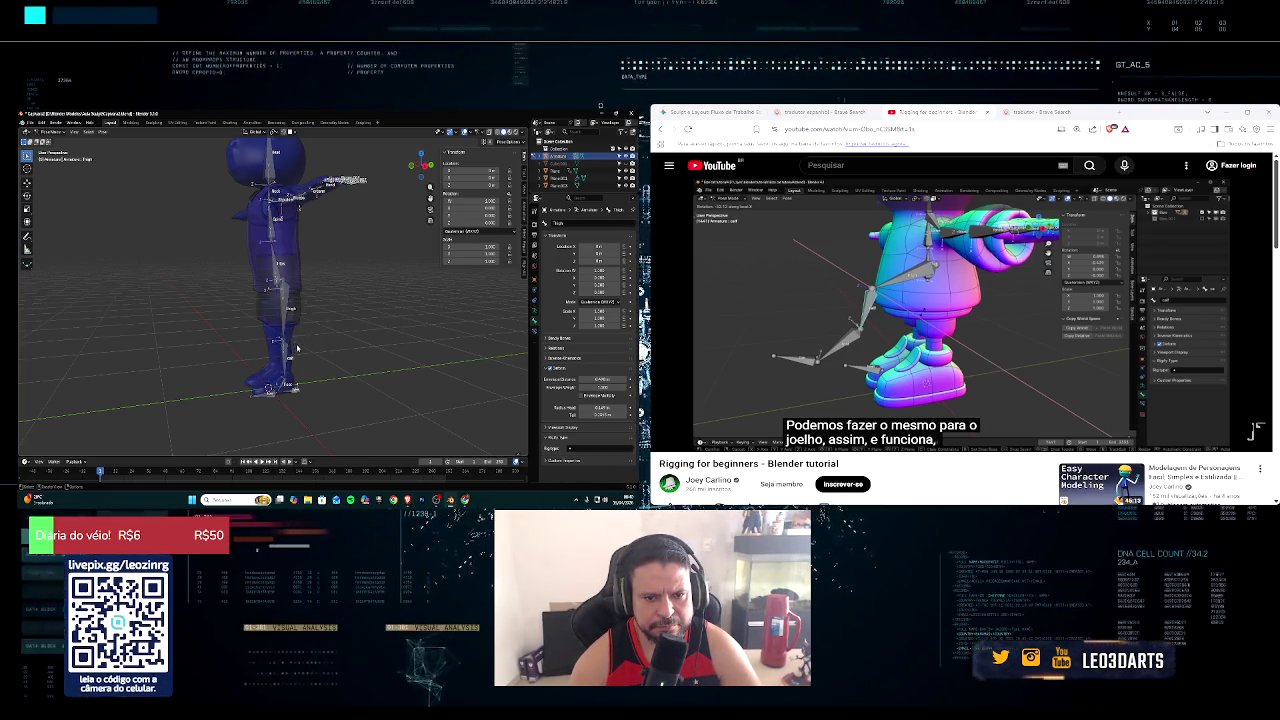
pyautogui.press('r')
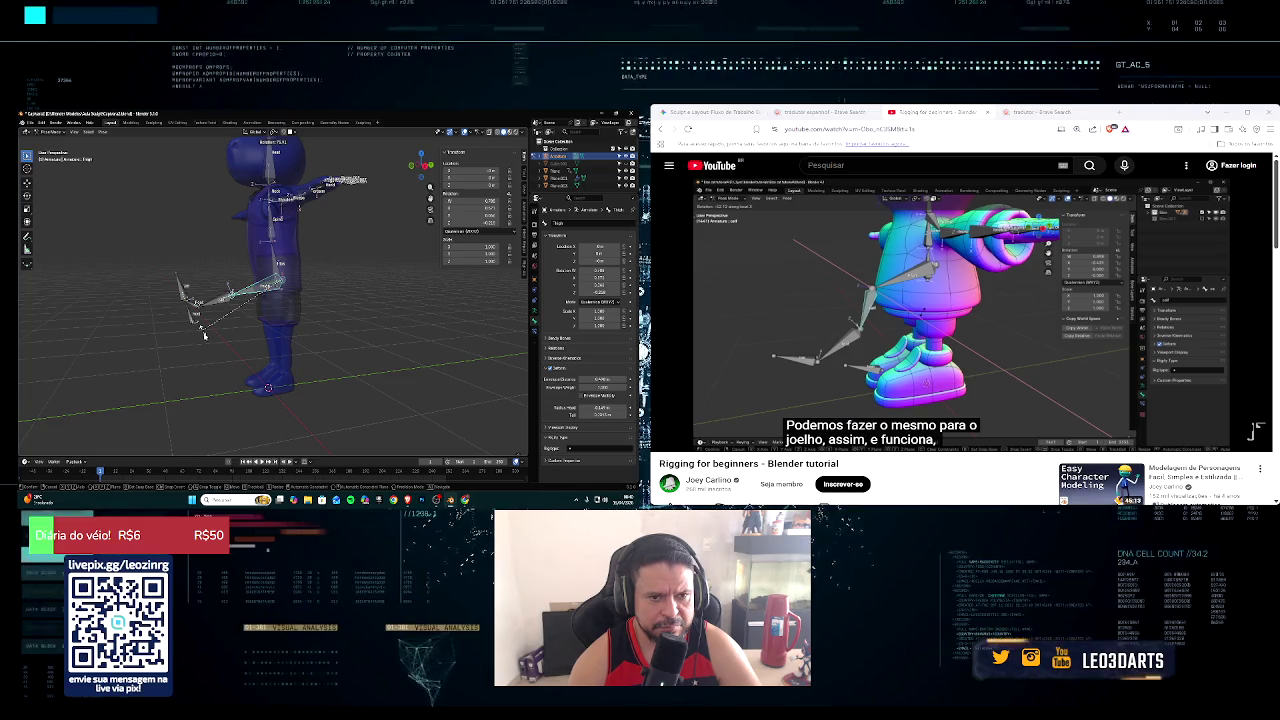
pyautogui.click(211, 338)
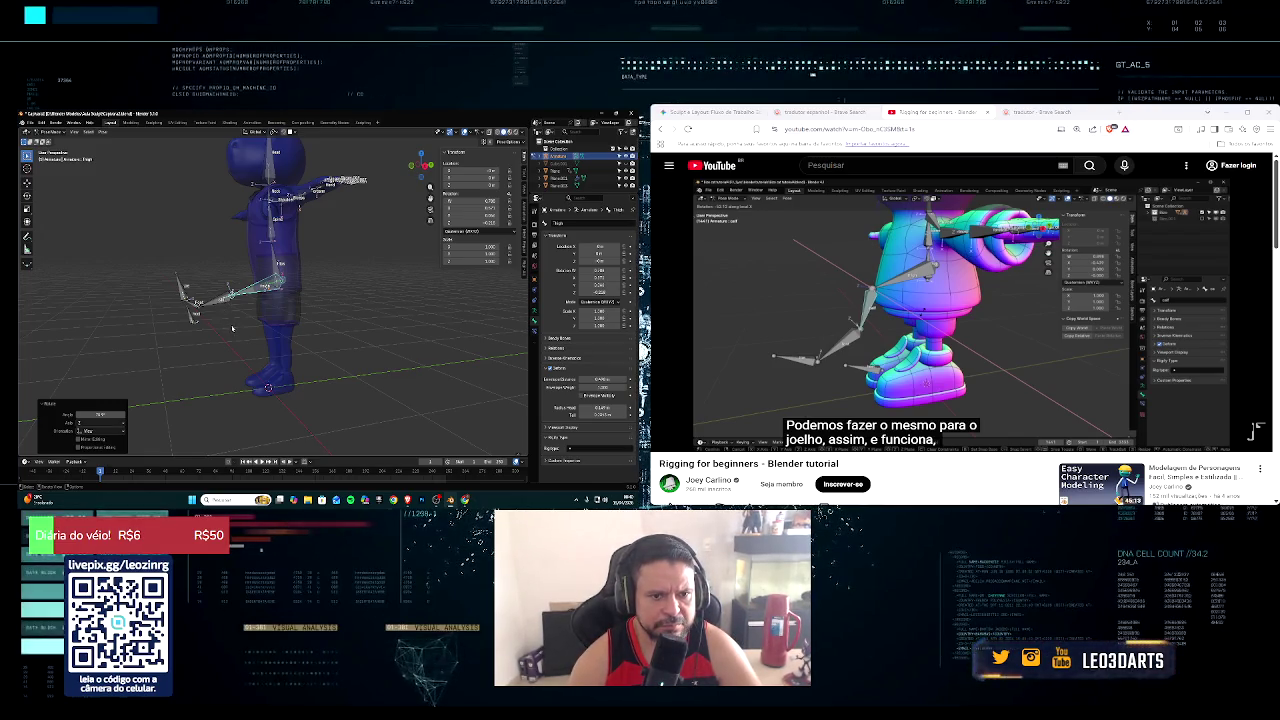
pyautogui.click(225, 310)
pyautogui.press('r')
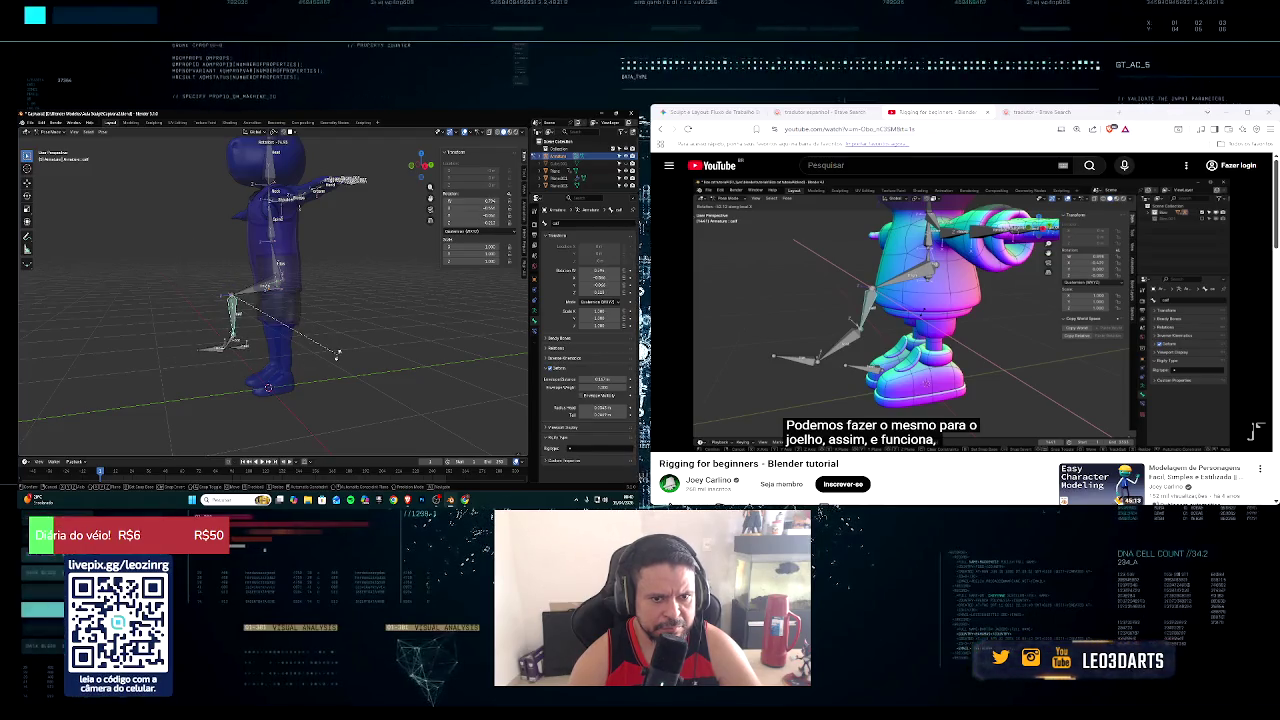
pyautogui.rightClick(335, 357)
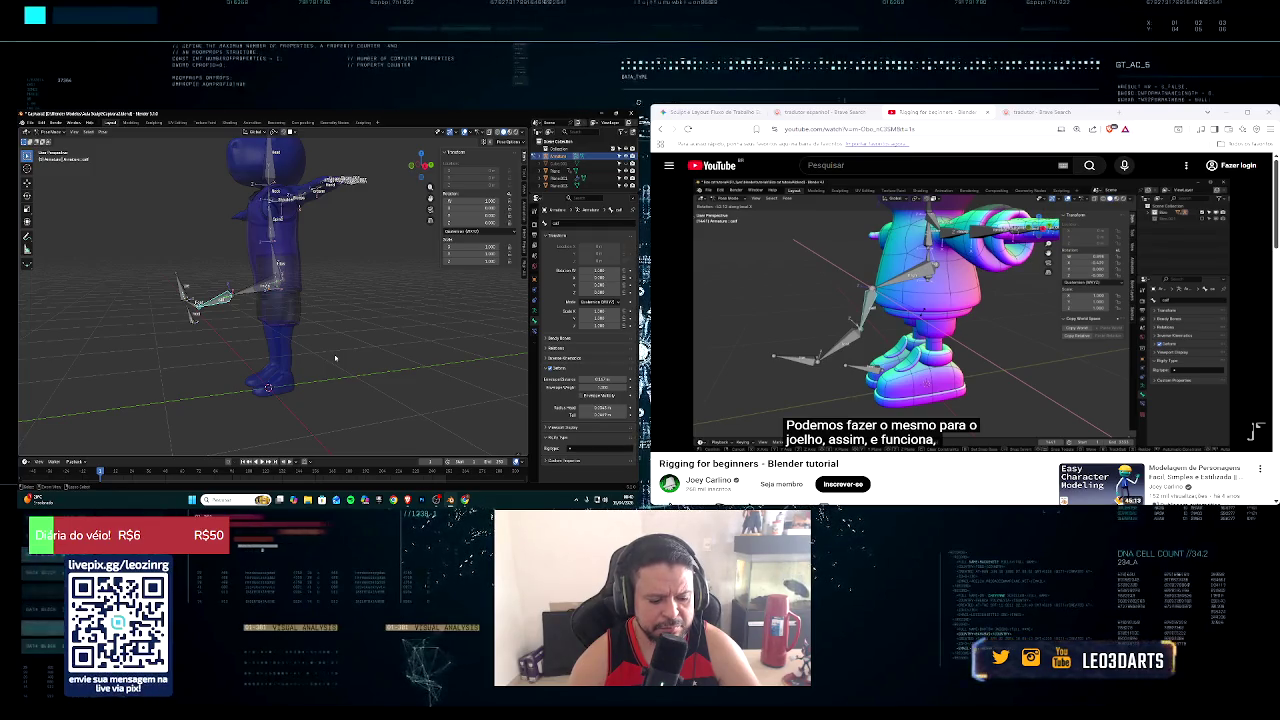
pyautogui.hotkey('ctrl', 'z')
pyautogui.hotkey('ctrl', 'shift', 'z')
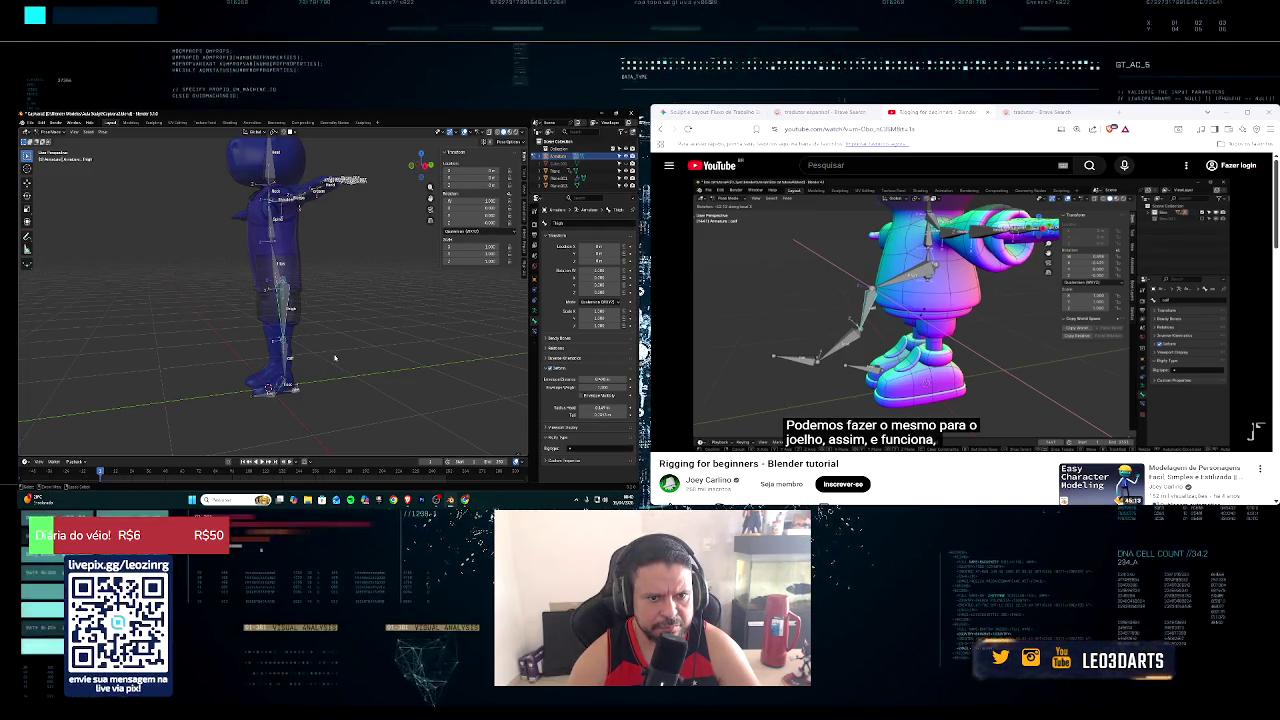
pyautogui.press('XF86AudioPlay')
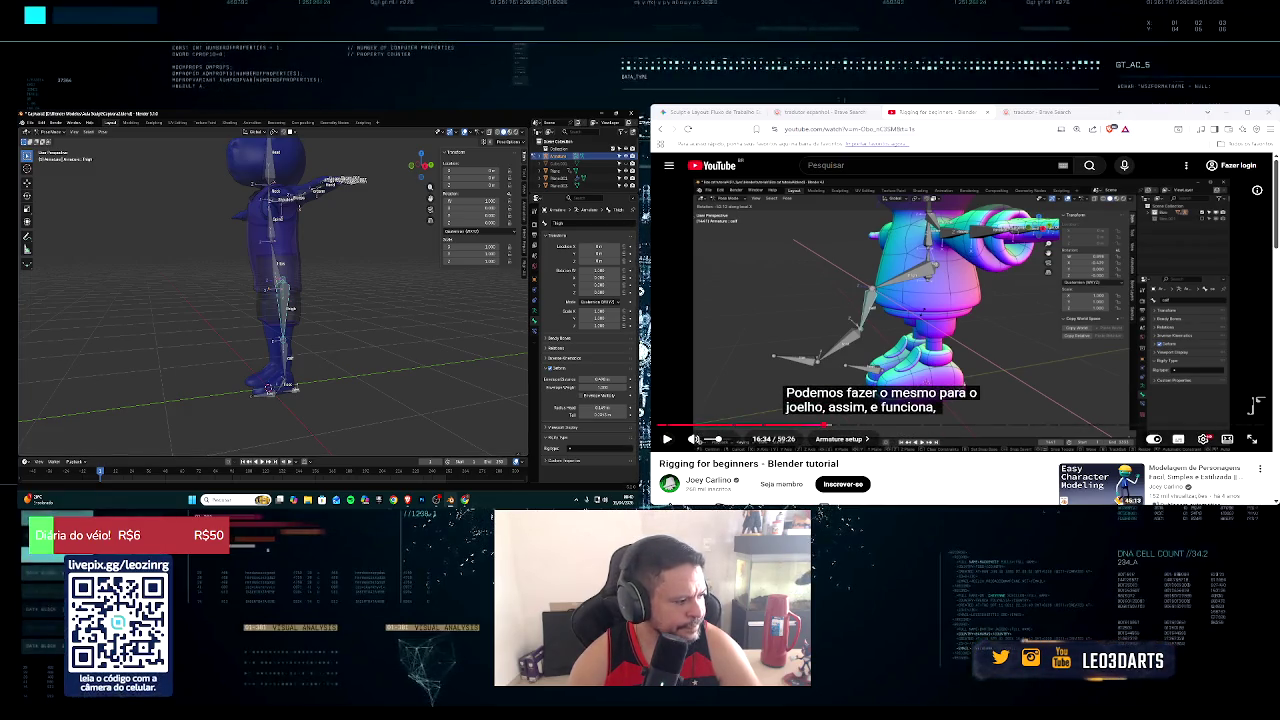
pyautogui.press('XF86AudioPlay')
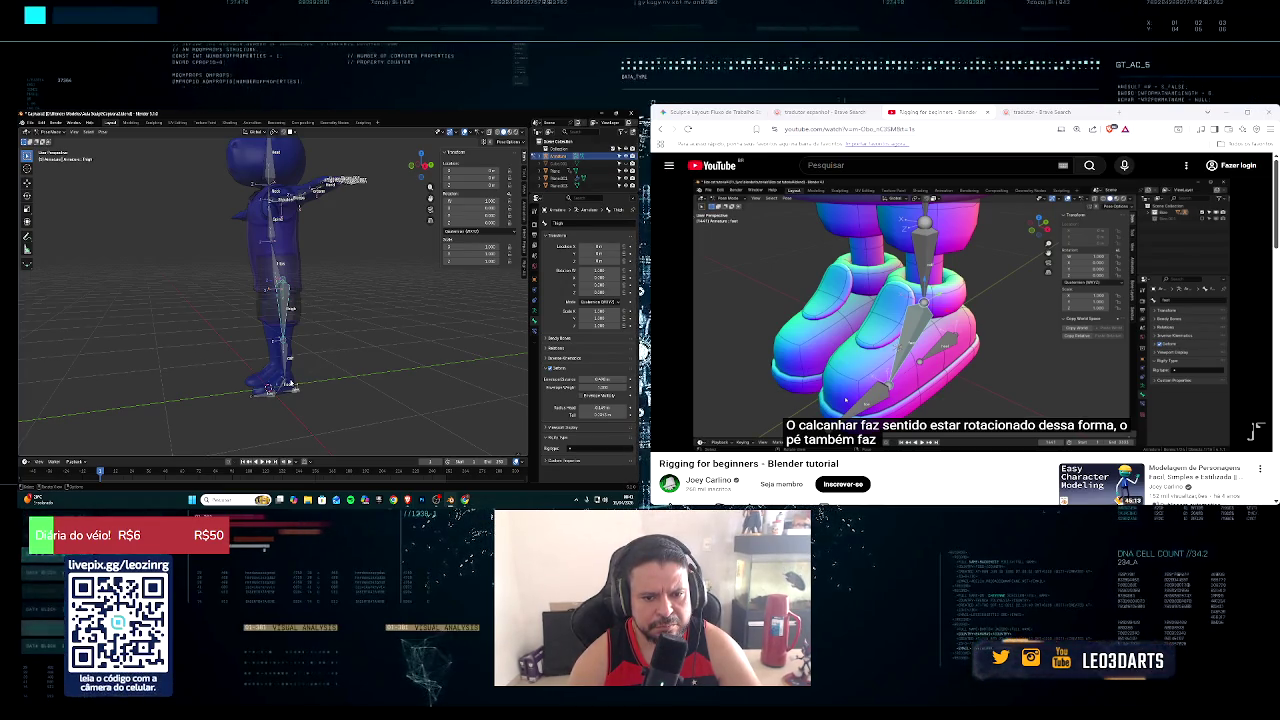
pyautogui.scroll(3, 288, 384)
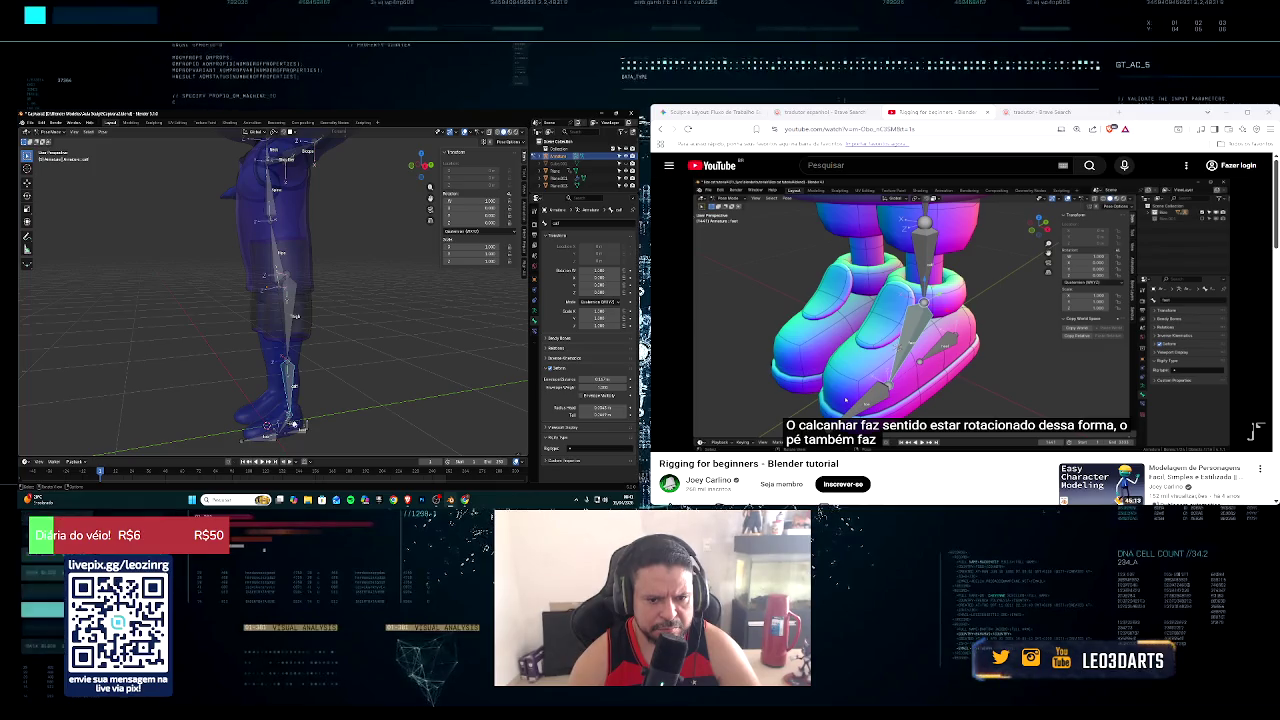
pyautogui.press('r')
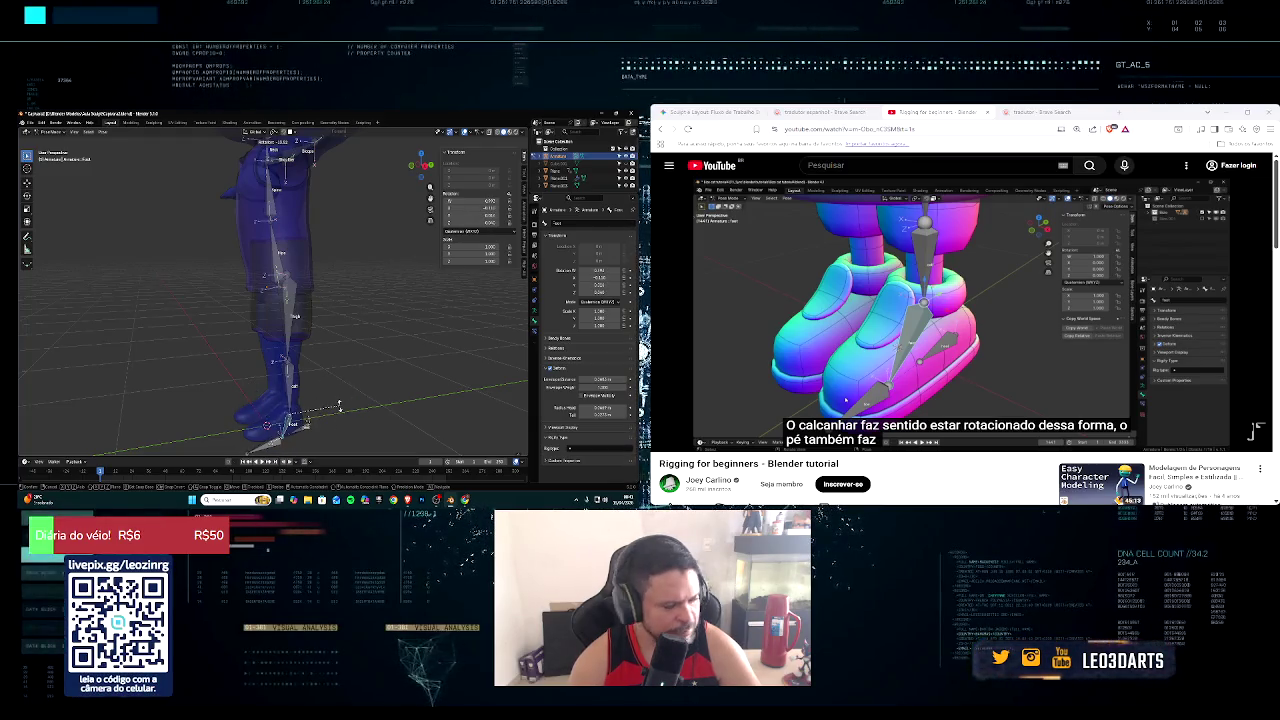
pyautogui.press('Escape')
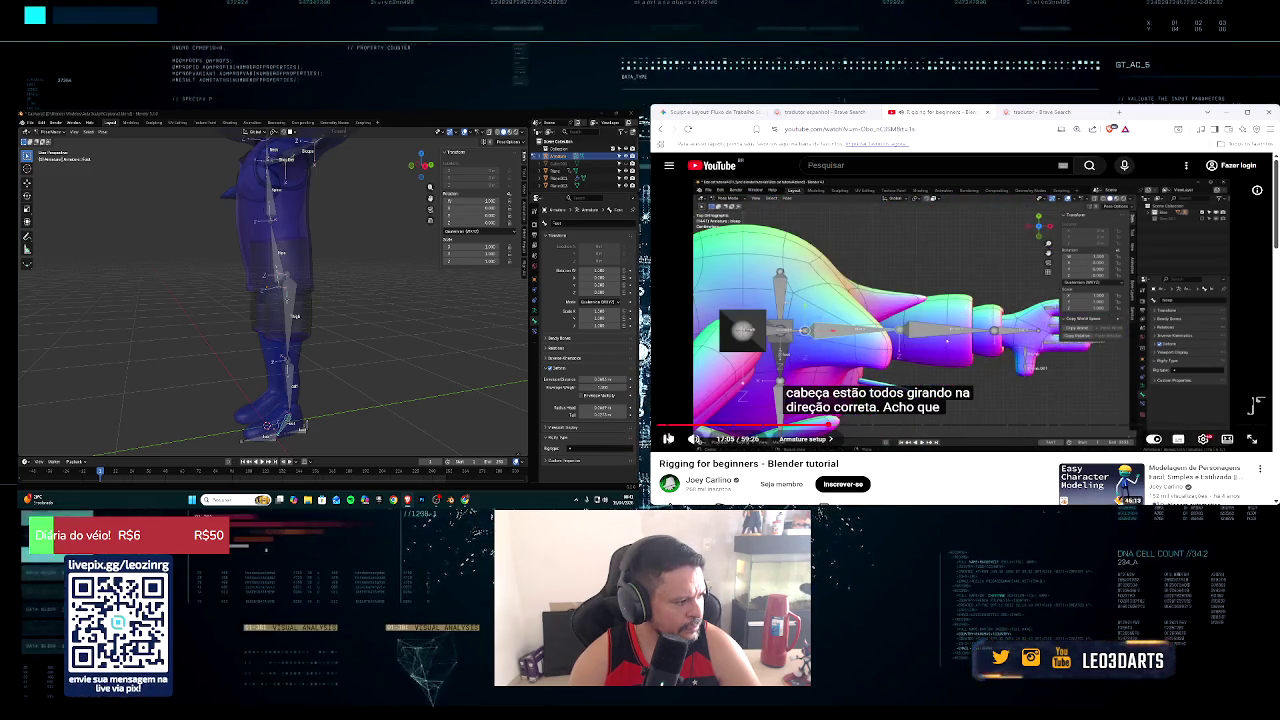
# Step: Test-rotate the arm bones from a front view, cancelling back to rest
pyautogui.moveTo(300, 300)
pyautogui.mouseDown(button='middle')
pyautogui.moveTo(449, 320)
pyautogui.moveTo(432, 293)
pyautogui.mouseUp(button='middle')
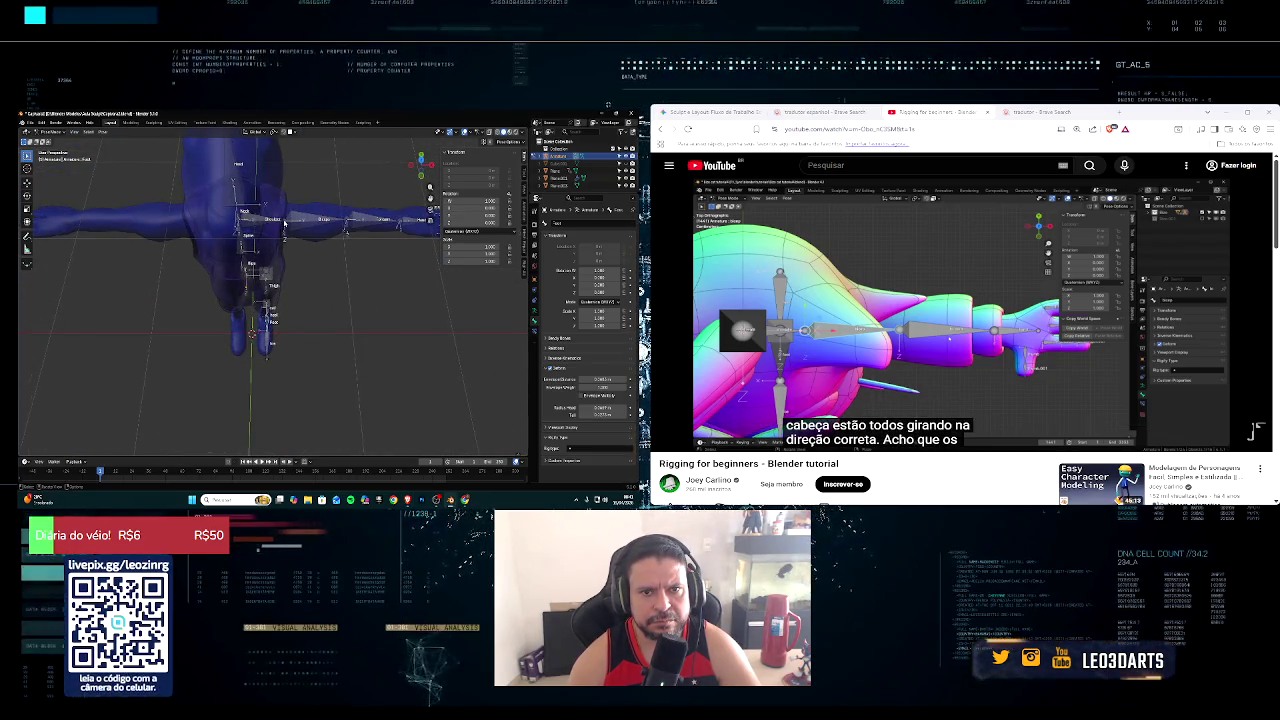
pyautogui.moveTo(313, 230)
pyautogui.mouseDown(button='middle')
pyautogui.moveTo(312, 218)
pyautogui.moveTo(340, 240)
pyautogui.mouseUp(button='middle')
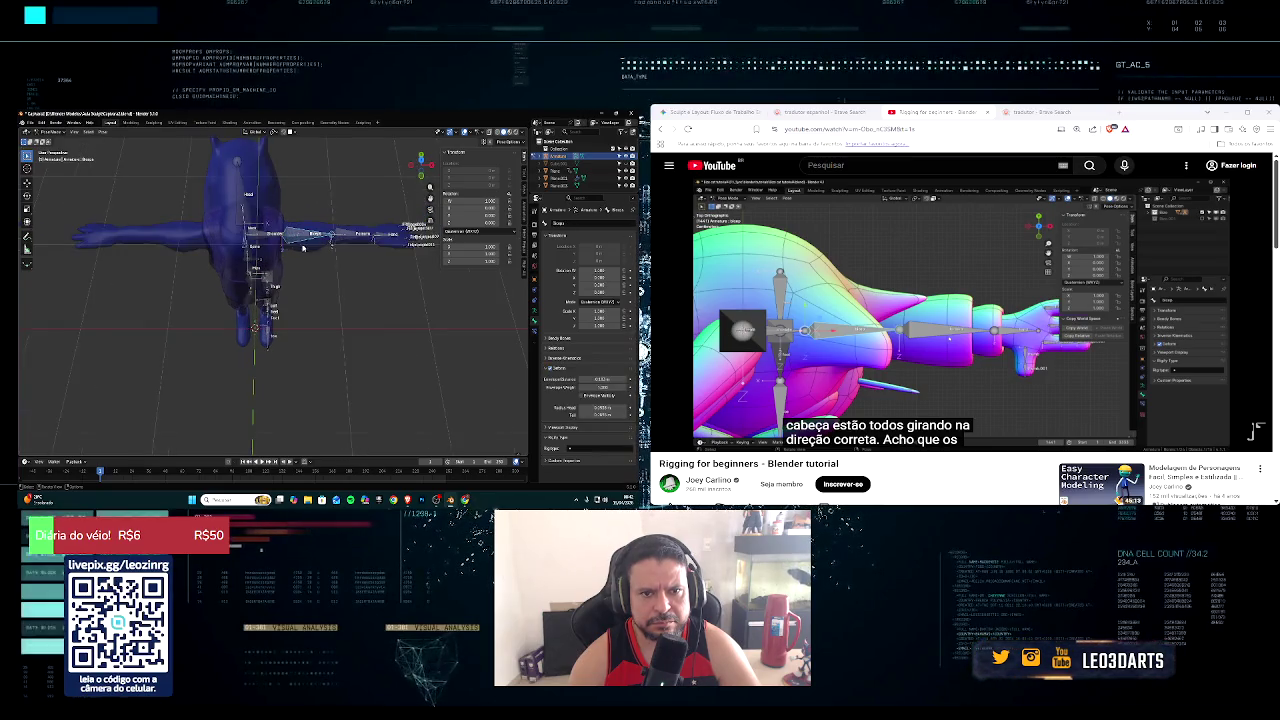
pyautogui.press('r')
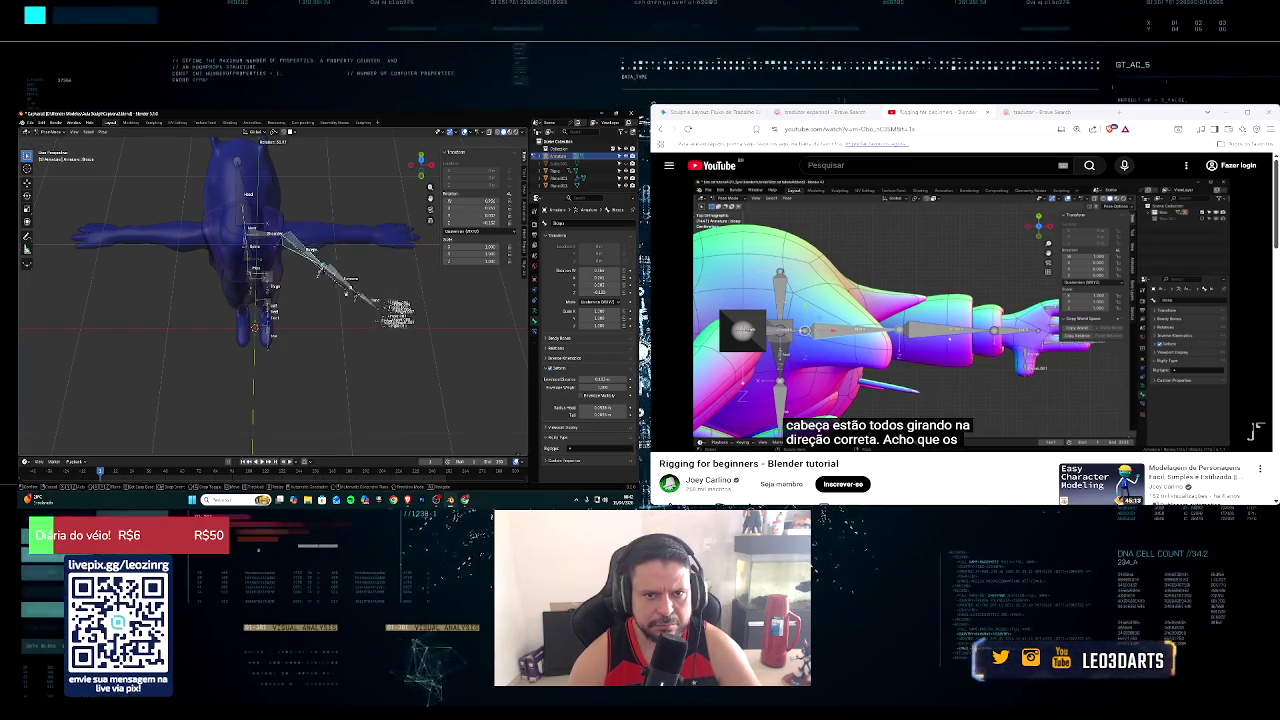
pyautogui.rightClick(330, 240)
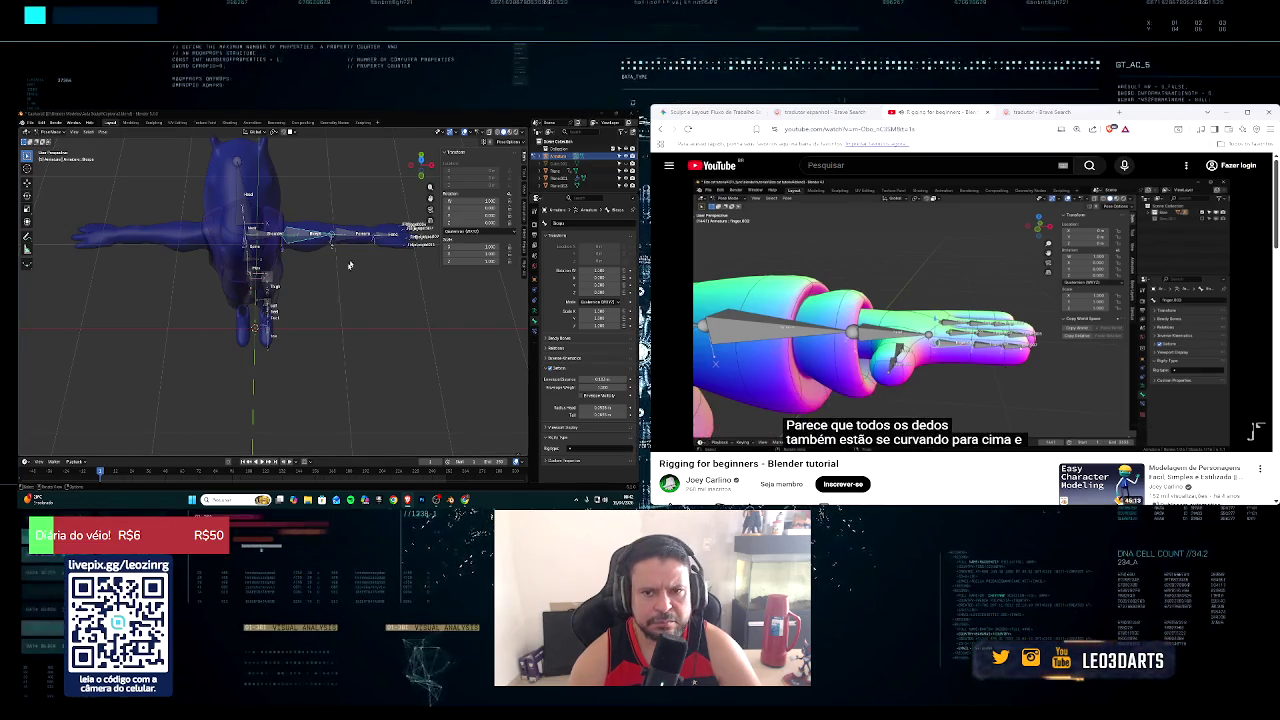
pyautogui.moveTo(349, 257); pyautogui.dragTo(192, 321, button='middle')
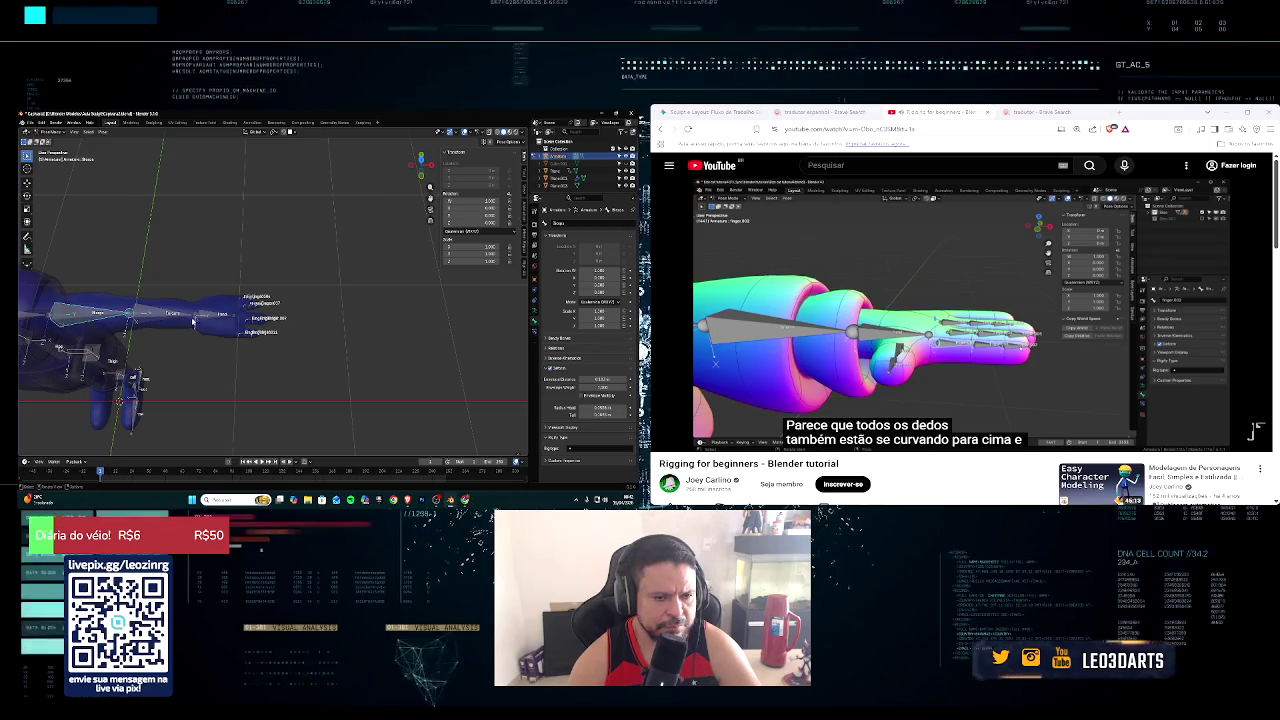
# Step: Bend the finger bones around the X axis and rotate the pinky bone downward
pyautogui.press('r')
pyautogui.press('x')
pyautogui.press('x')
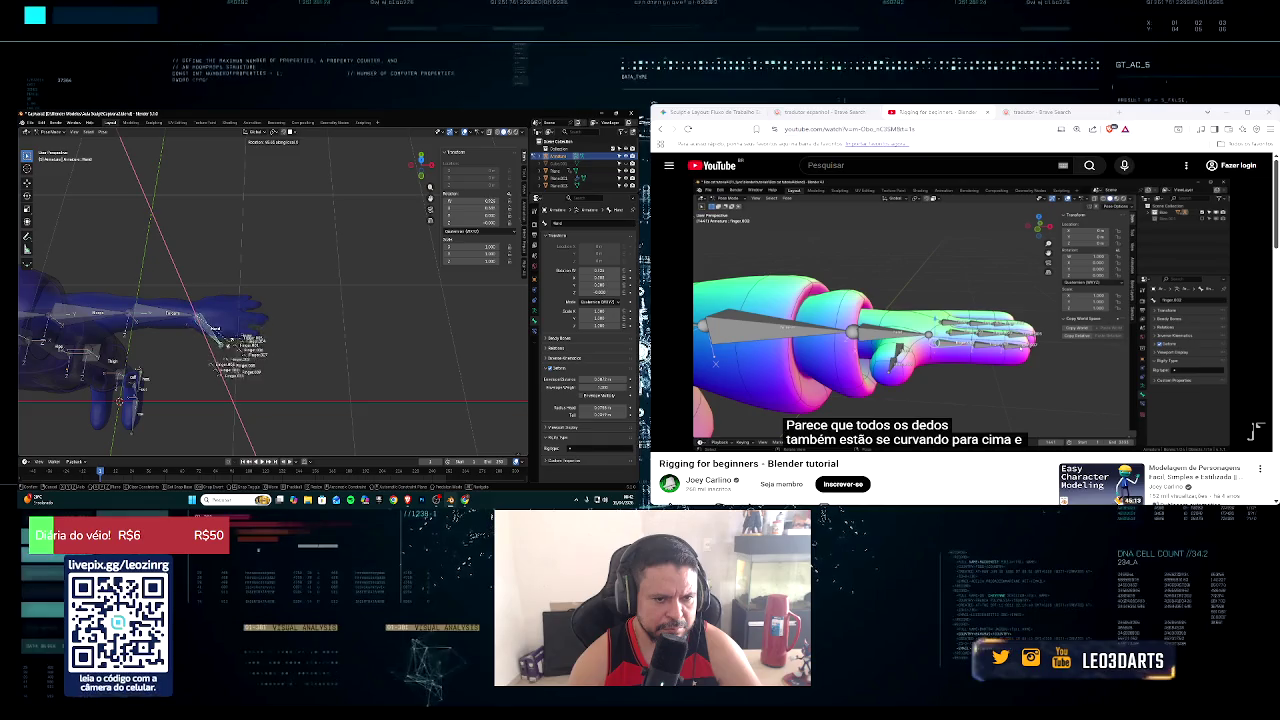
pyautogui.click(241, 305)
pyautogui.moveTo(283, 337); pyautogui.dragTo(275, 344, button='middle')
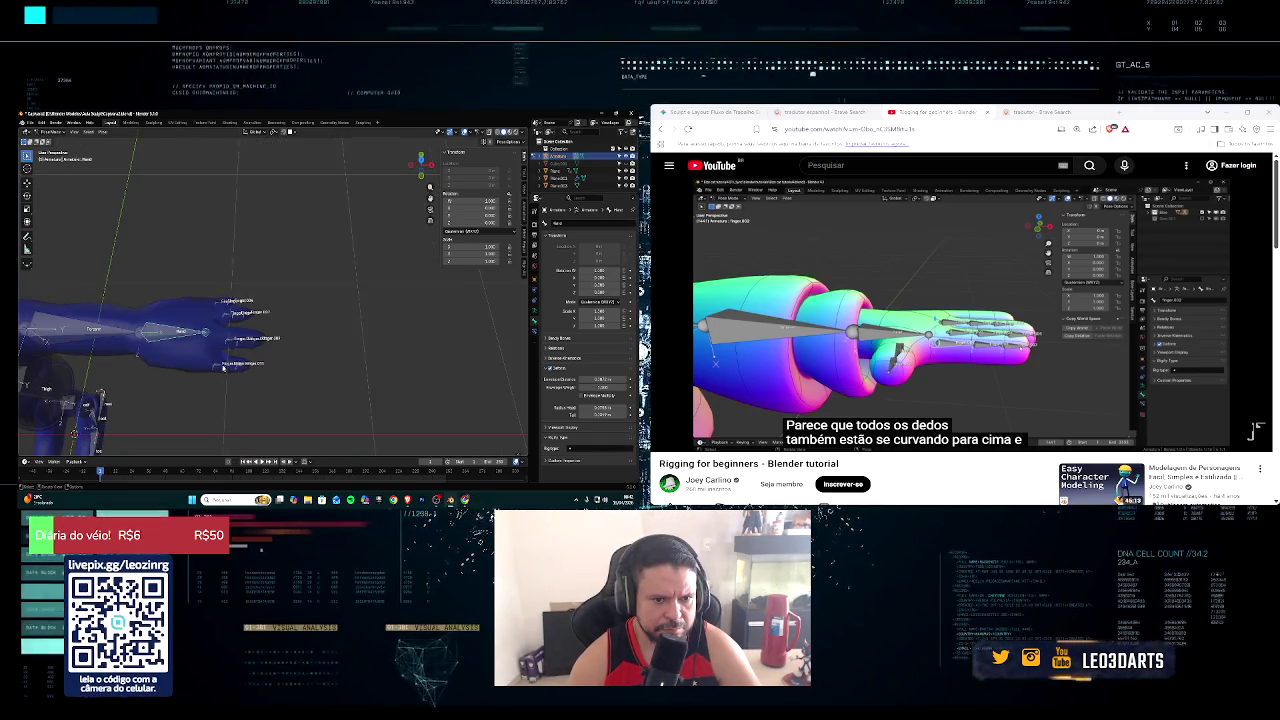
pyautogui.click(266, 358)
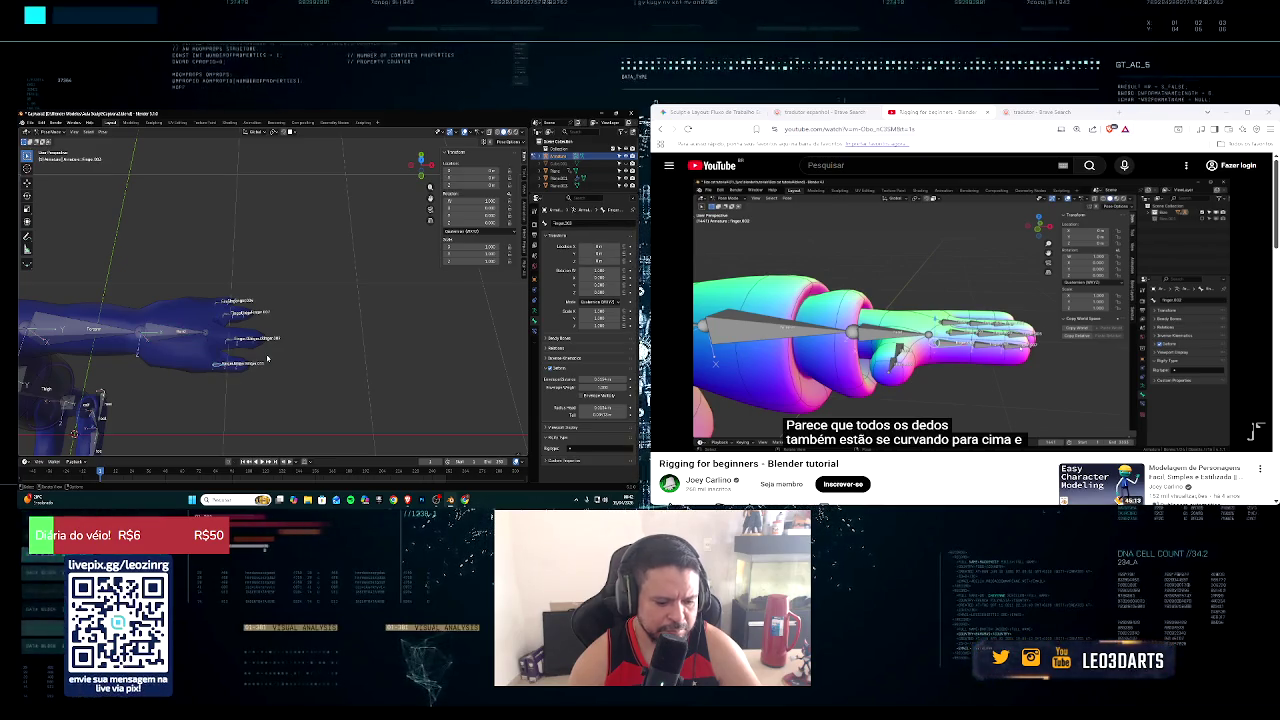
pyautogui.press('r')
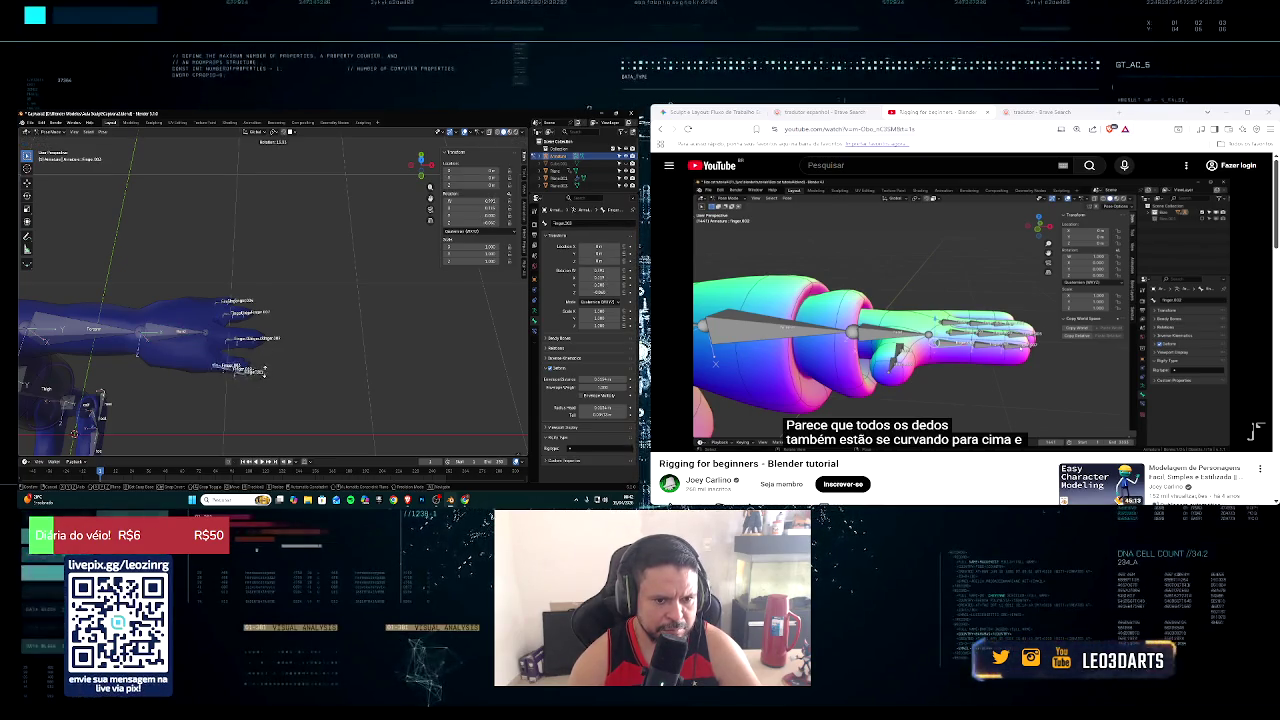
pyautogui.click(268, 357)
# Step: Return to a front view of the whole character and resume the tutorial
pyautogui.moveTo(268, 357); pyautogui.dragTo(250, 340, button='middle')
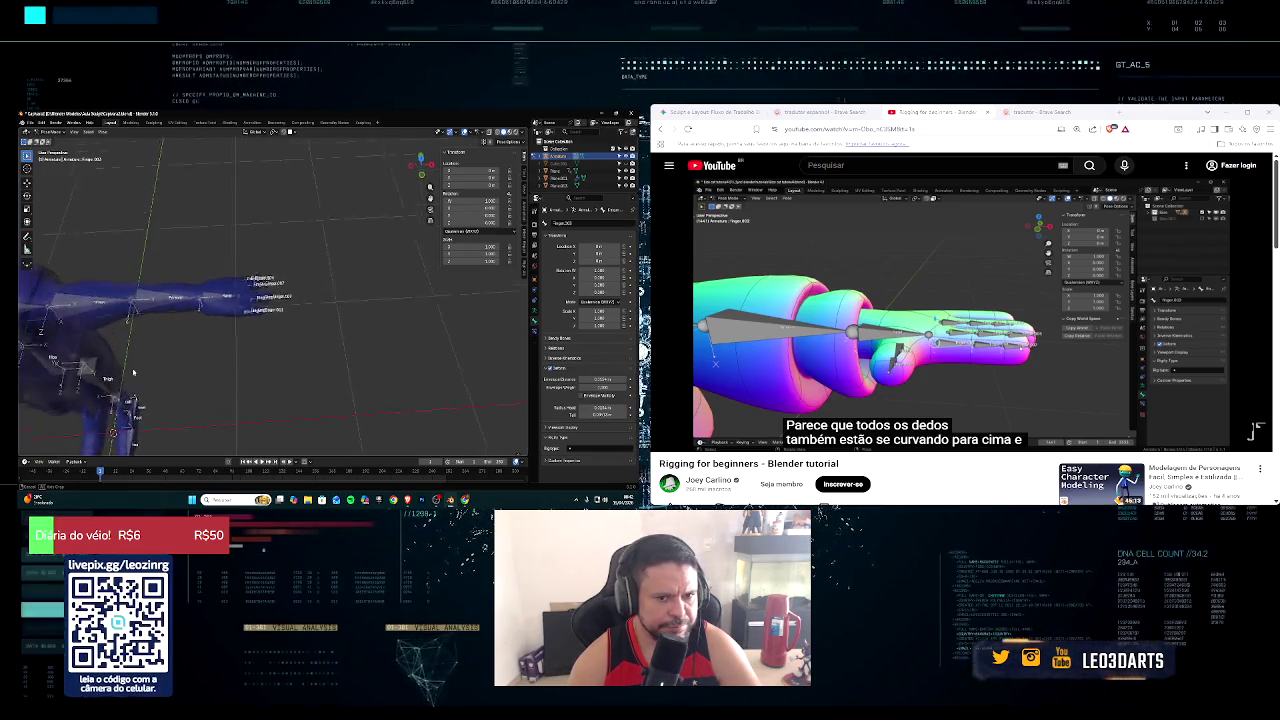
pyautogui.moveTo(130, 386); pyautogui.dragTo(278, 279, button='middle')
pyautogui.scroll(-5, 278, 279)
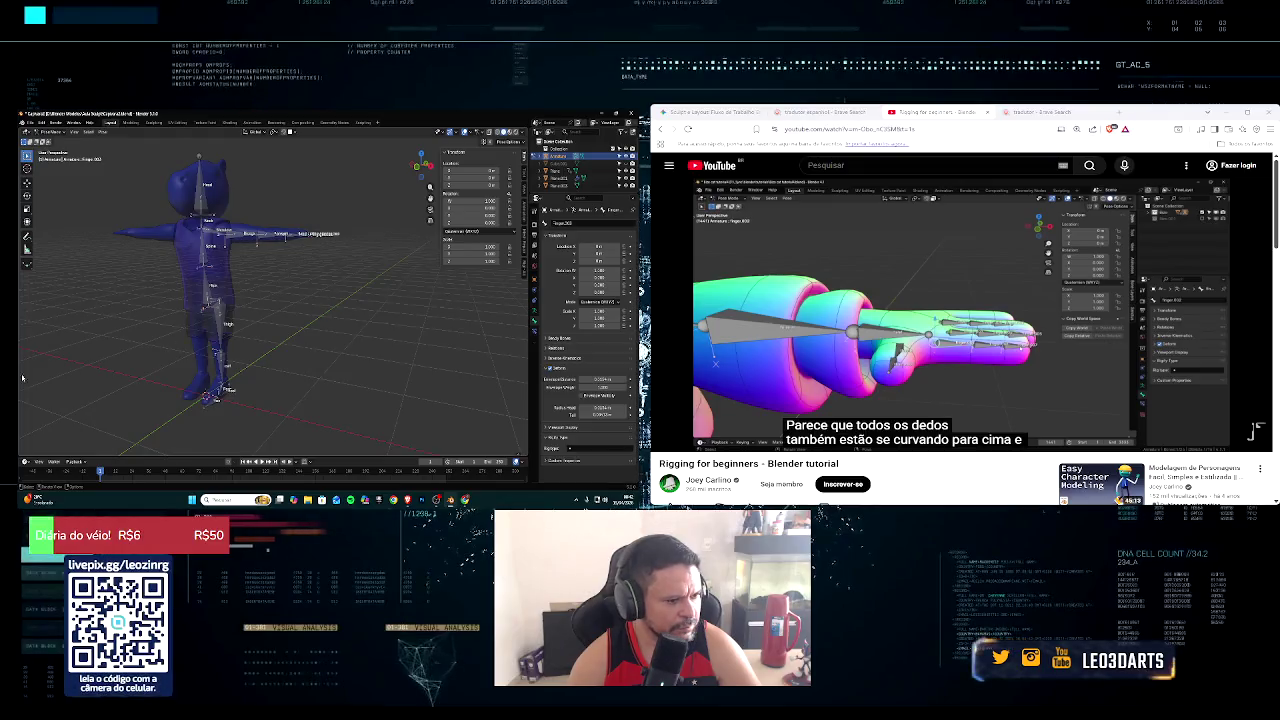
pyautogui.click(666, 439)
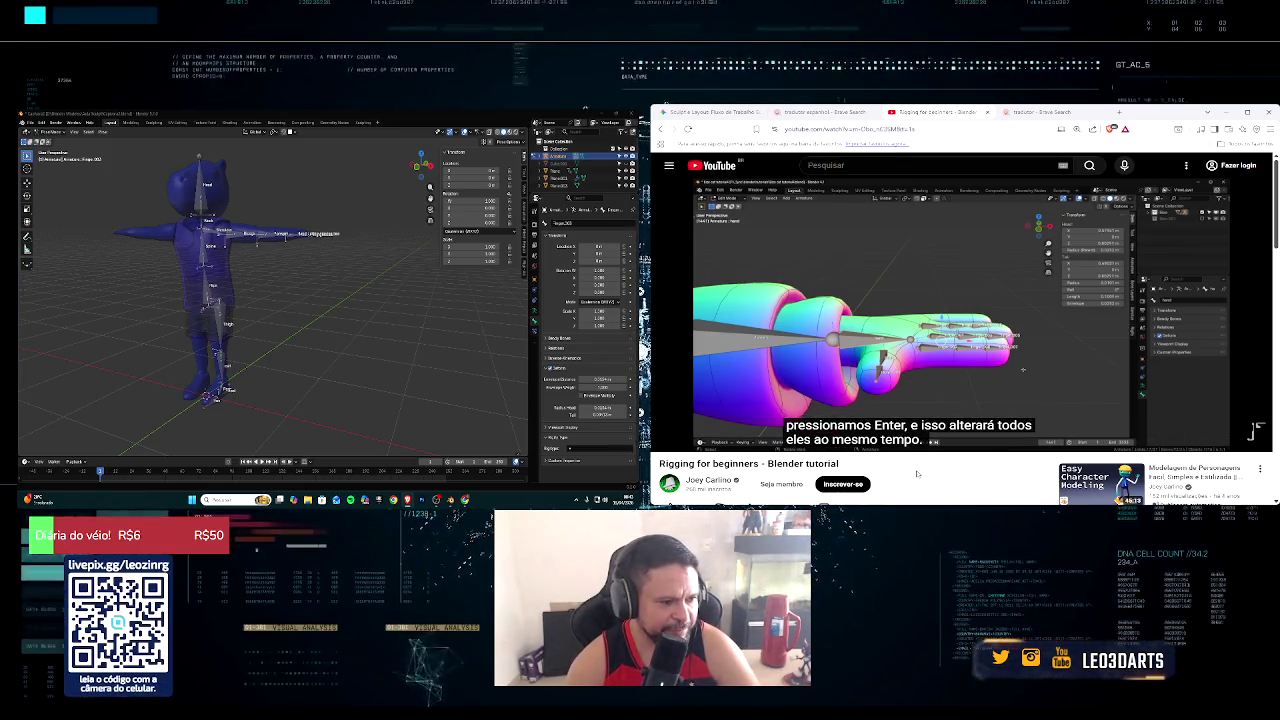
pyautogui.press('Left')
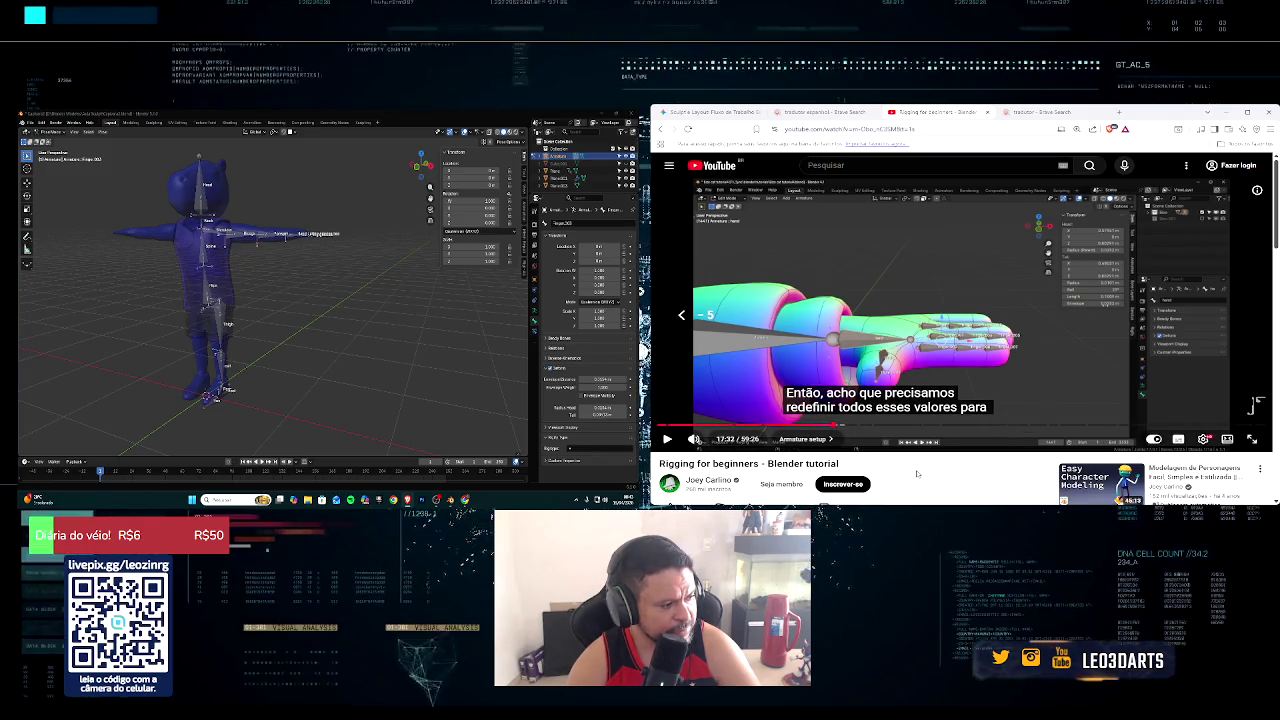
# Step: Rewind the tutorial fifteen seconds, then box-select all the hand's finger bones
pyautogui.press('Left')
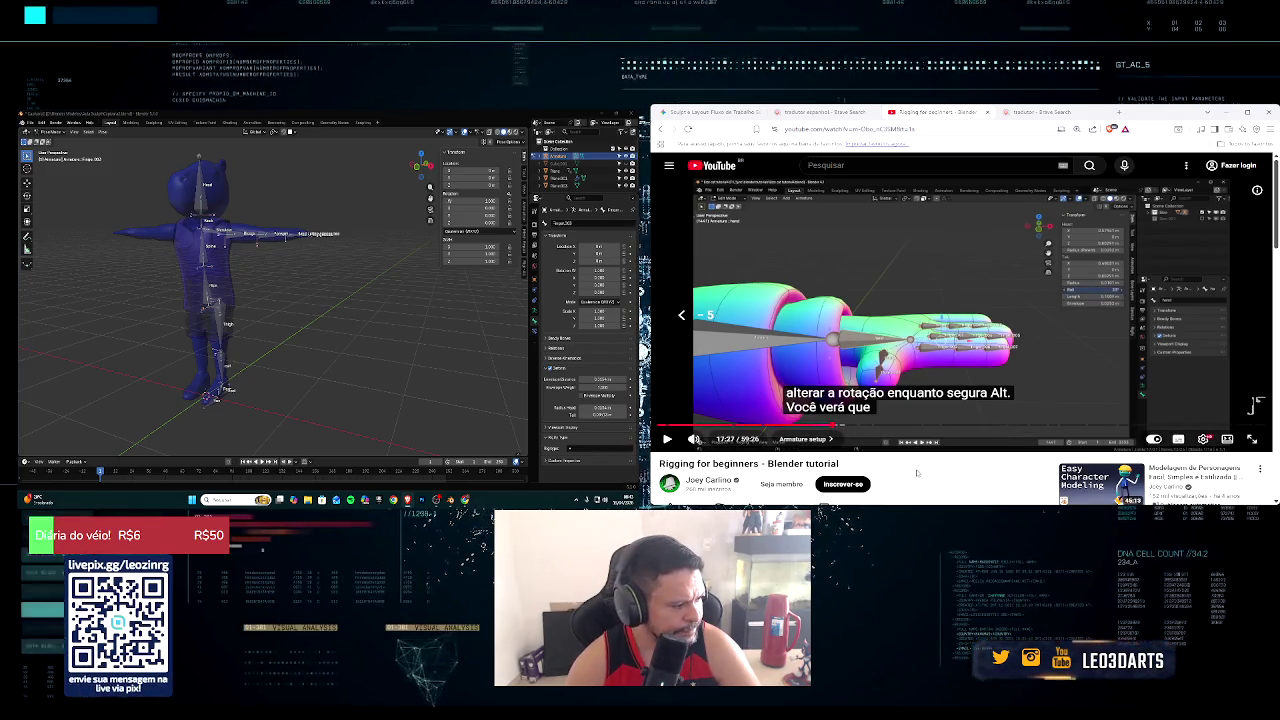
pyautogui.press('Left')
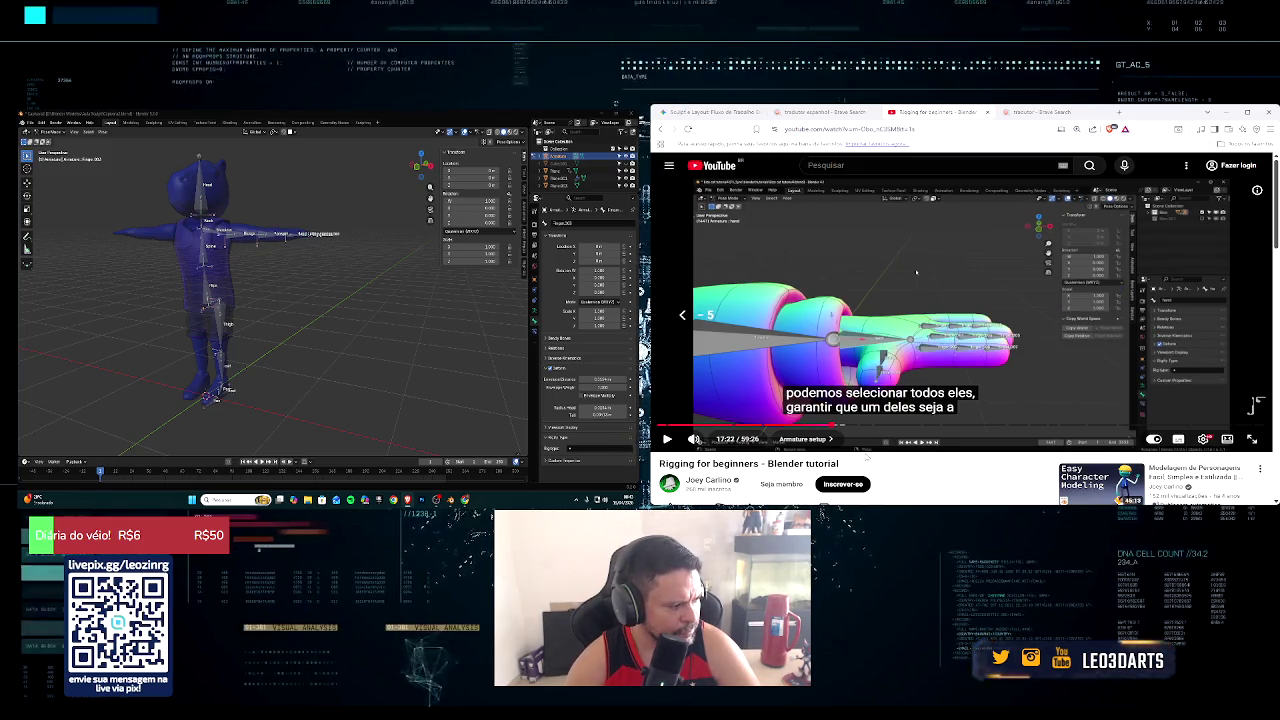
pyautogui.moveTo(694, 439)
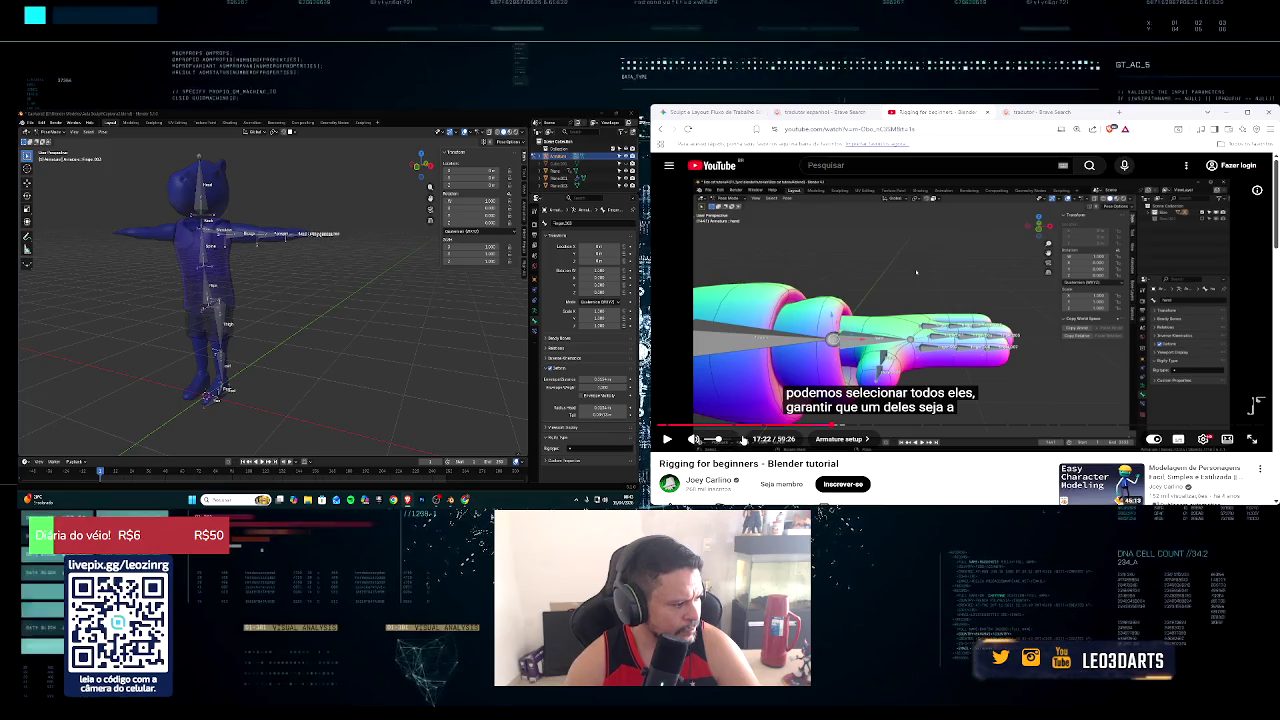
pyautogui.press('Left')
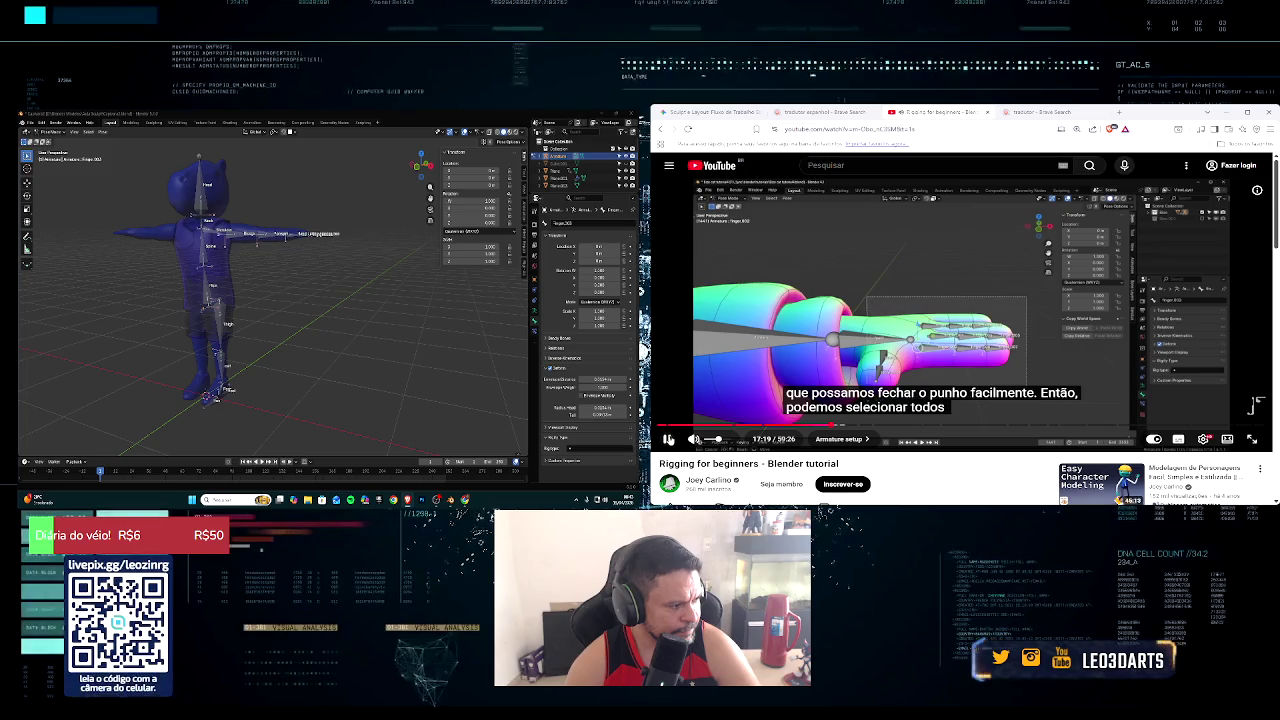
pyautogui.moveTo(283, 211)
pyautogui.mouseDown(button='middle')
pyautogui.moveTo(318, 258)
pyautogui.moveTo(285, 240)
pyautogui.mouseUp(button='middle')
pyautogui.moveTo(244, 147)
pyautogui.mouseDown()
pyautogui.moveTo(374, 293)
pyautogui.moveTo(368, 284)
pyautogui.mouseUp()
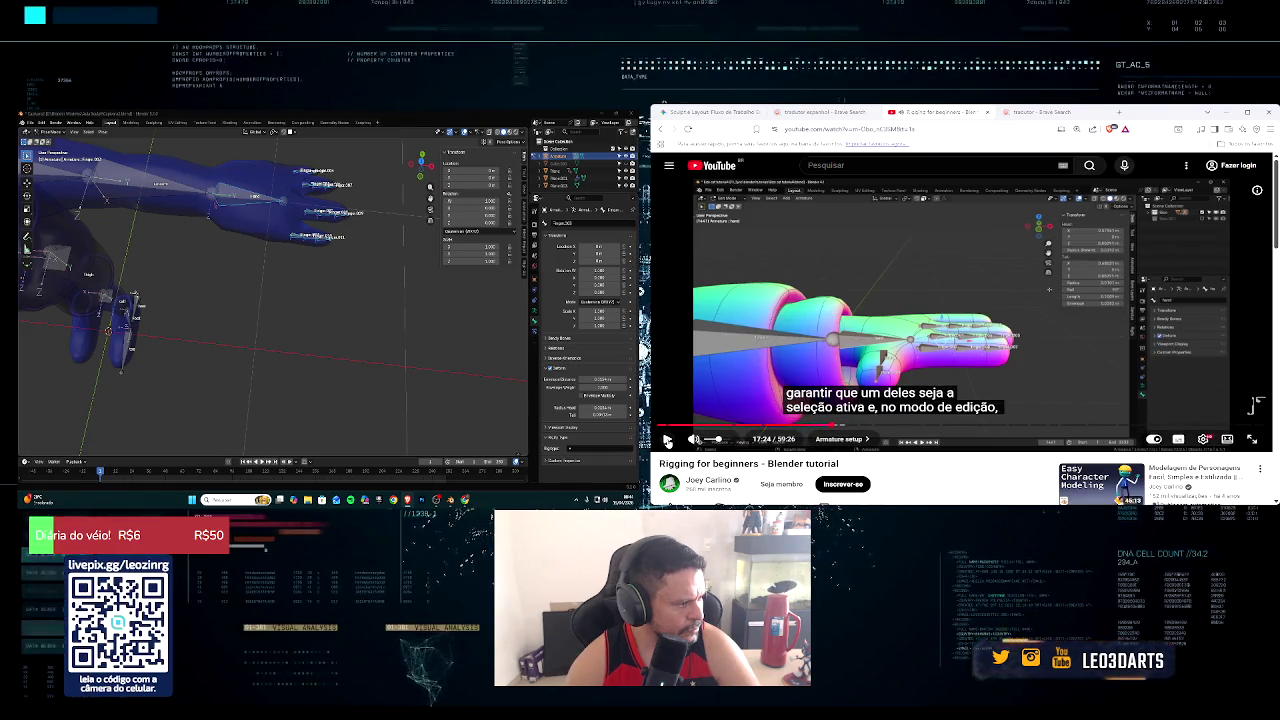
# Step: Switch the armature to Edit Mode from the interaction mode dropdown
pyautogui.click(693, 439)
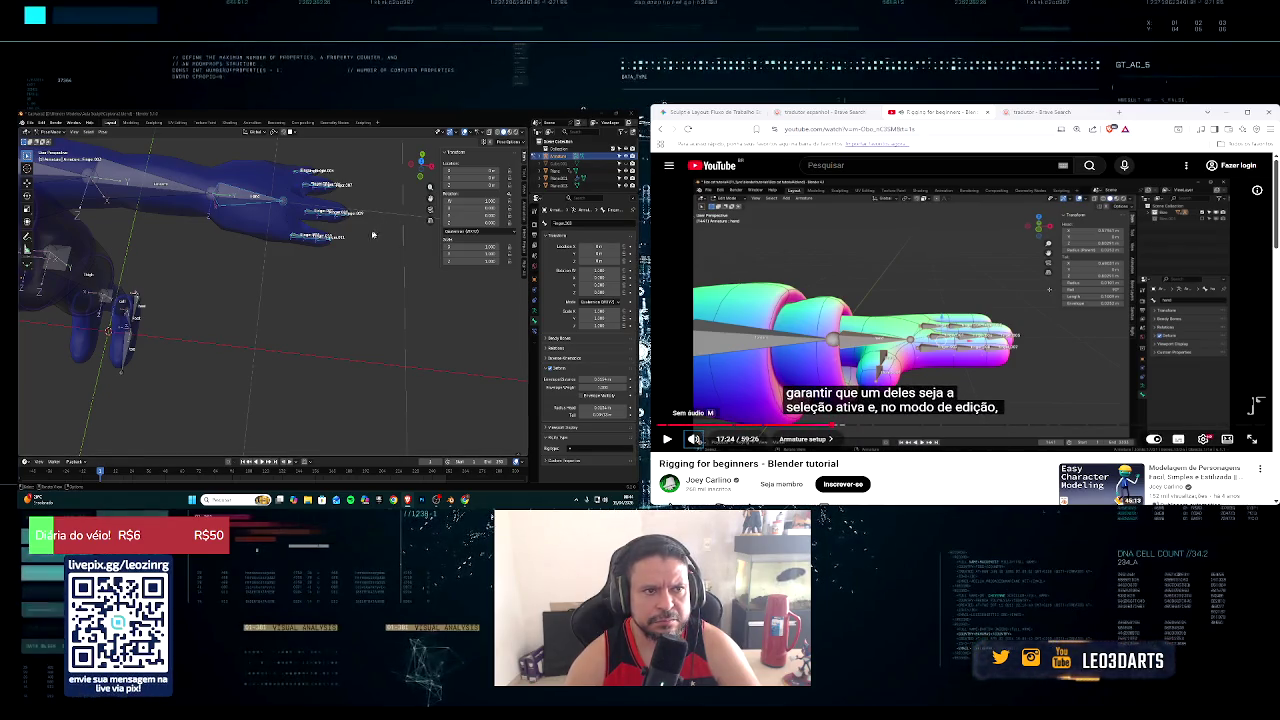
pyautogui.moveTo(364, 237); pyautogui.dragTo(300, 242, button='middle')
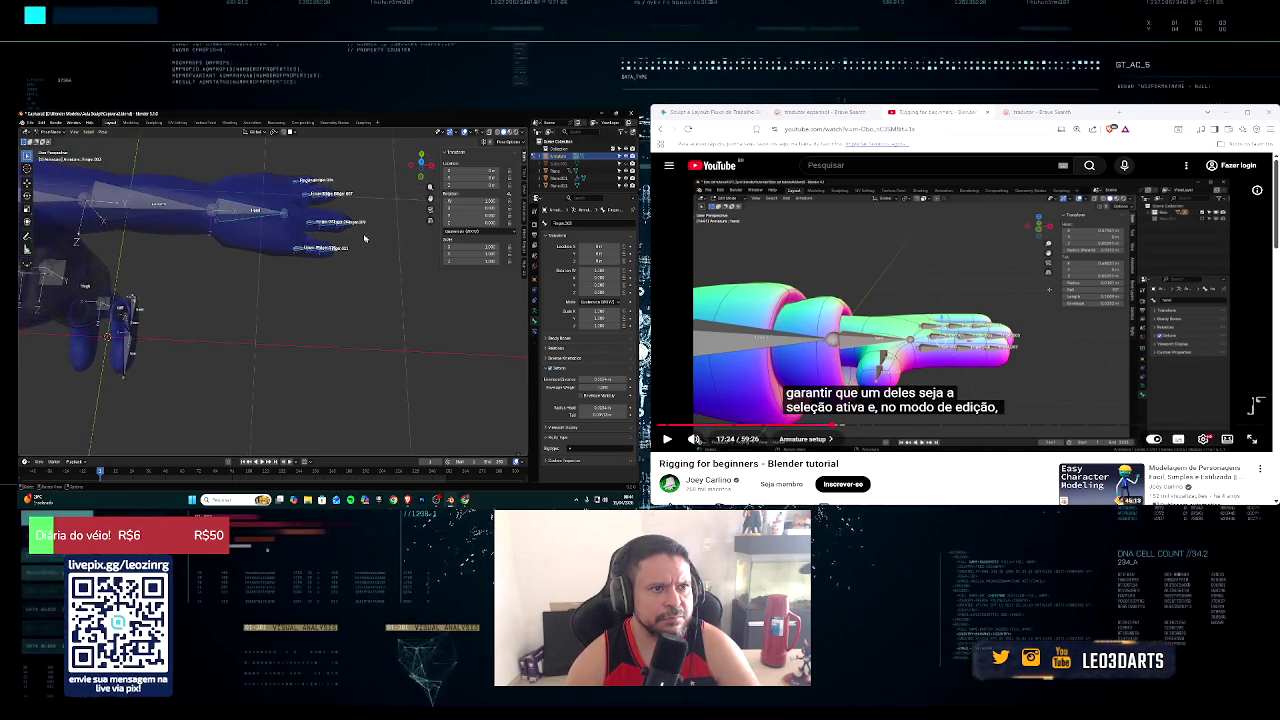
pyautogui.click(50, 131)
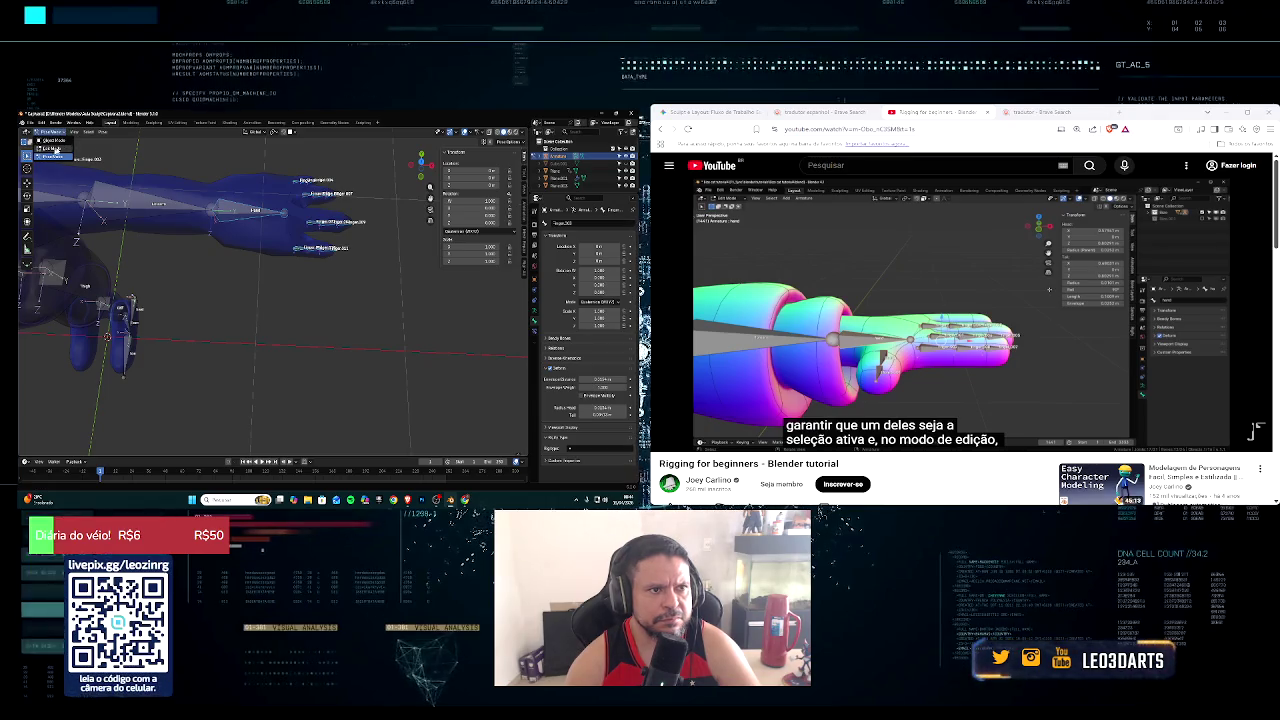
pyautogui.click(50, 148)
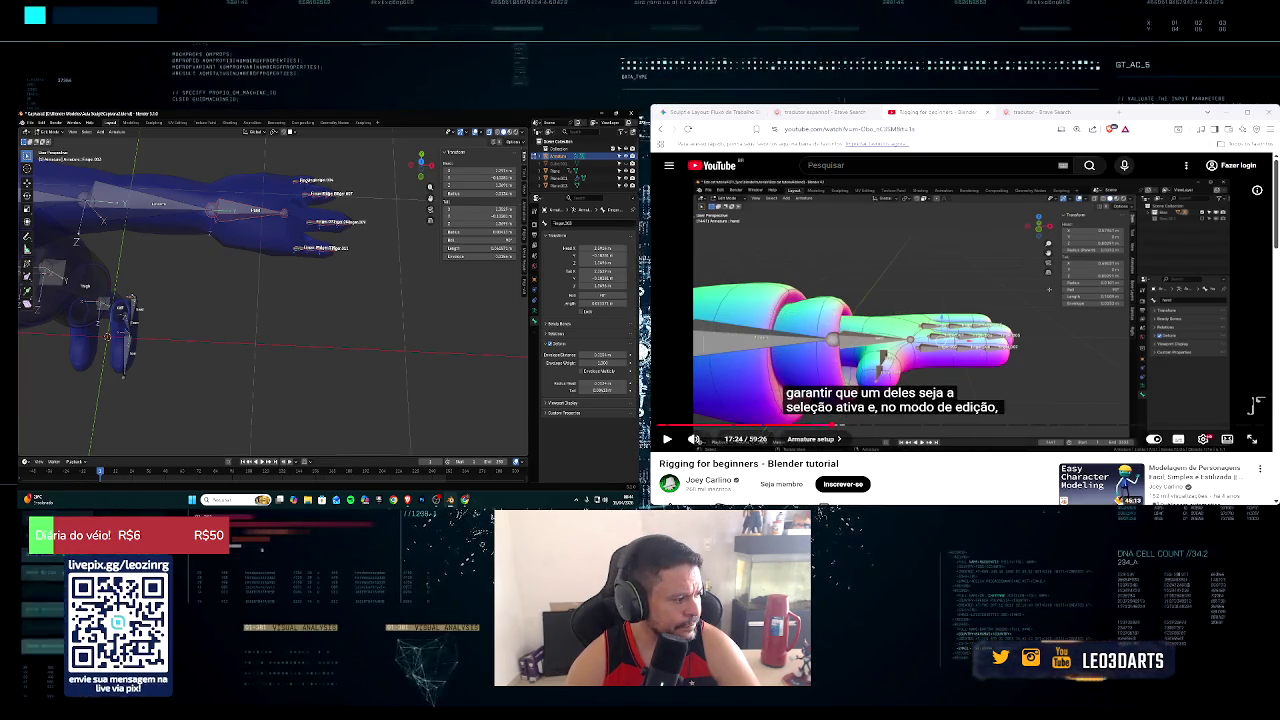
pyautogui.click(1256, 405)
pyautogui.click(667, 440)
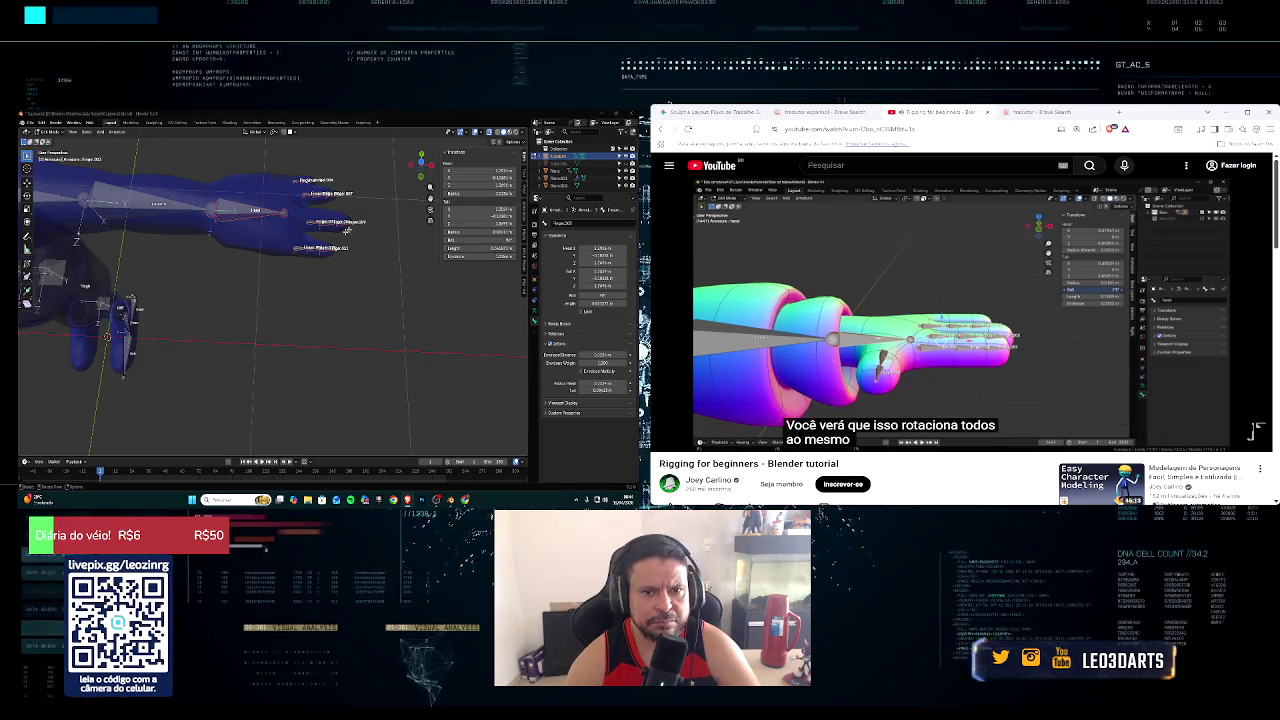
# Step: Frame the hand's finger bones, pause the tutorial and start editing their Roll value
pyautogui.scroll(-3, 362, 221)
pyautogui.press('KP_Decimal')
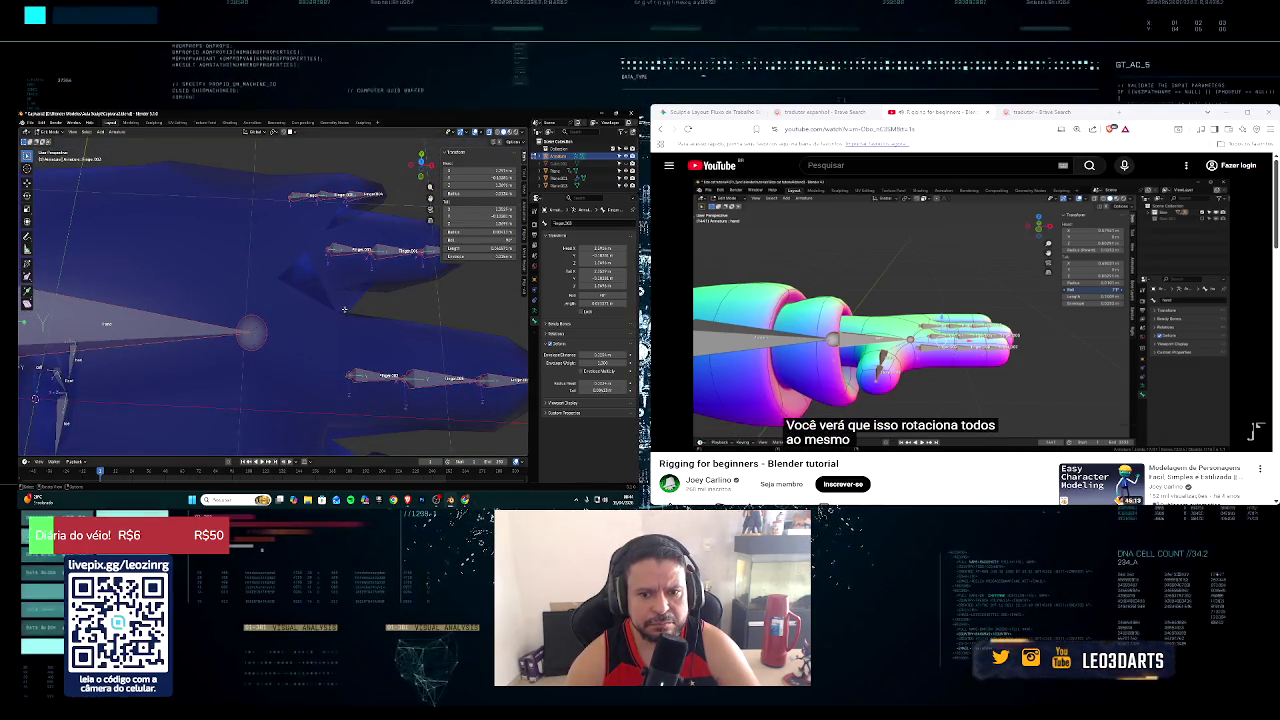
pyautogui.moveTo(344, 310); pyautogui.dragTo(341, 299, button='middle')
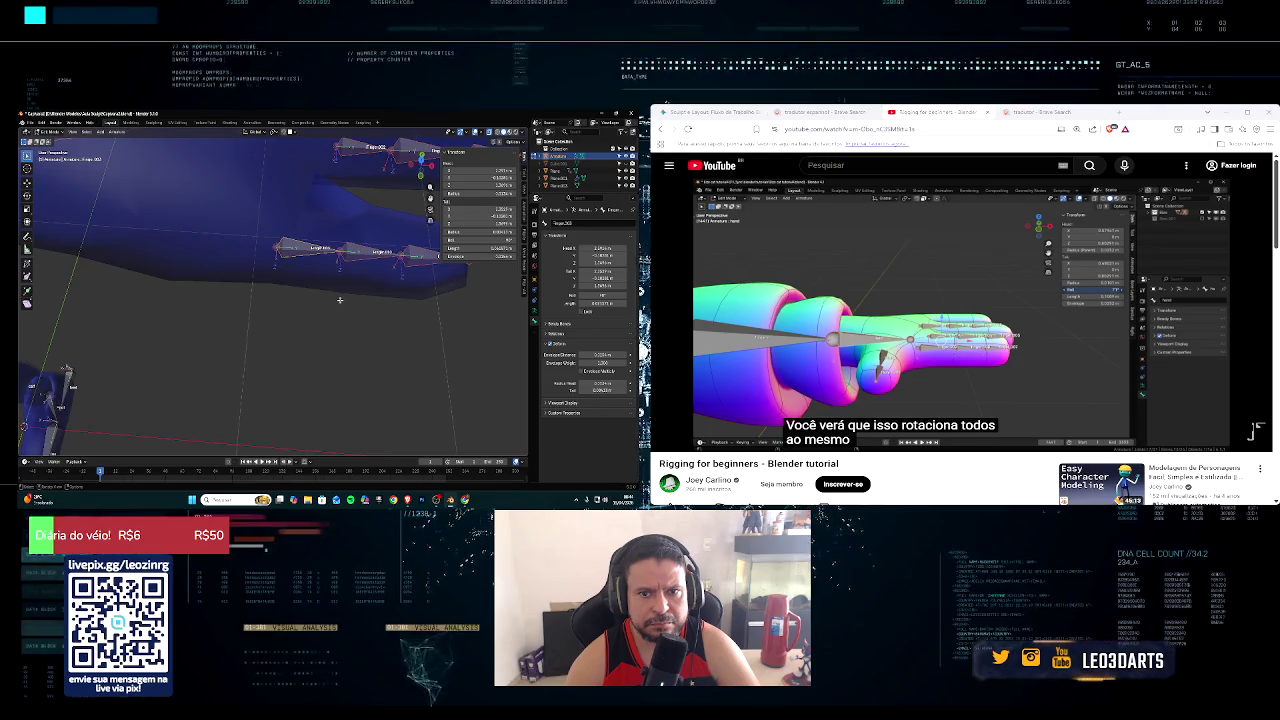
pyautogui.click(667, 439)
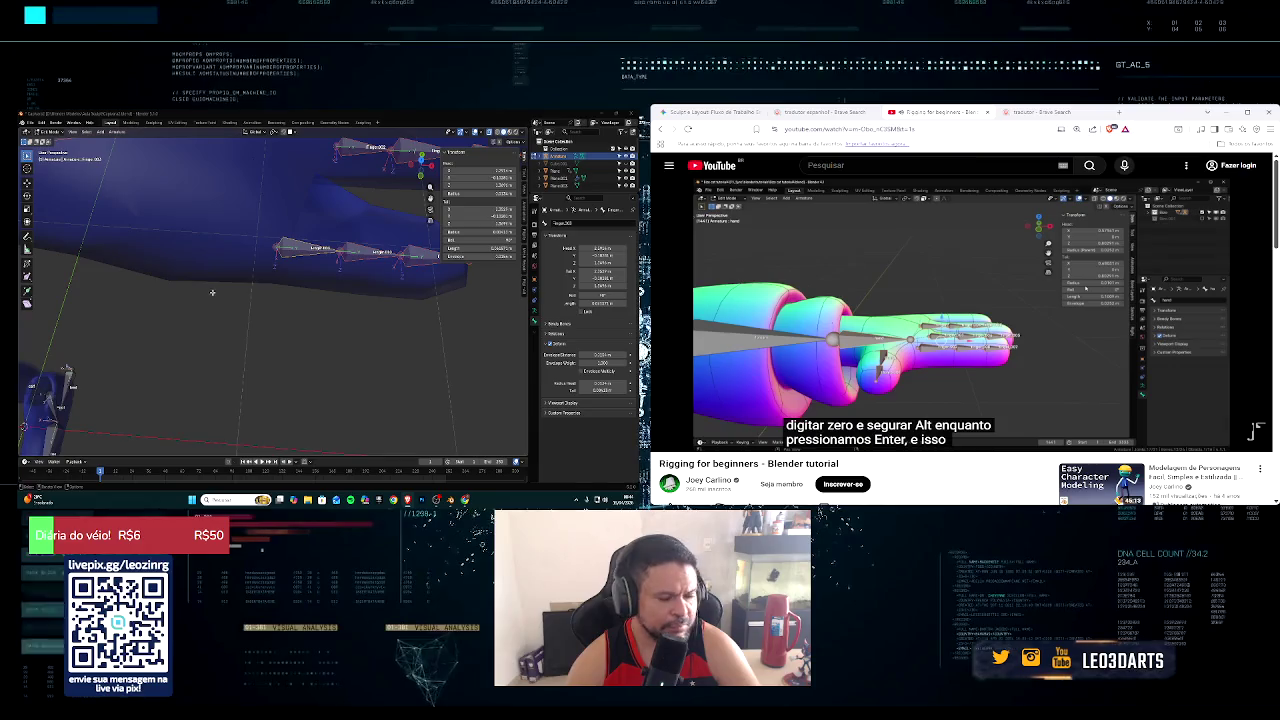
pyautogui.click(477, 240)
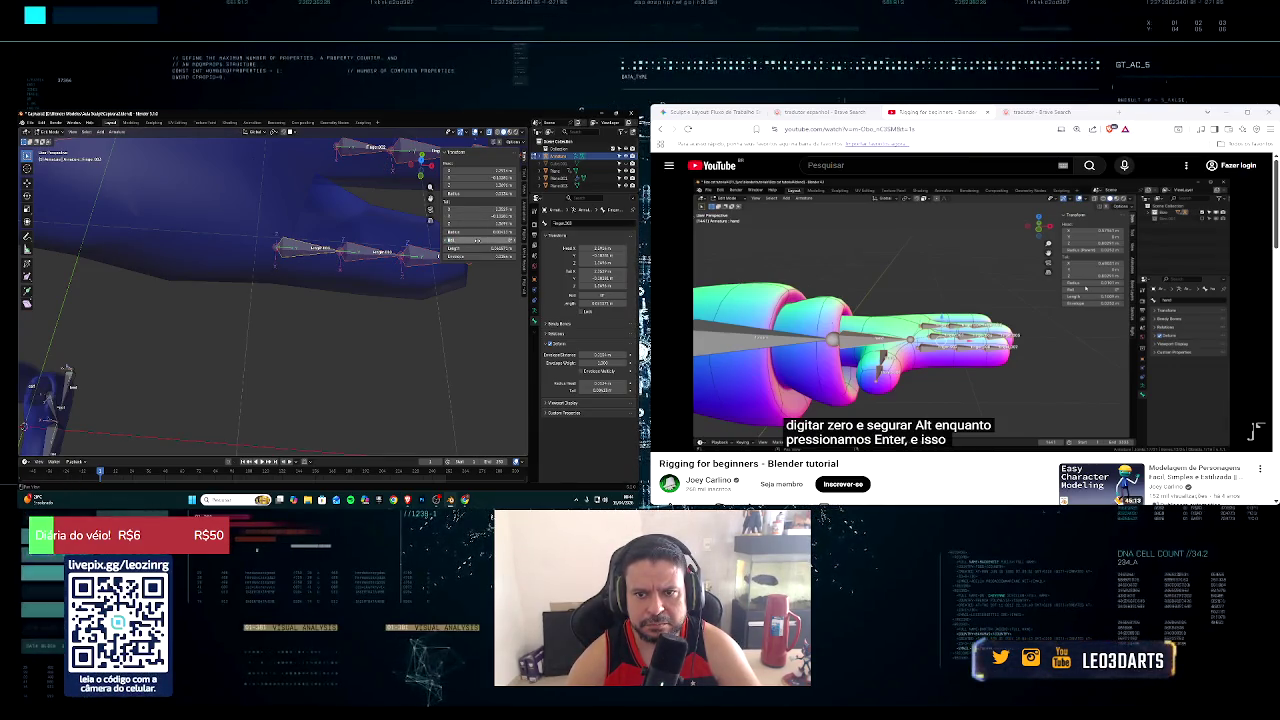
# Step: Apply Roll 0 to every selected finger bone, check the hand, and rewind the tutorial
pyautogui.write('0')
pyautogui.hotkey('alt', 'Return')
pyautogui.moveTo(380, 300)
pyautogui.mouseDown(button='middle')
pyautogui.moveTo(423, 297)
pyautogui.moveTo(400, 280)
pyautogui.mouseUp(button='middle')
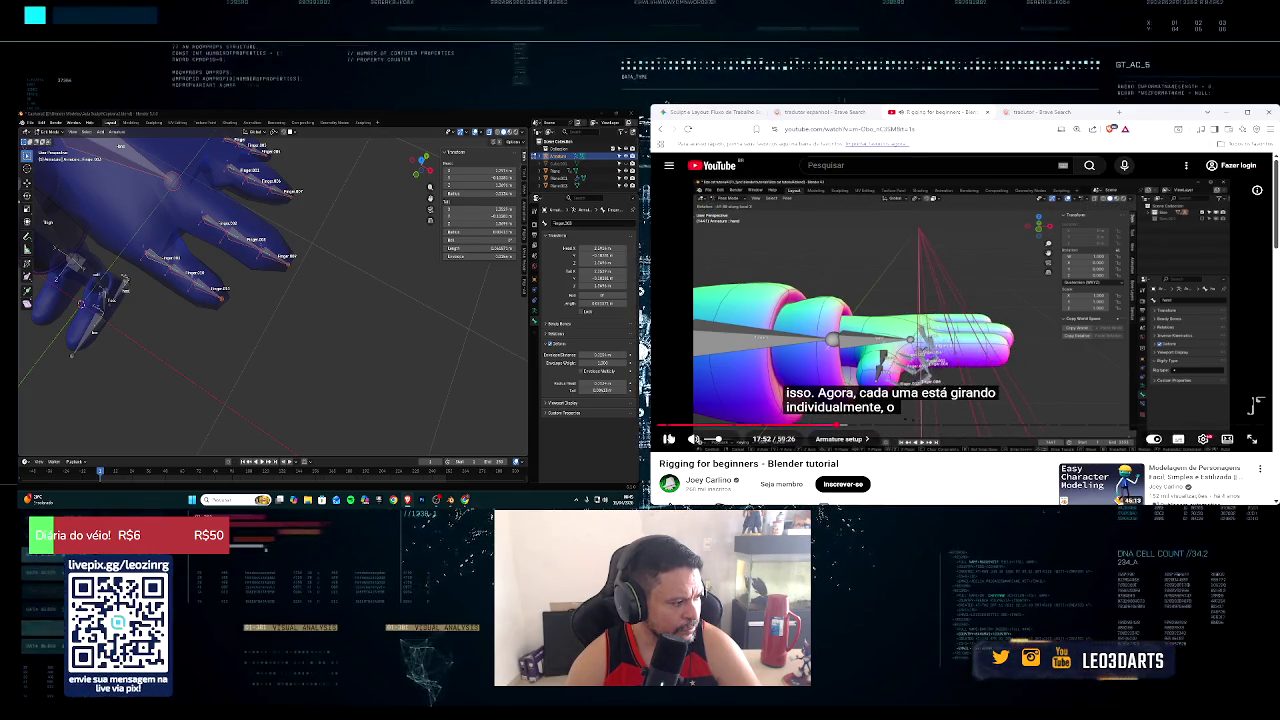
pyautogui.moveTo(300, 270)
pyautogui.mouseDown(button='middle')
pyautogui.moveTo(330, 243)
pyautogui.moveTo(297, 296)
pyautogui.mouseUp(button='middle')
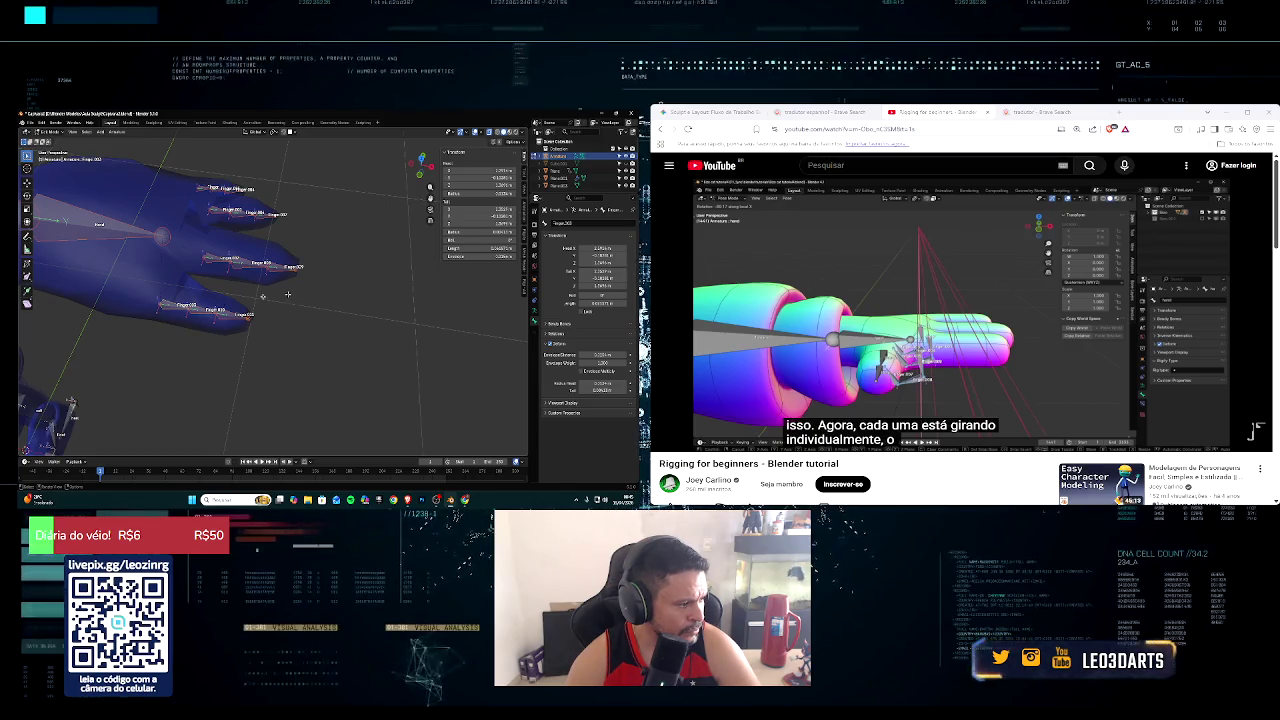
pyautogui.press('space')
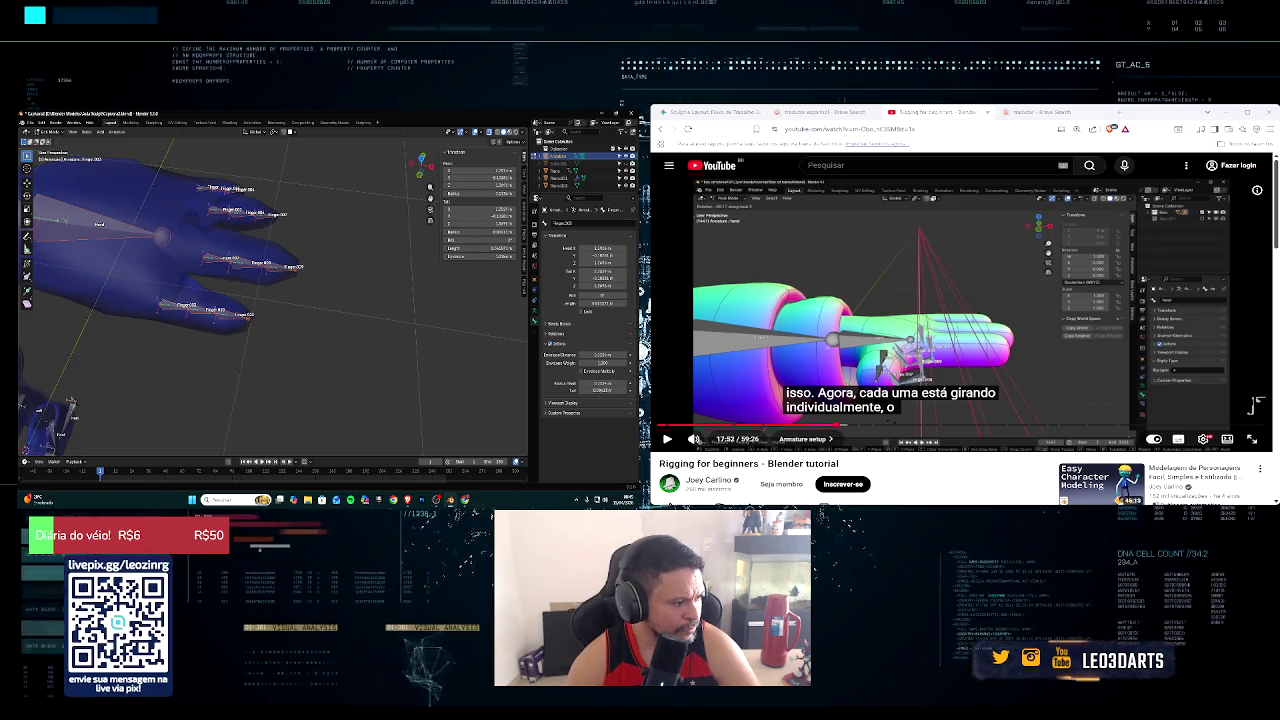
pyautogui.moveTo(250, 320)
pyautogui.mouseDown(button='middle')
pyautogui.moveTo(228, 293)
pyautogui.moveTo(218, 325)
pyautogui.mouseUp(button='middle')
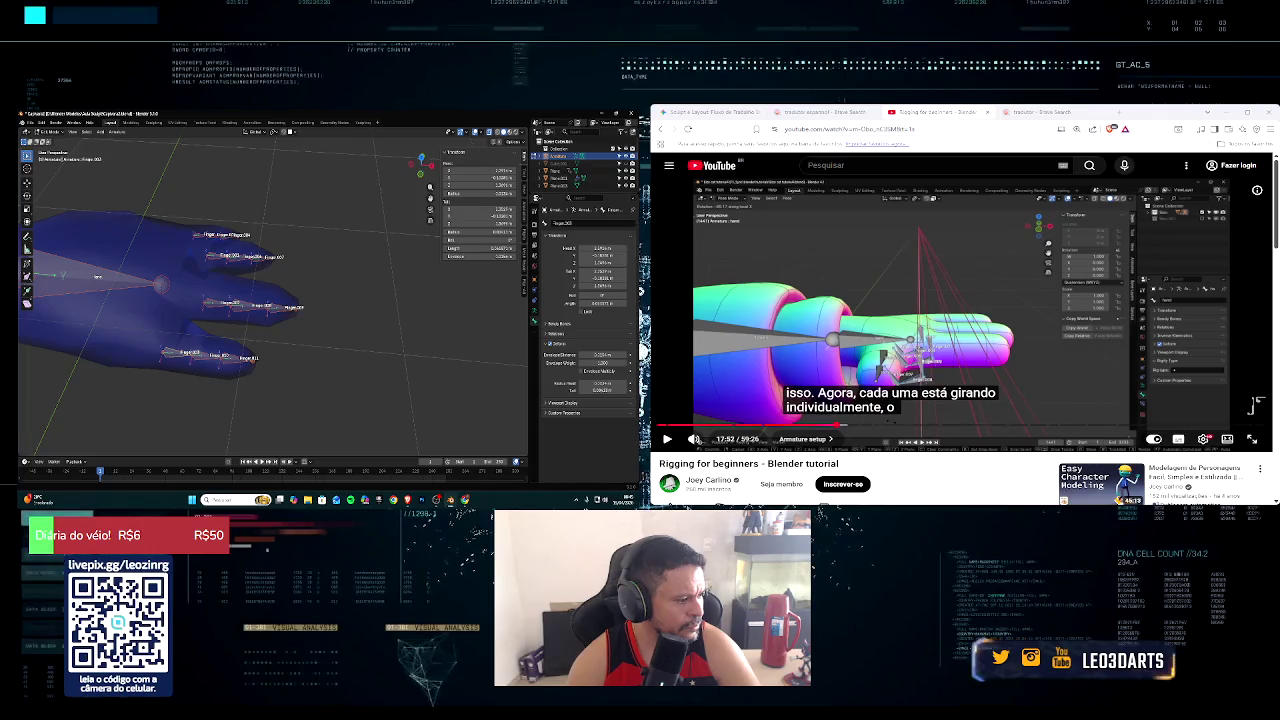
pyautogui.press('Left')
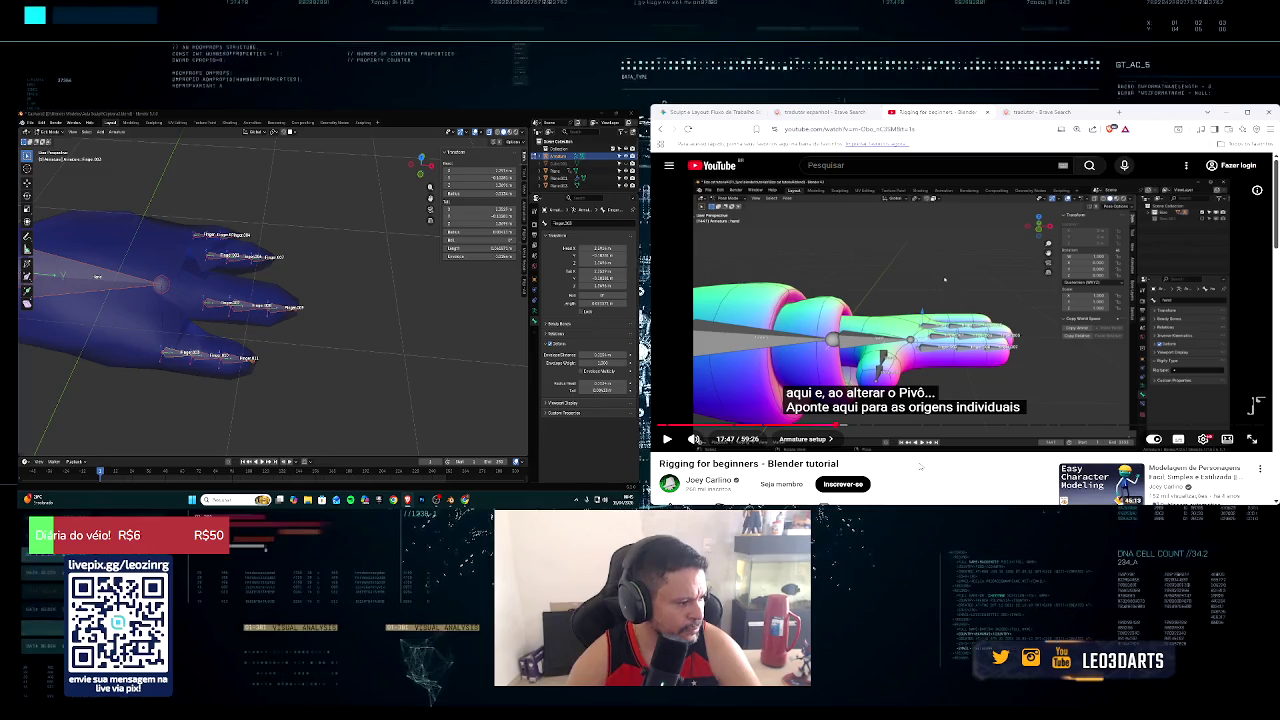
pyautogui.click(667, 439)
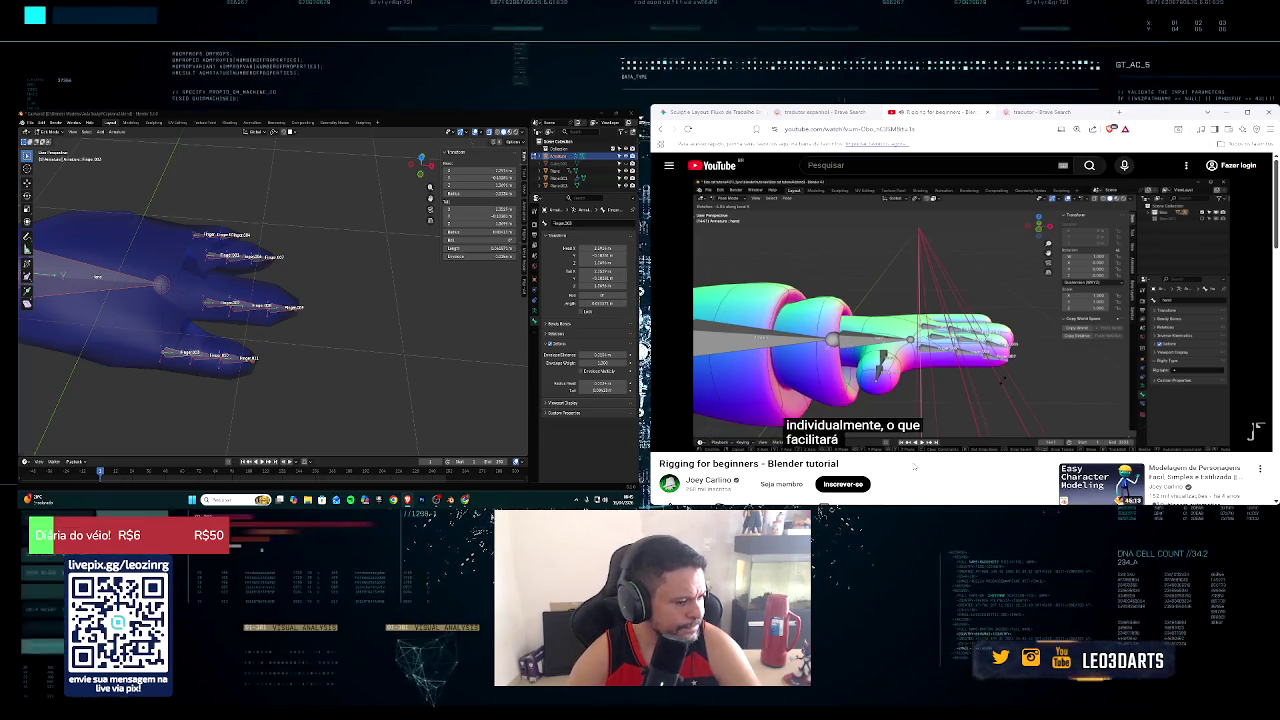
# Step: Box-select the finger bones and set the Transform Pivot Point to Individual Origins
pyautogui.press('j')
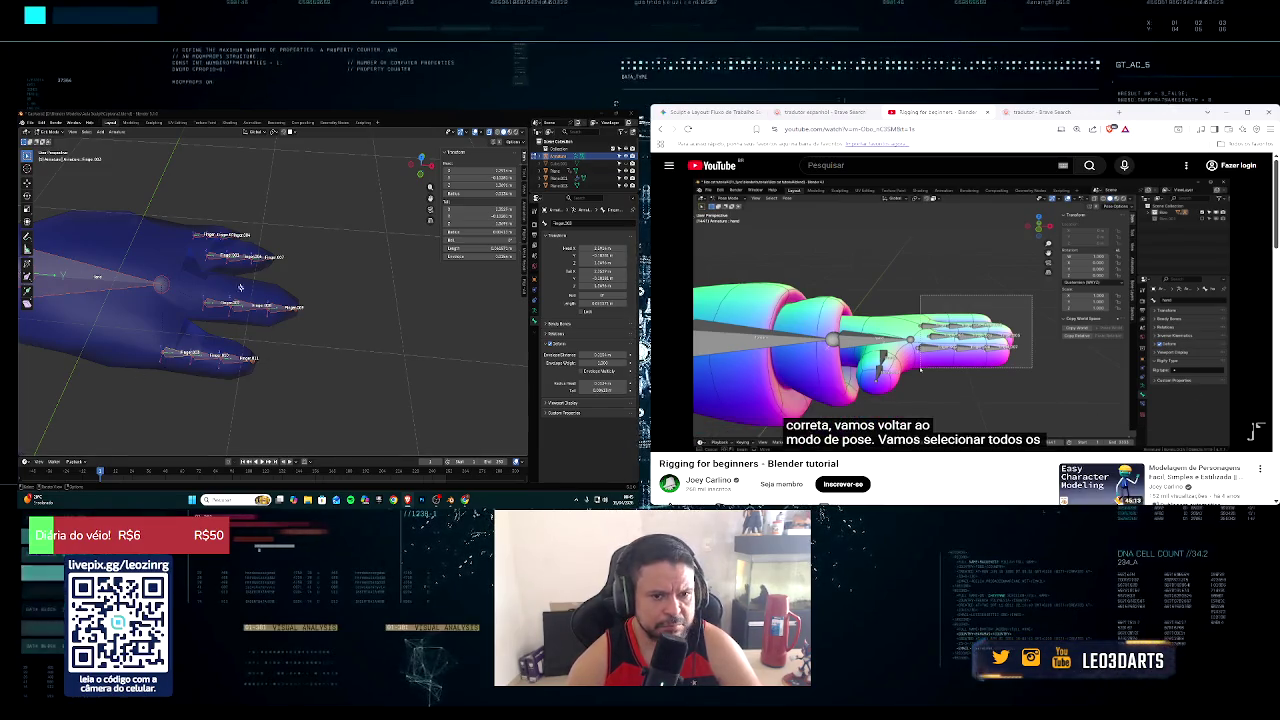
pyautogui.moveTo(208, 348); pyautogui.dragTo(340, 399, button='middle')
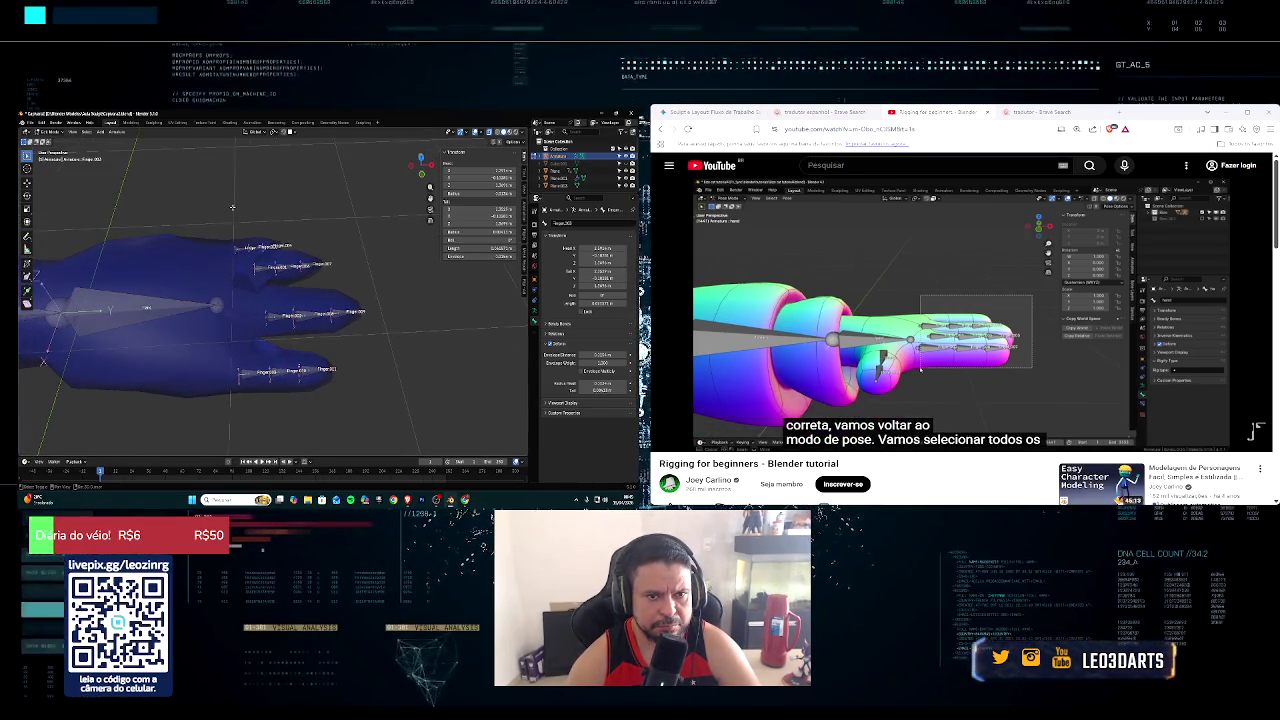
pyautogui.moveTo(232, 207); pyautogui.dragTo(378, 424)
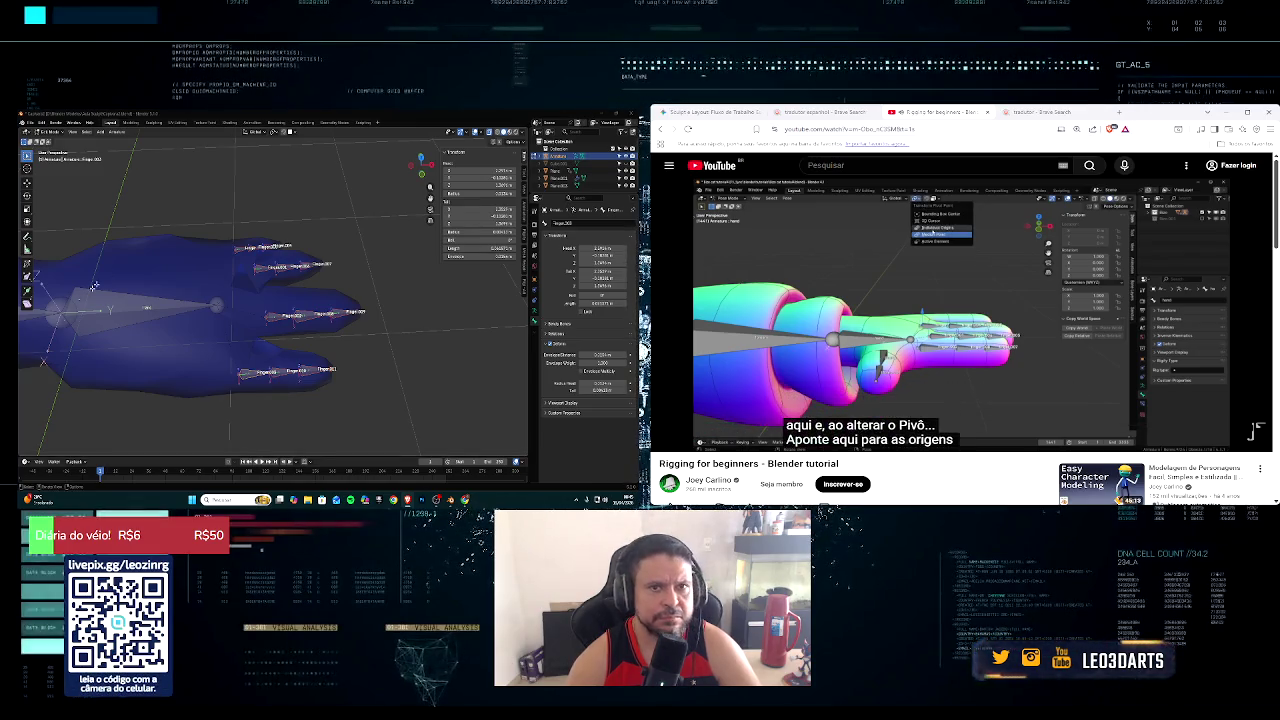
pyautogui.click(259, 131)
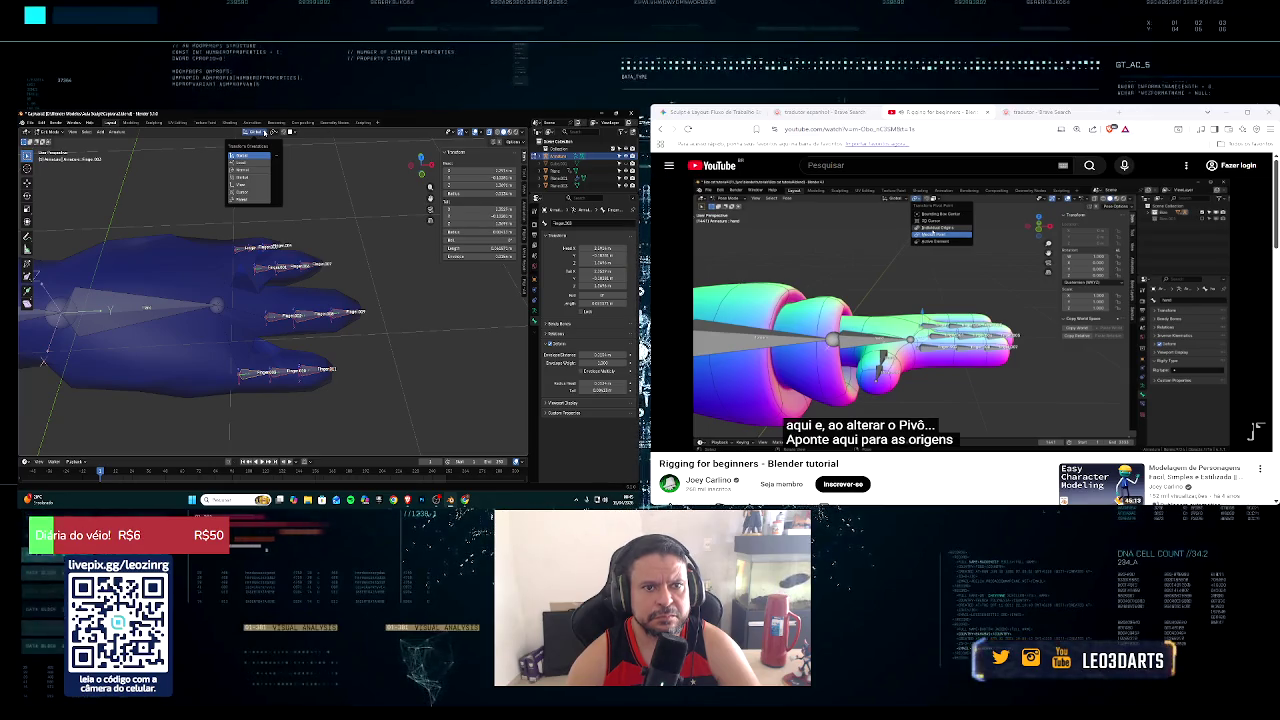
pyautogui.click(280, 133)
pyautogui.click(277, 134)
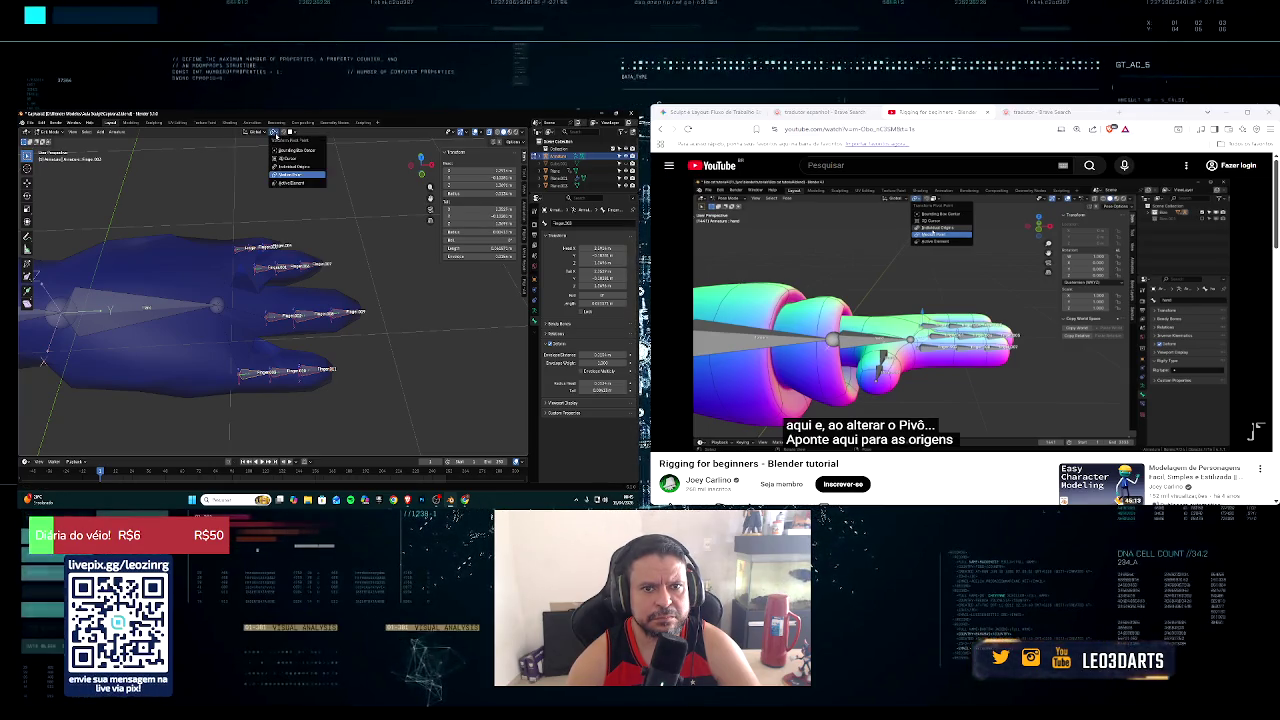
pyautogui.click(296, 167)
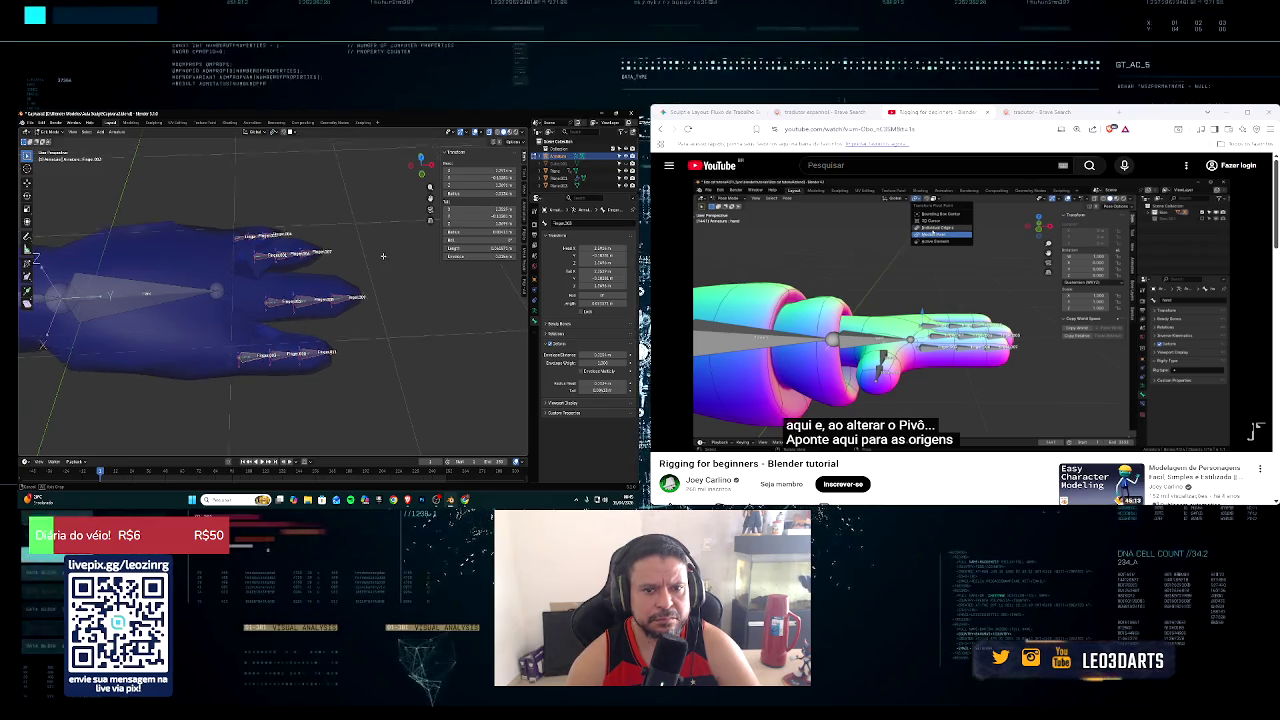
pyautogui.keyDown('shift'); pyautogui.moveTo(186, 412); pyautogui.dragTo(186, 312, button='middle'); pyautogui.keyUp('shift')
pyautogui.moveTo(900, 300)
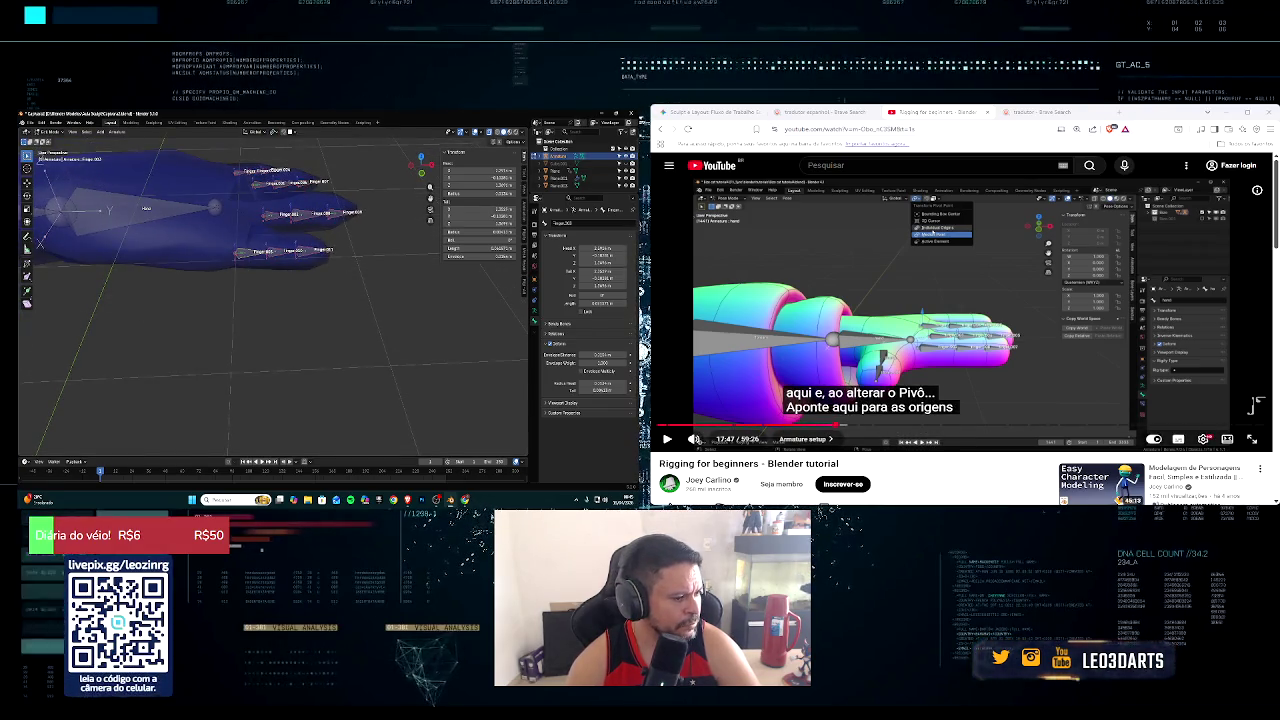
pyautogui.click(668, 439)
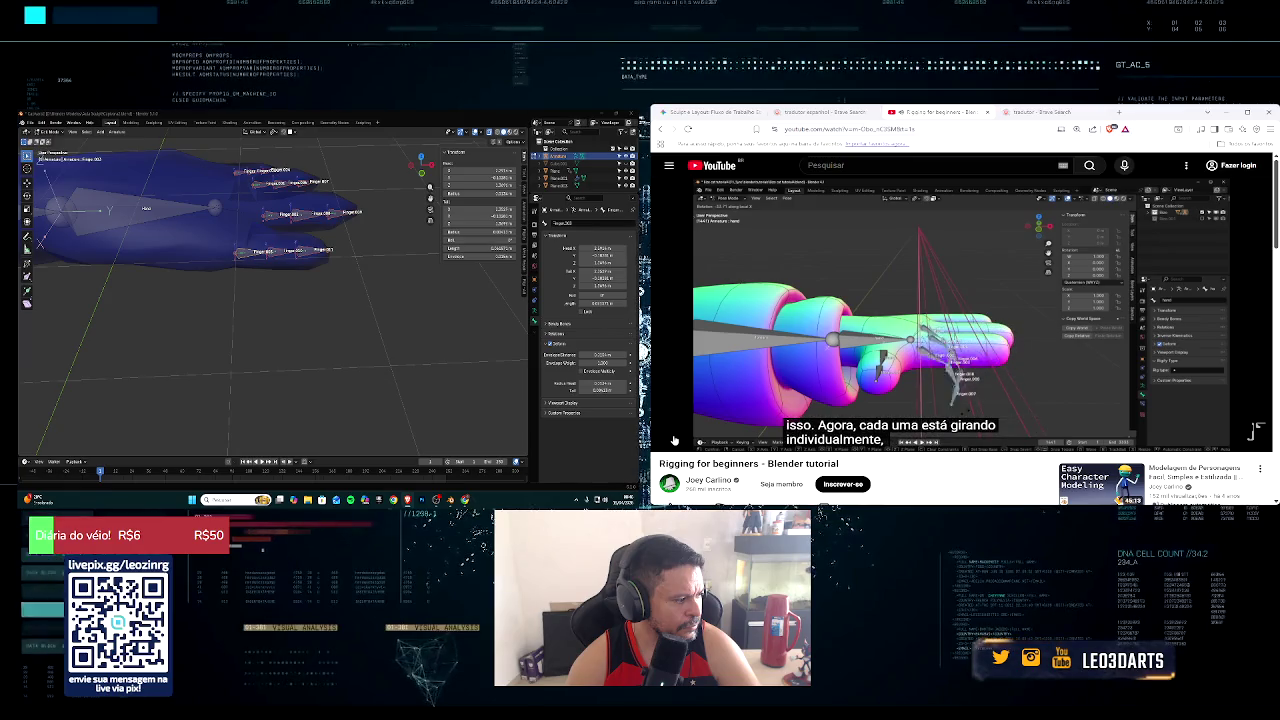
pyautogui.moveTo(355, 289); pyautogui.dragTo(374, 262, button='middle')
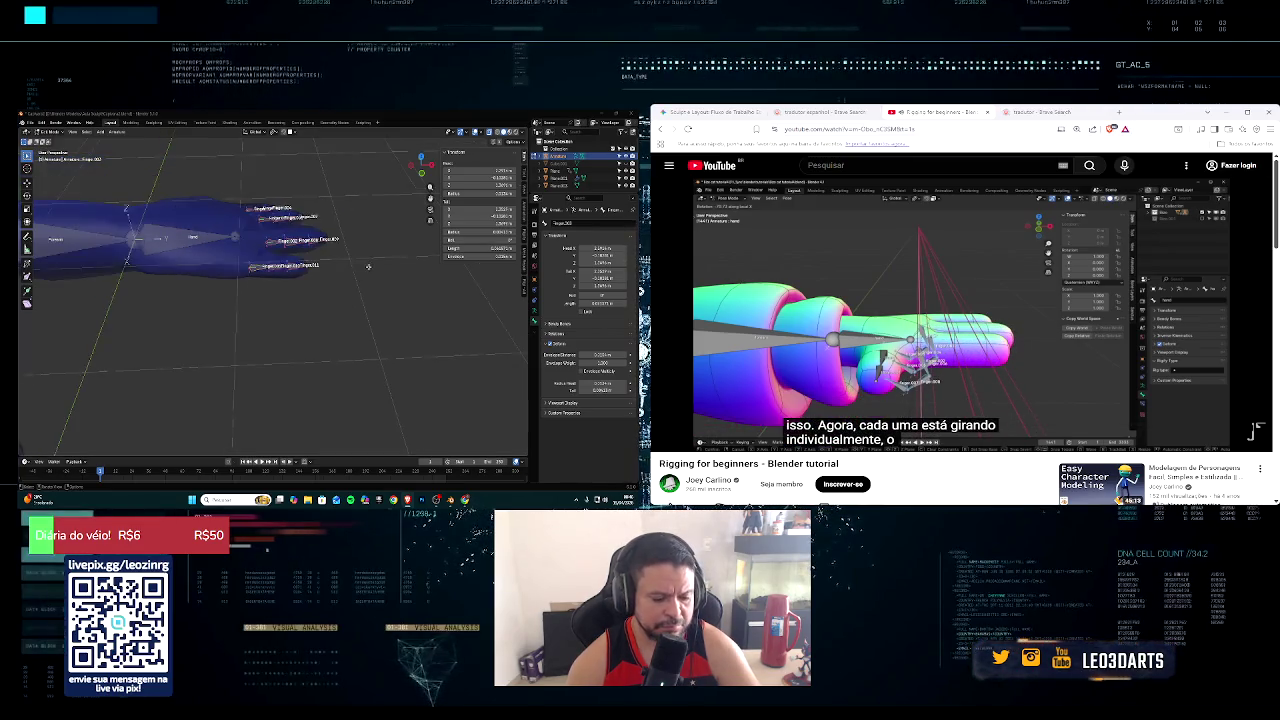
pyautogui.press('r')
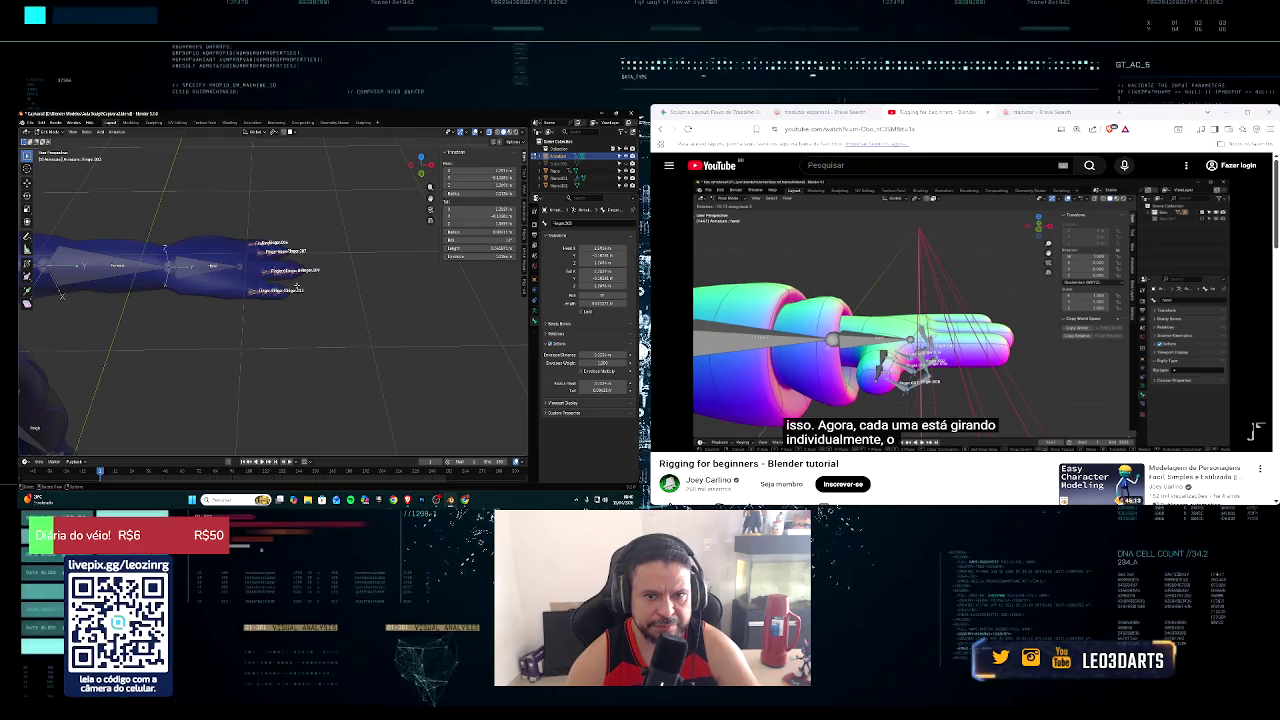
pyautogui.press('Escape')
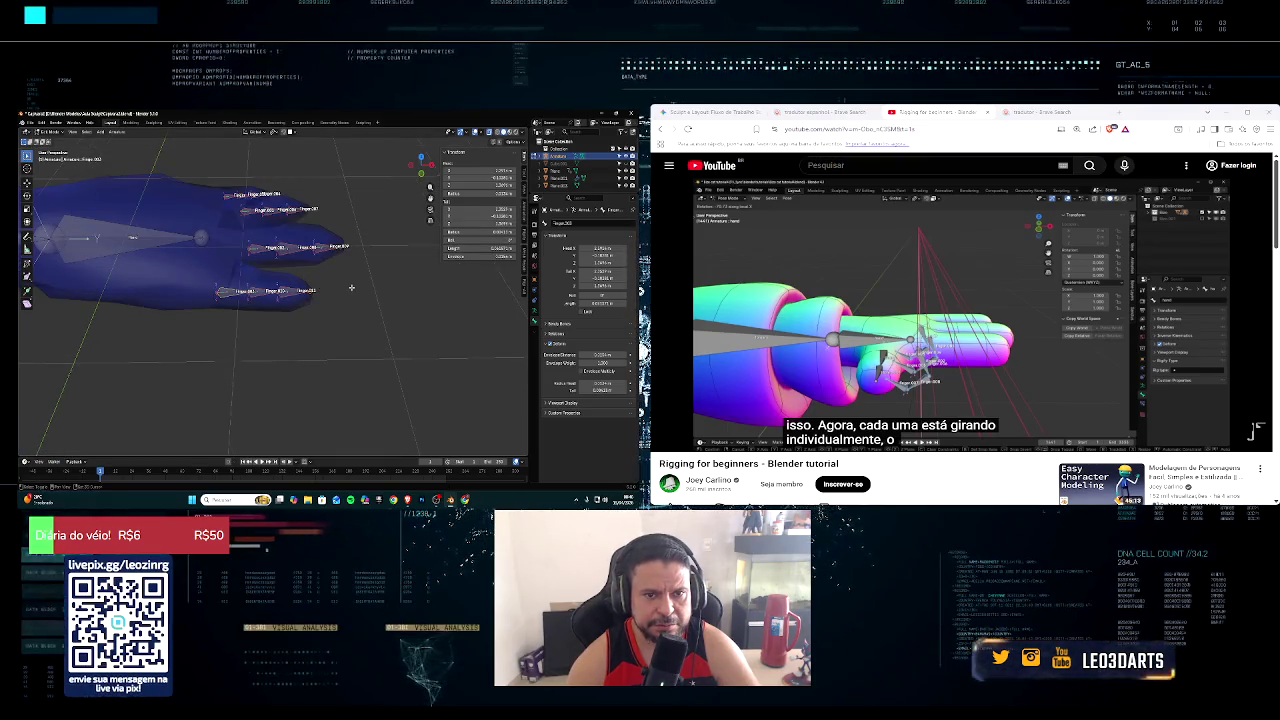
pyautogui.press('r')
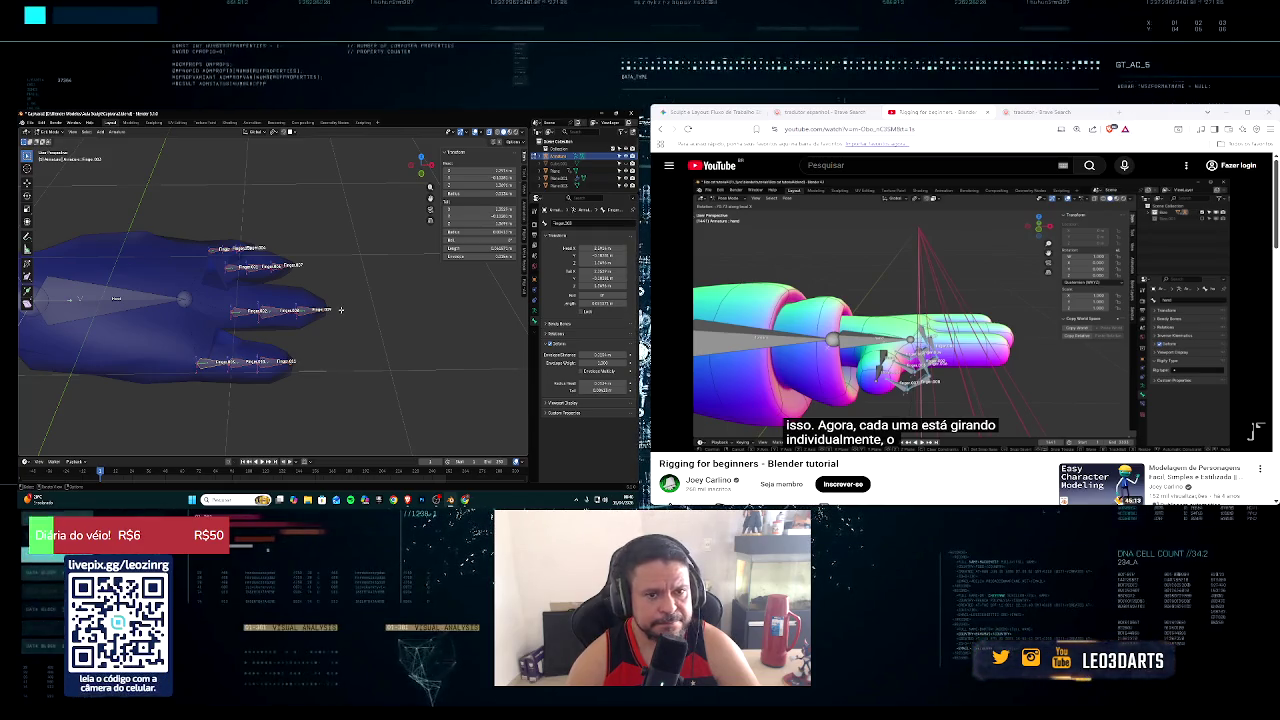
pyautogui.keyDown('shift'); pyautogui.scroll(-2, 341, 305); pyautogui.keyUp('shift')
pyautogui.keyDown('shift'); pyautogui.scroll(-1, 342, 299); pyautogui.keyUp('shift')
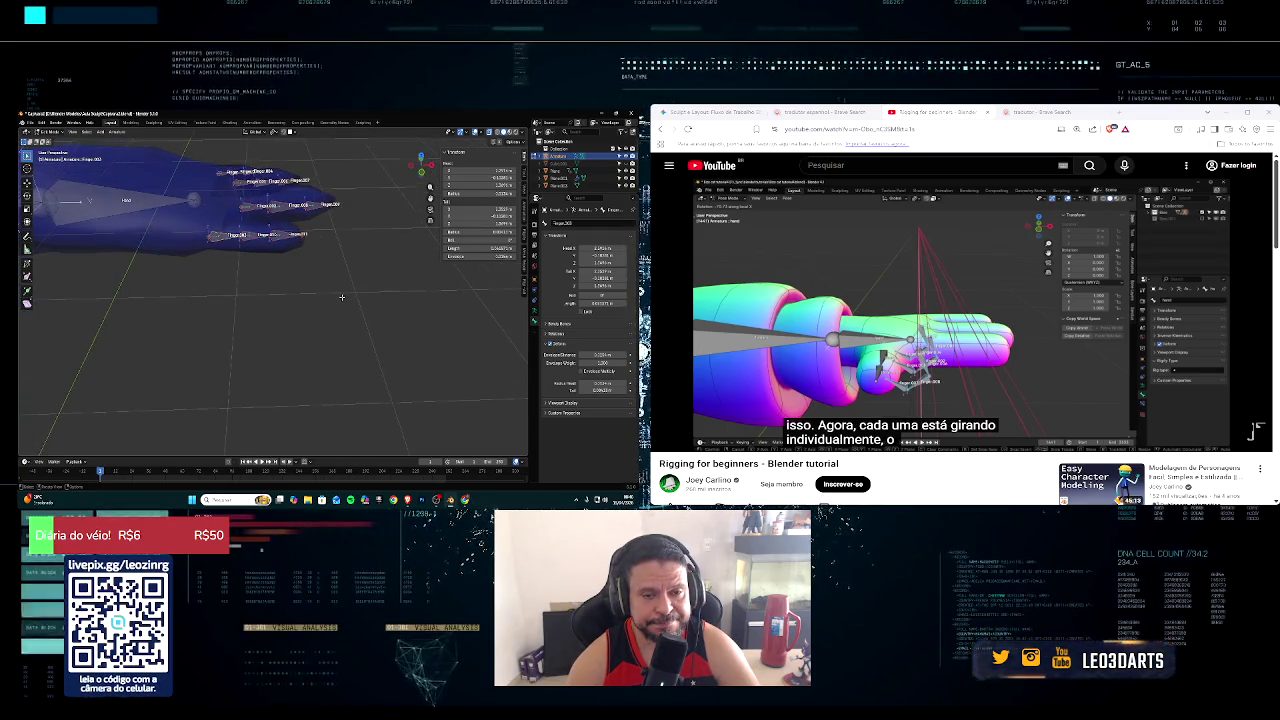
pyautogui.press('r')
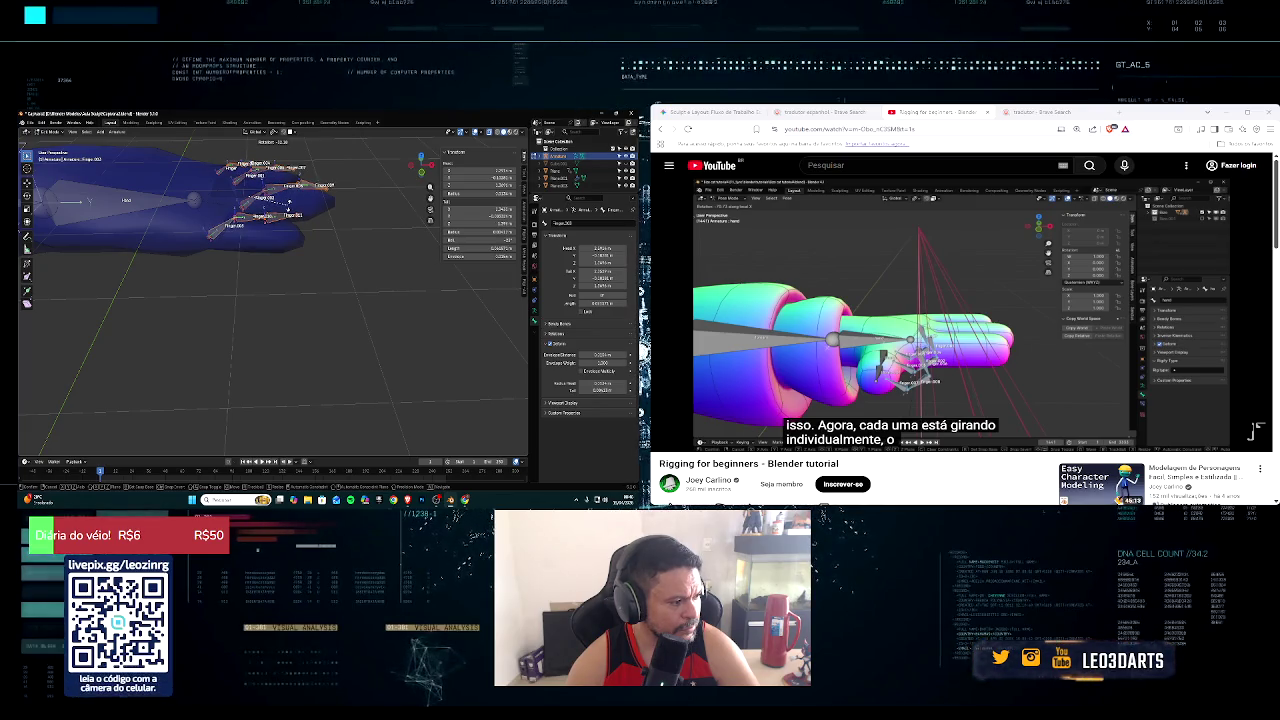
pyautogui.press('Escape')
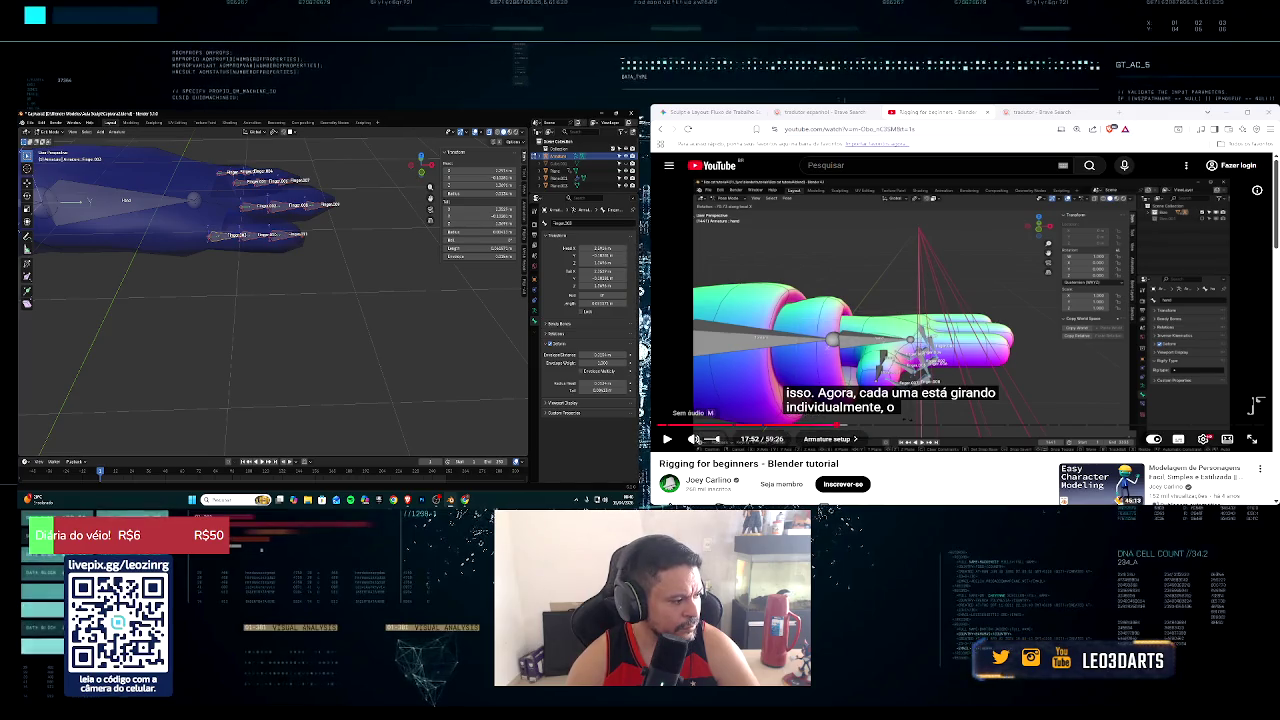
pyautogui.moveTo(722, 441)
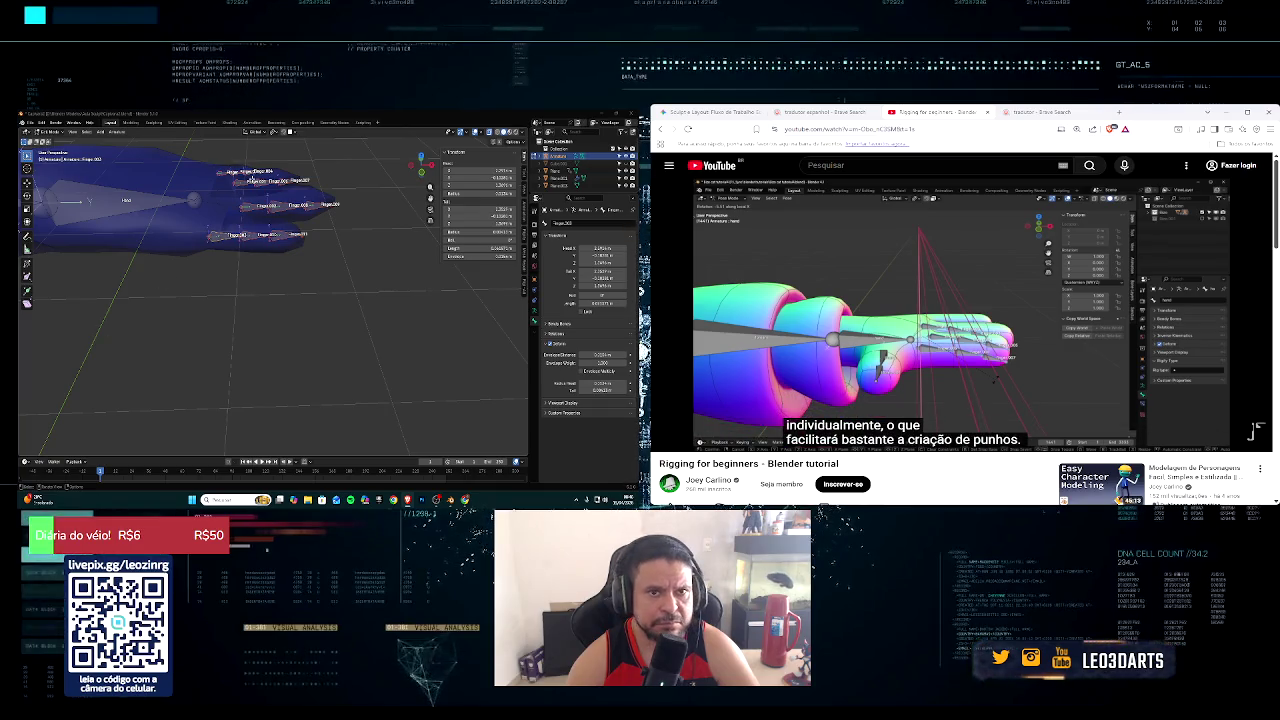
pyautogui.click(273, 132)
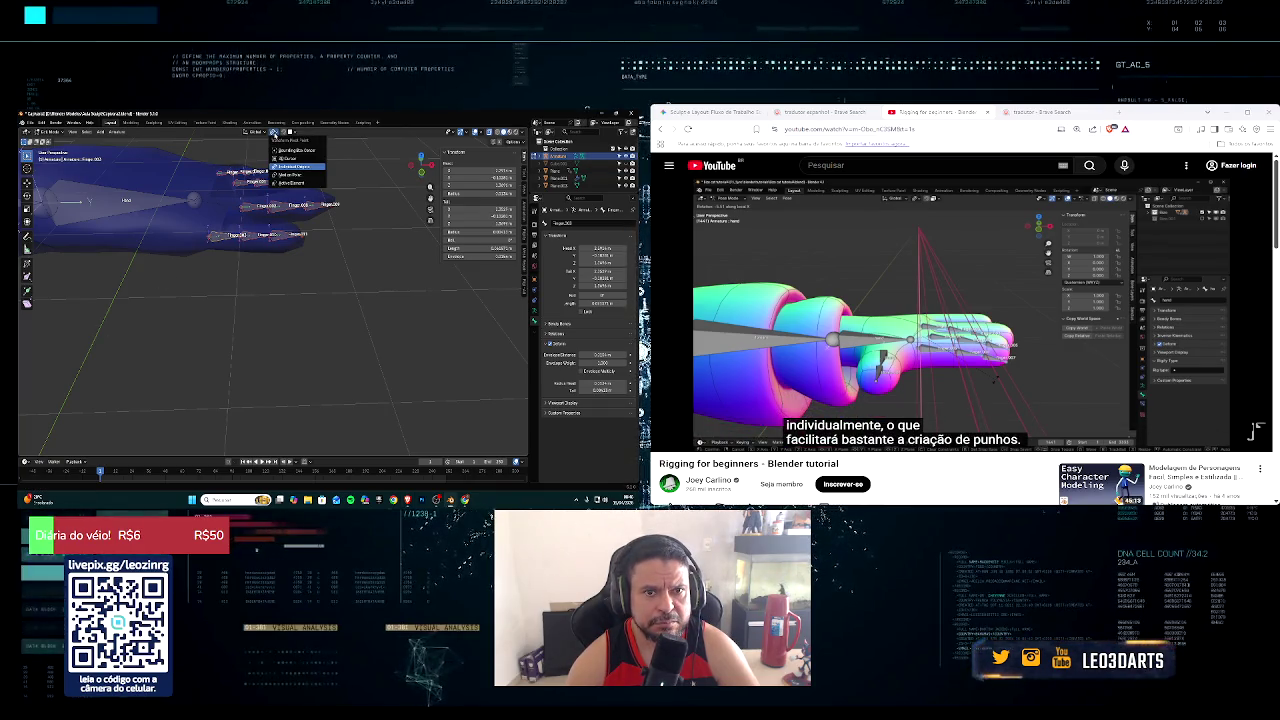
pyautogui.press('Escape')
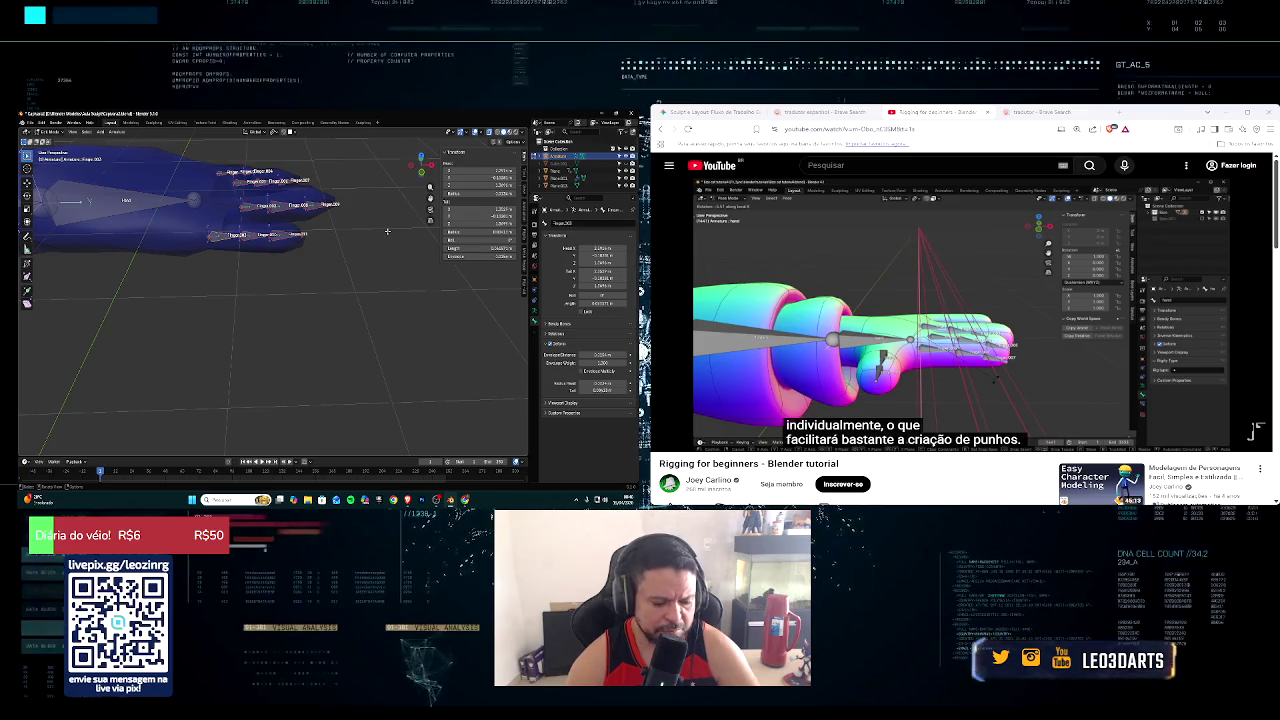
pyautogui.press('r')
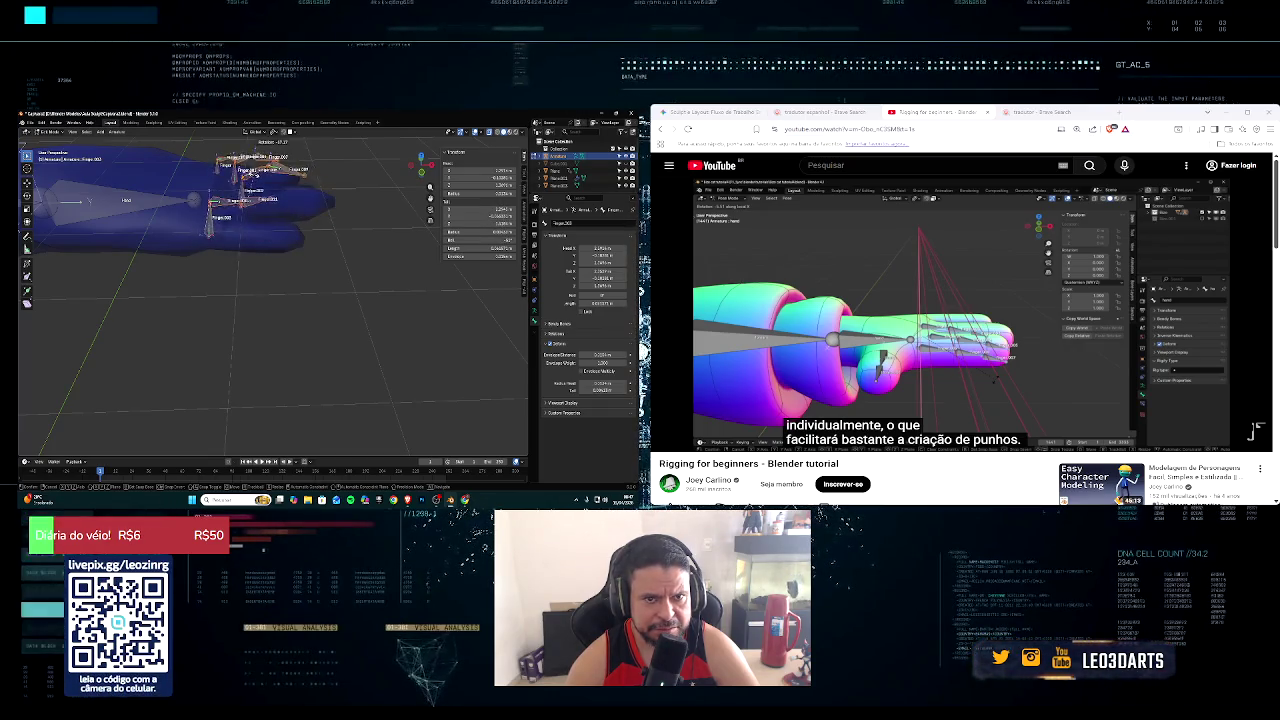
pyautogui.press('Escape')
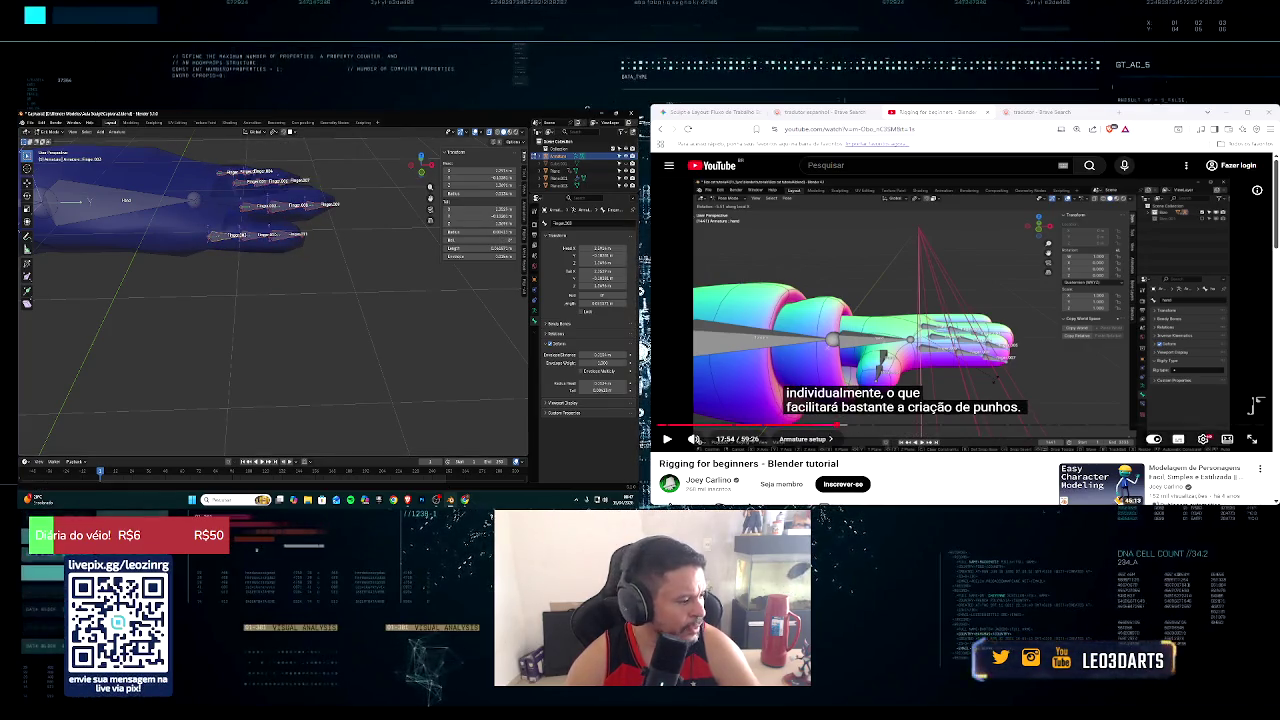
pyautogui.click(669, 439)
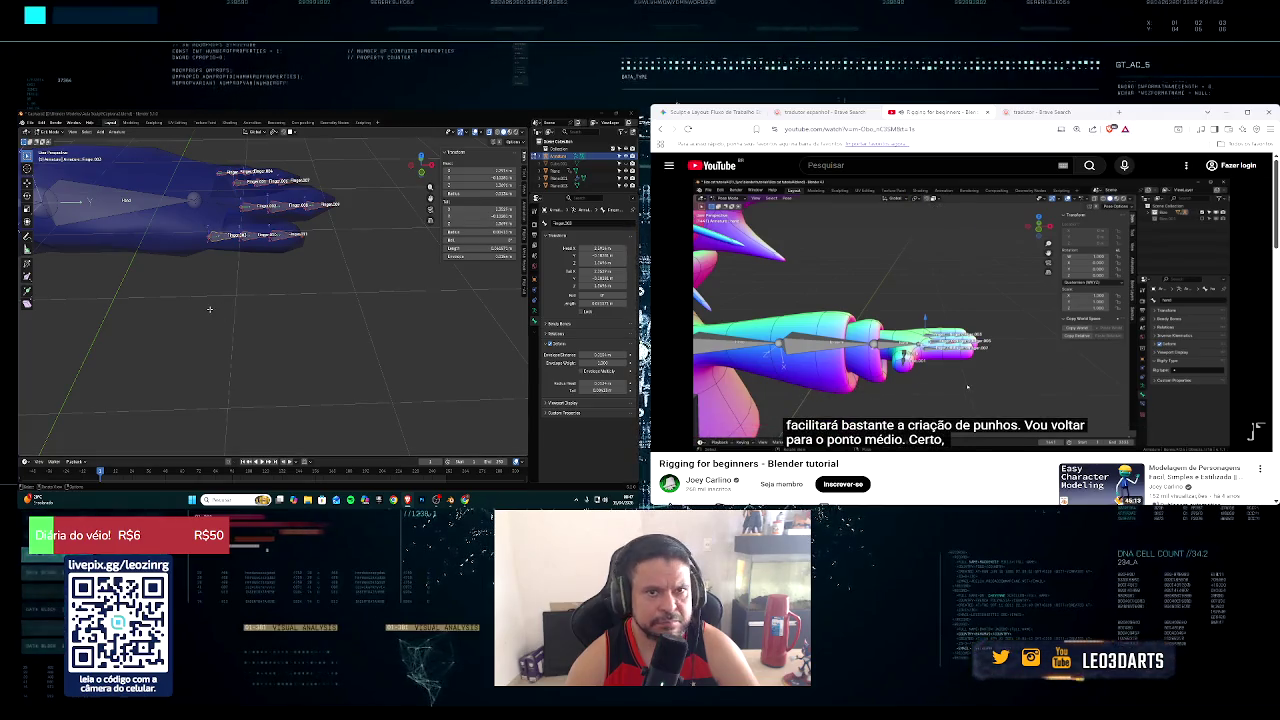
pyautogui.click(271, 133)
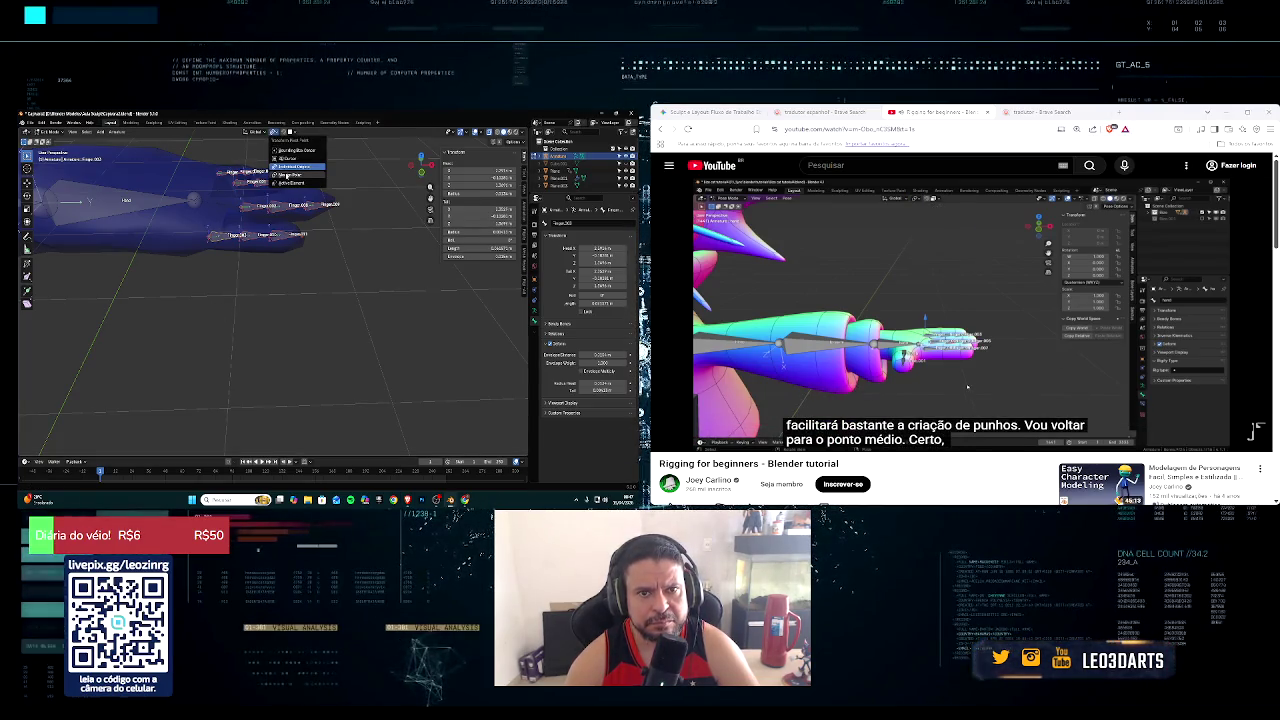
pyautogui.click(645, 352)
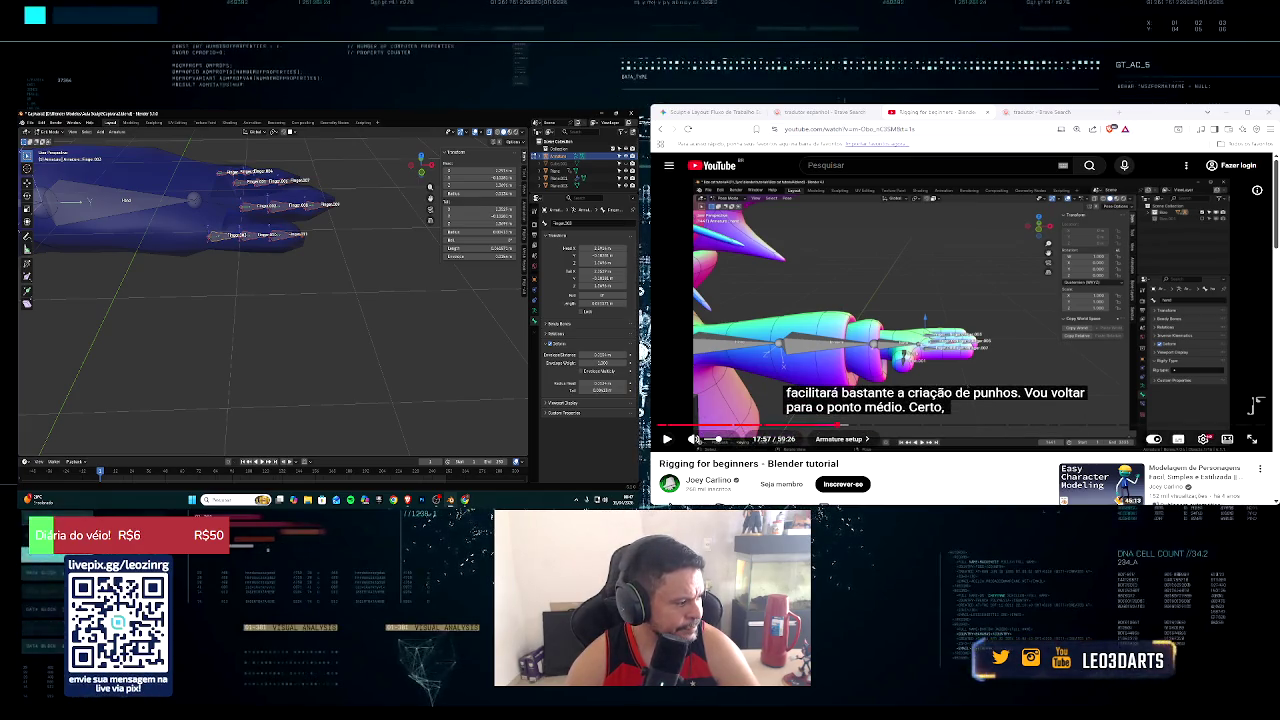
pyautogui.click(668, 440)
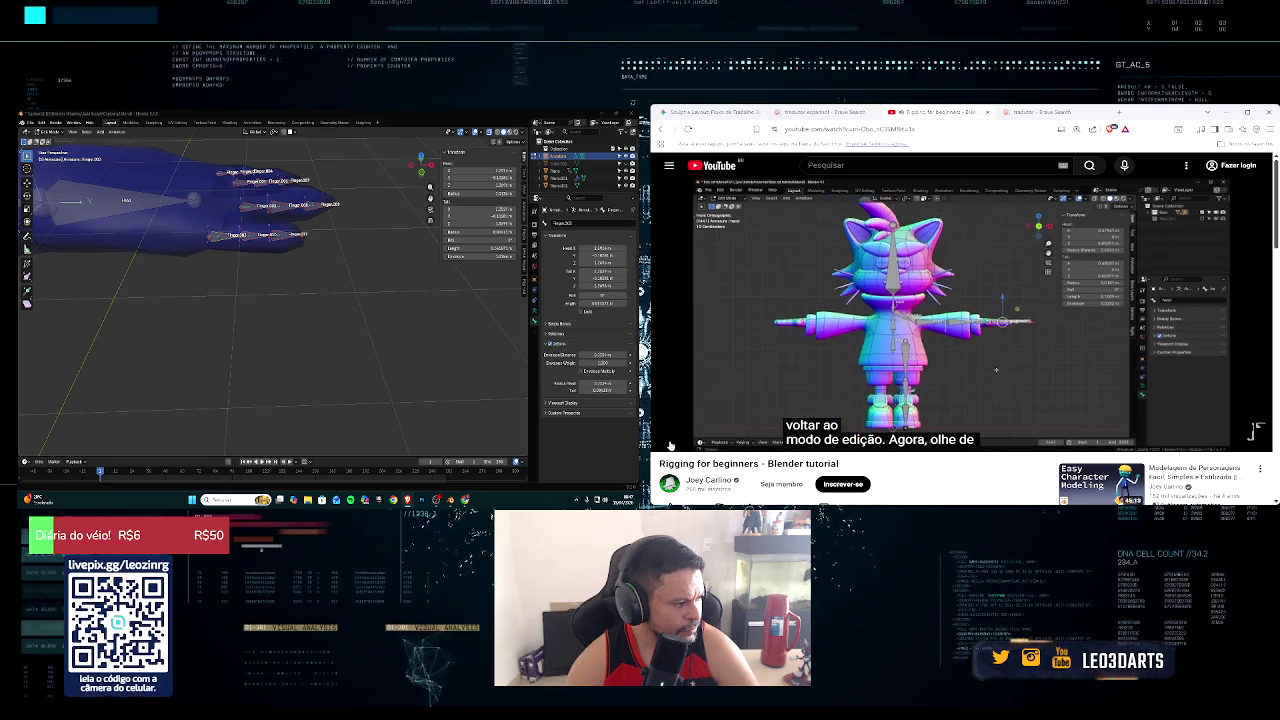
# Step: Center the character in front orthographic view and box-select one arm's bones
pyautogui.moveTo(240, 340); pyautogui.dragTo(205, 356, button='middle')
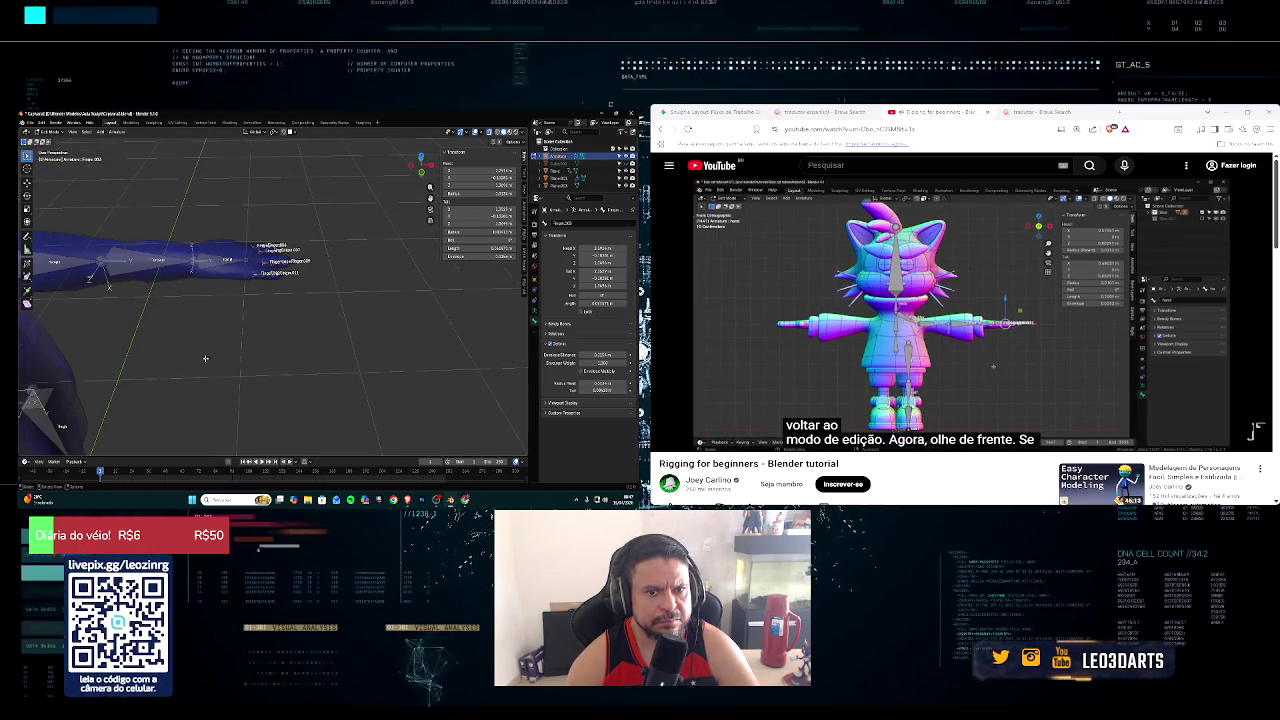
pyautogui.scroll(-3, 189, 368)
pyautogui.press('KP_1')
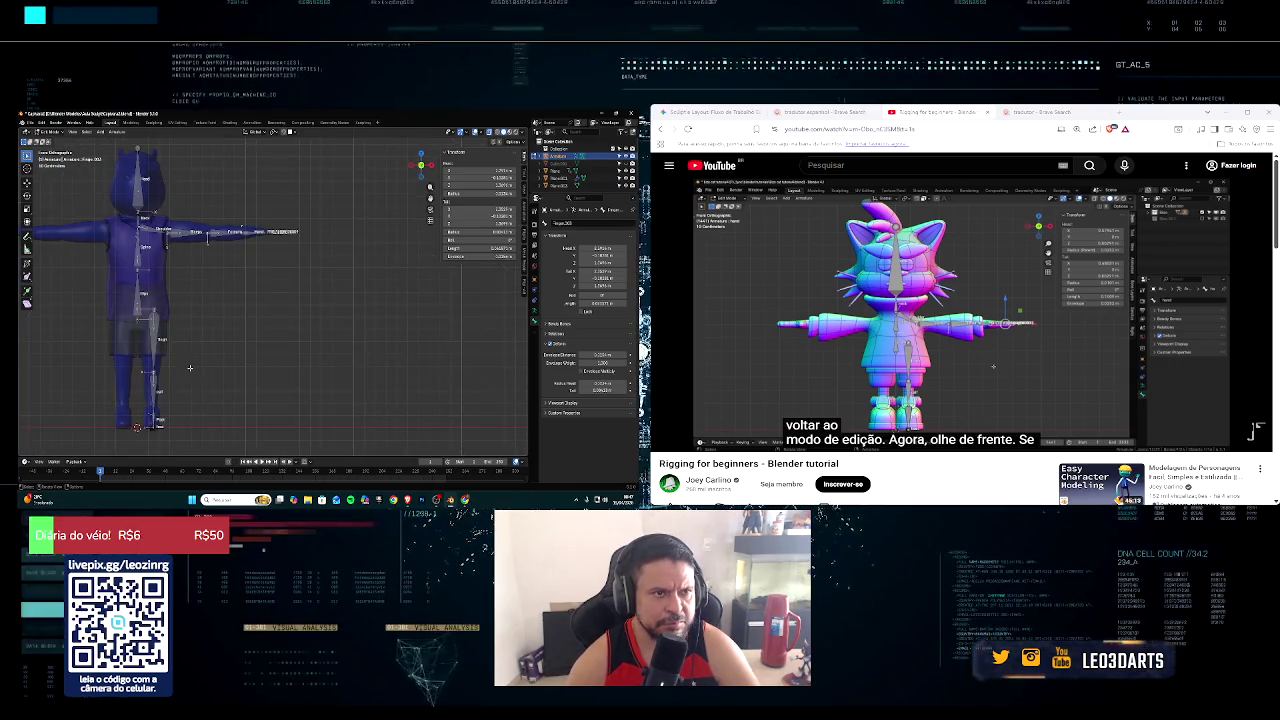
pyautogui.keyDown('shift'); pyautogui.moveTo(189, 368); pyautogui.dragTo(311, 392, button='middle'); pyautogui.keyUp('shift')
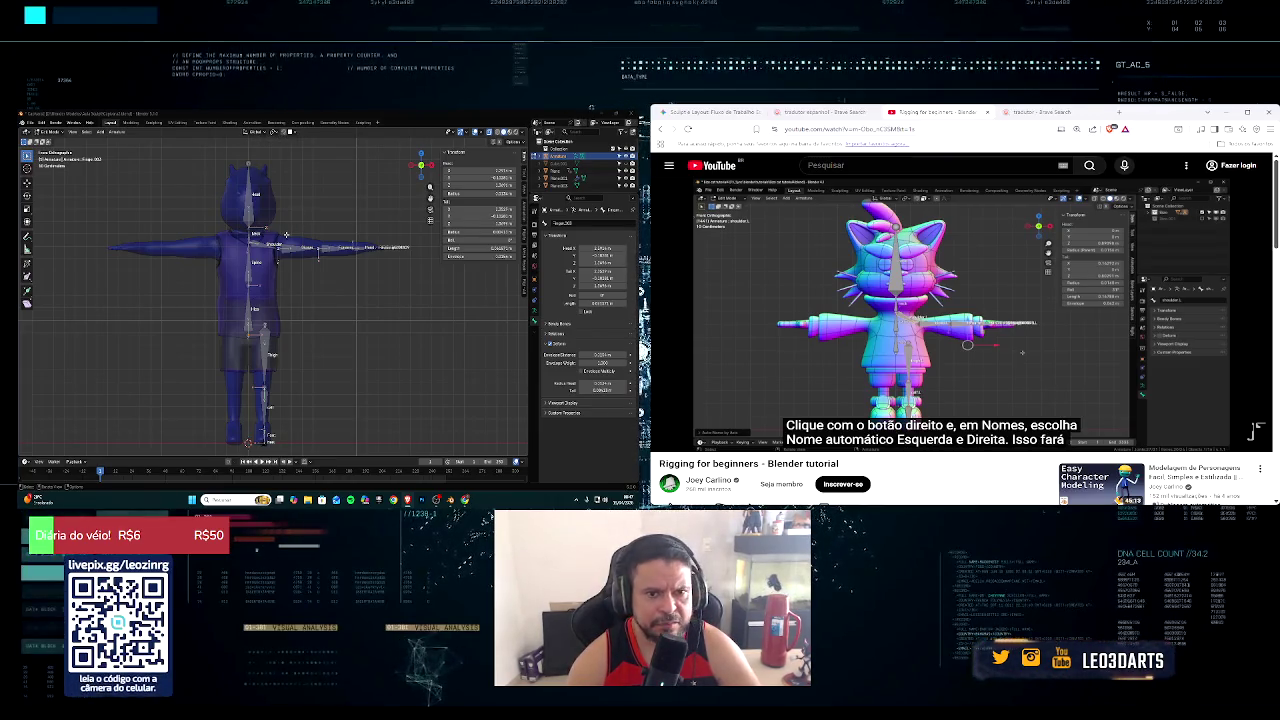
pyautogui.moveTo(268, 226); pyautogui.dragTo(418, 272)
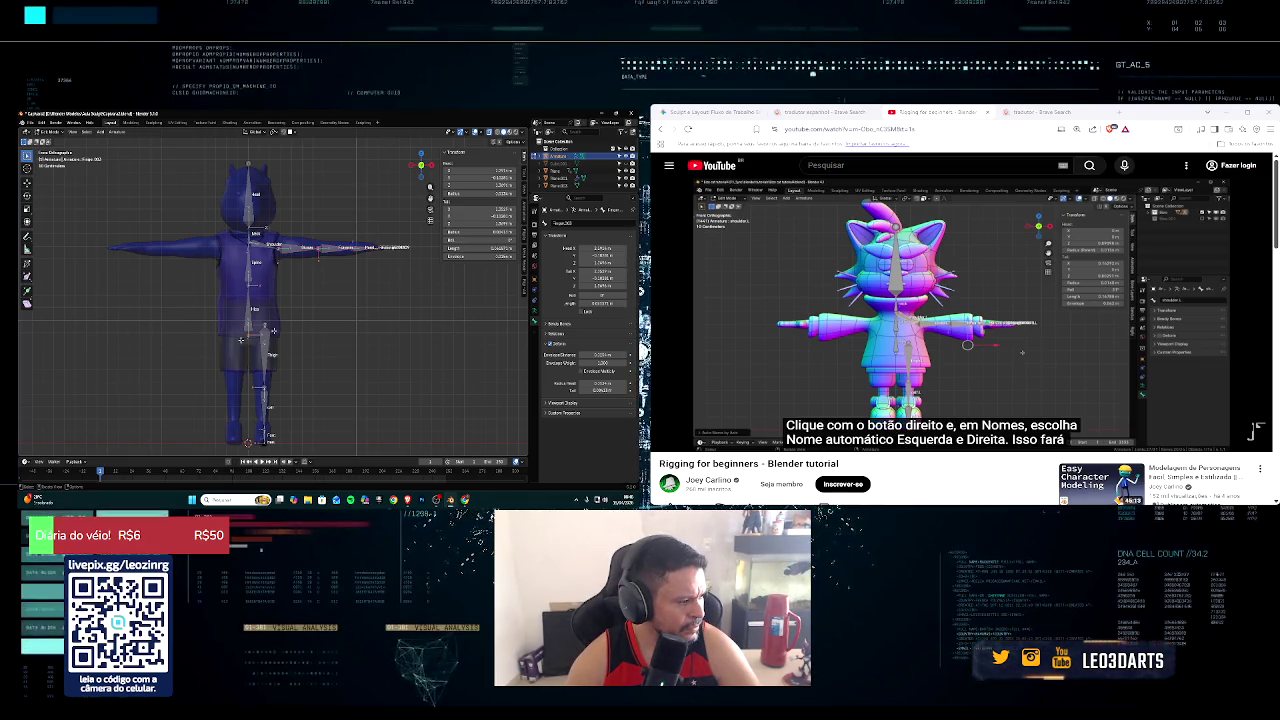
pyautogui.rightClick(336, 262)
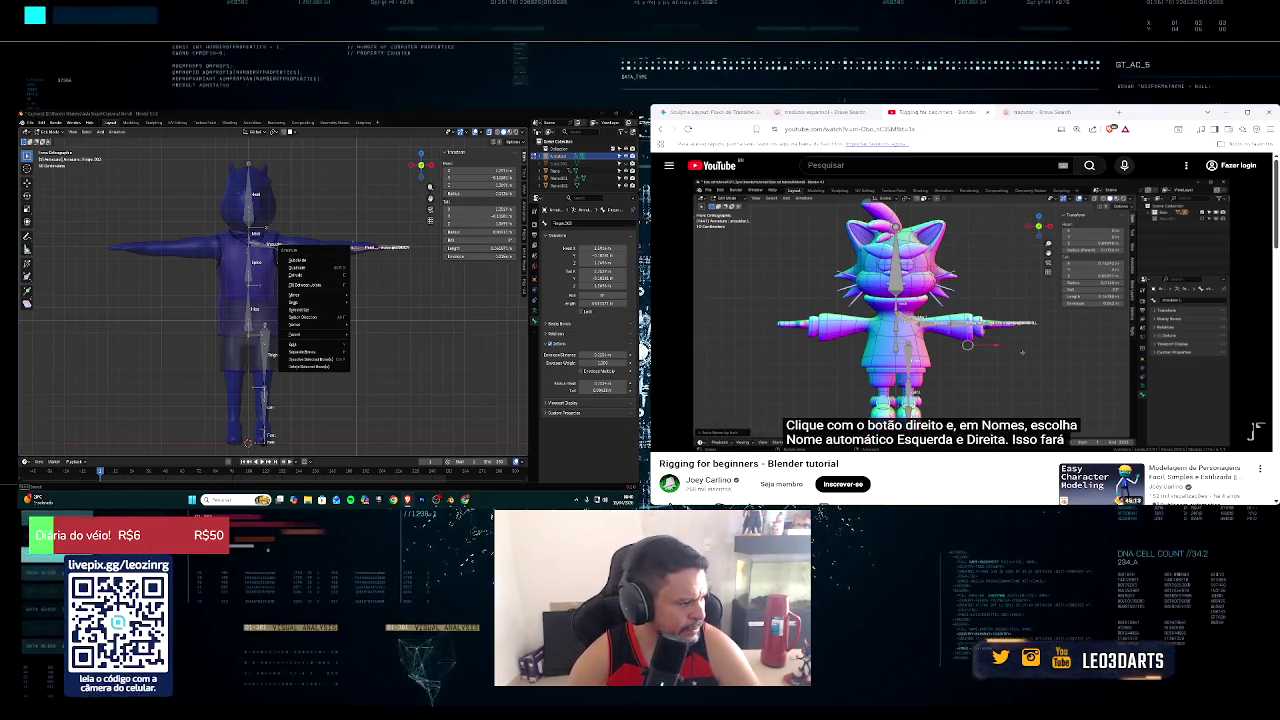
# Step: Run Auto-Name Left/Right so the selected arm bones get .L/.R suffixes
pyautogui.press('Left')
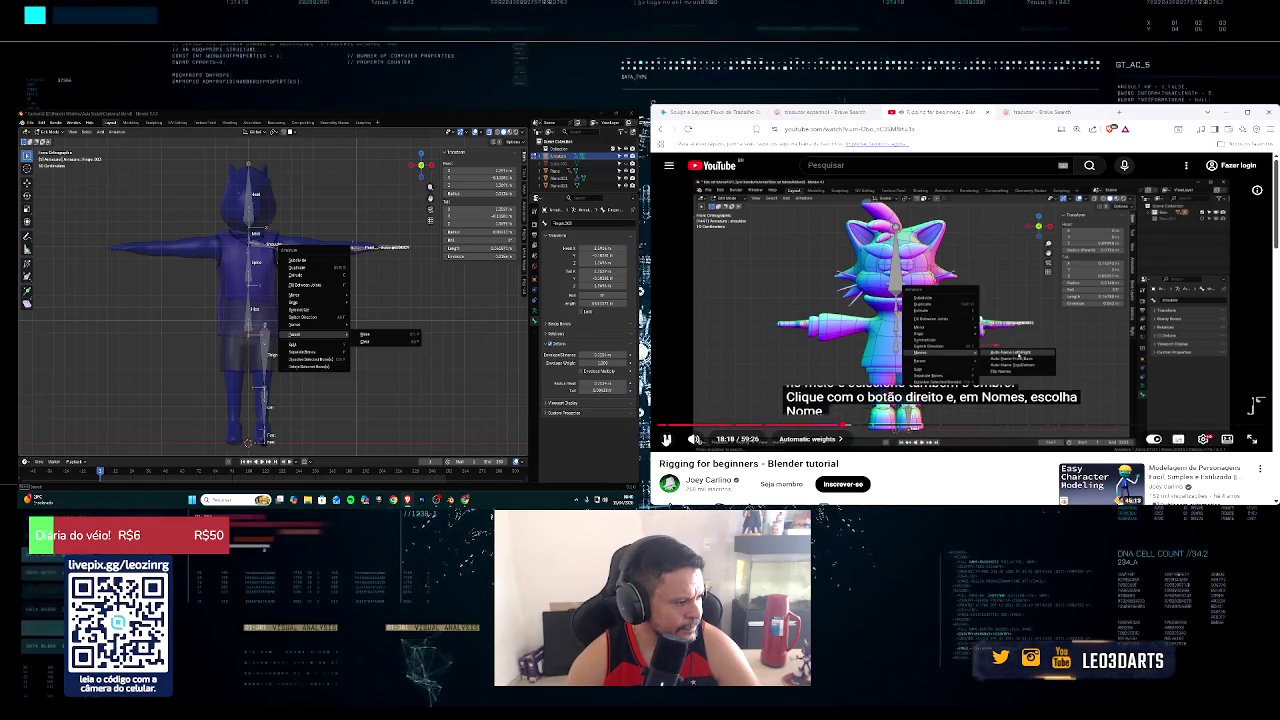
pyautogui.moveTo(300, 334)
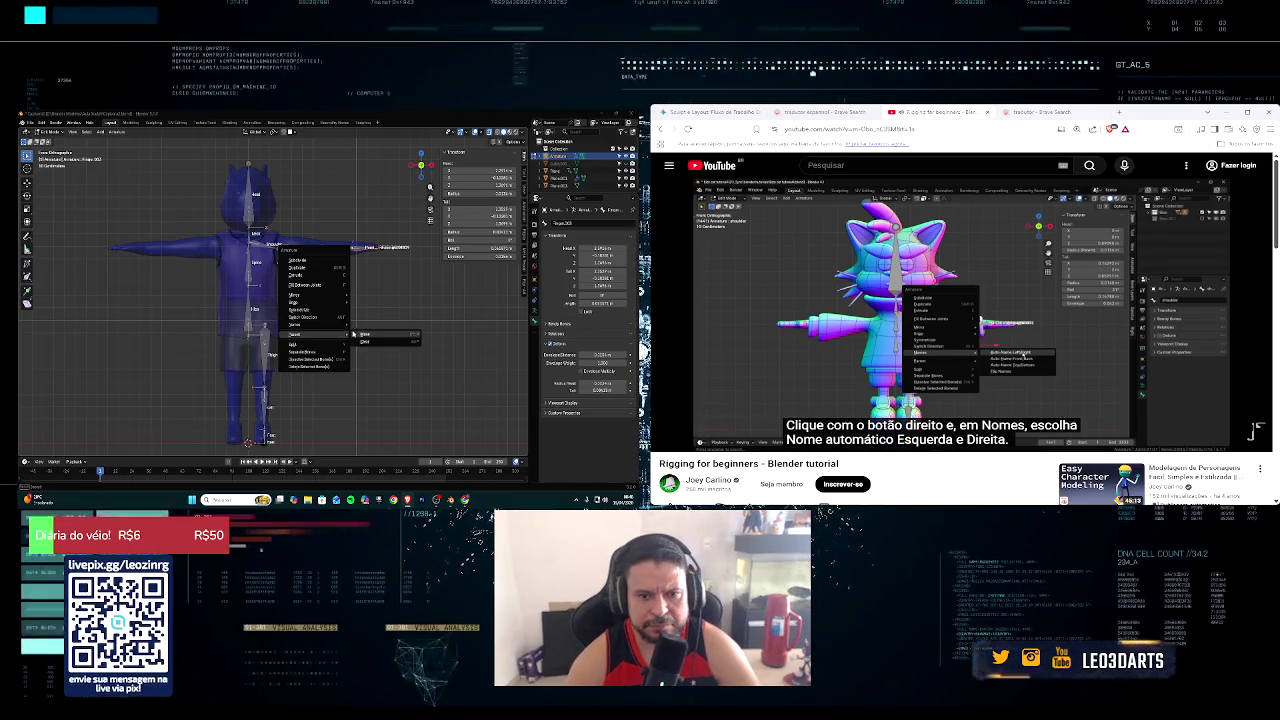
pyautogui.click(365, 323)
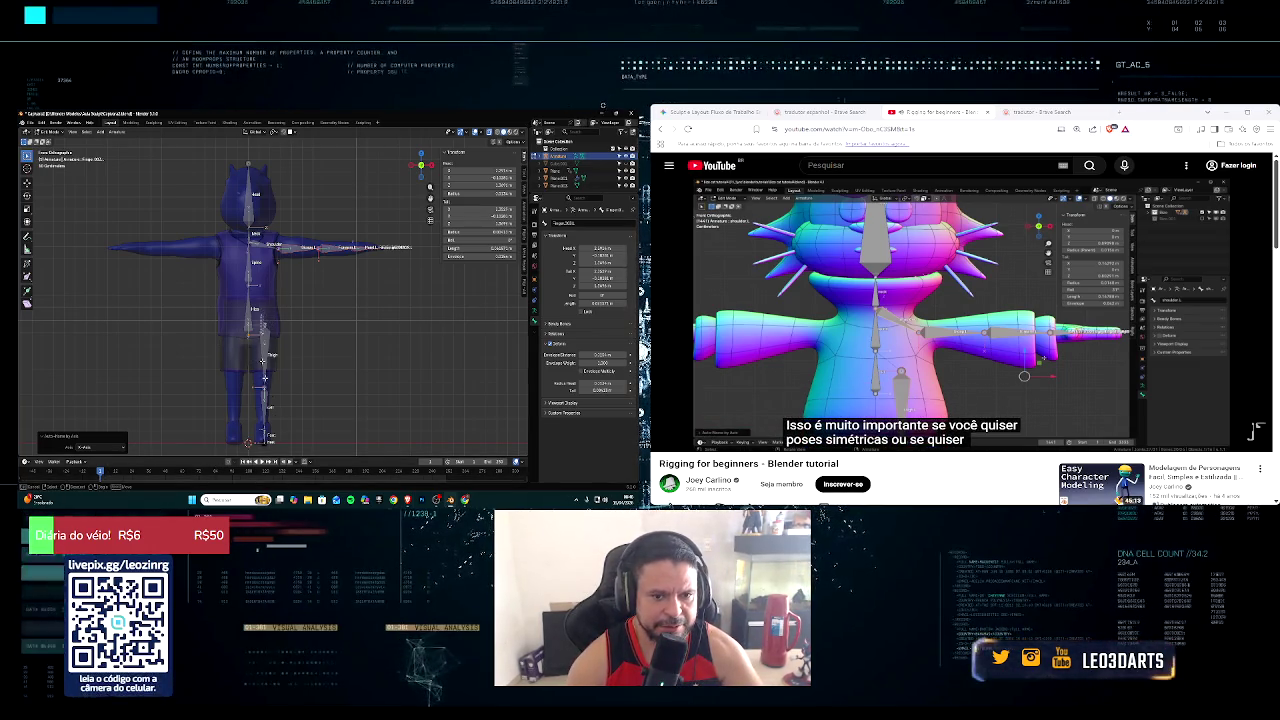
pyautogui.rightClick(268, 410)
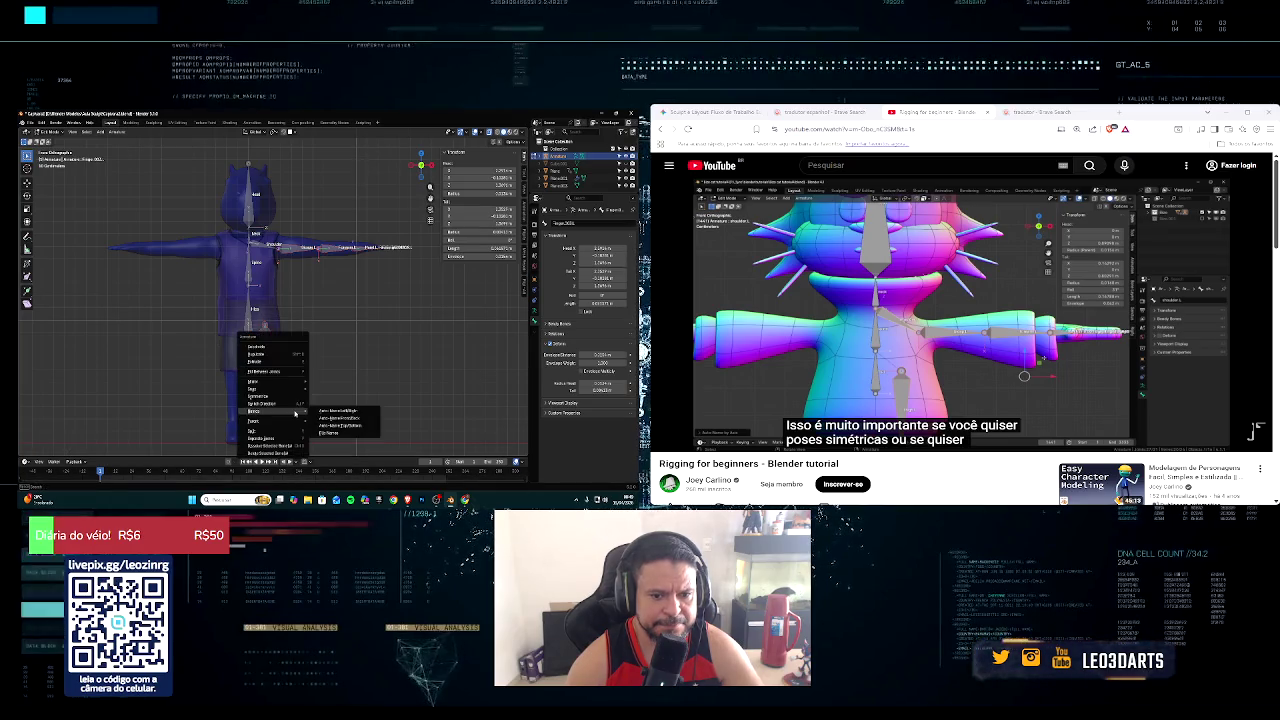
pyautogui.click(336, 410)
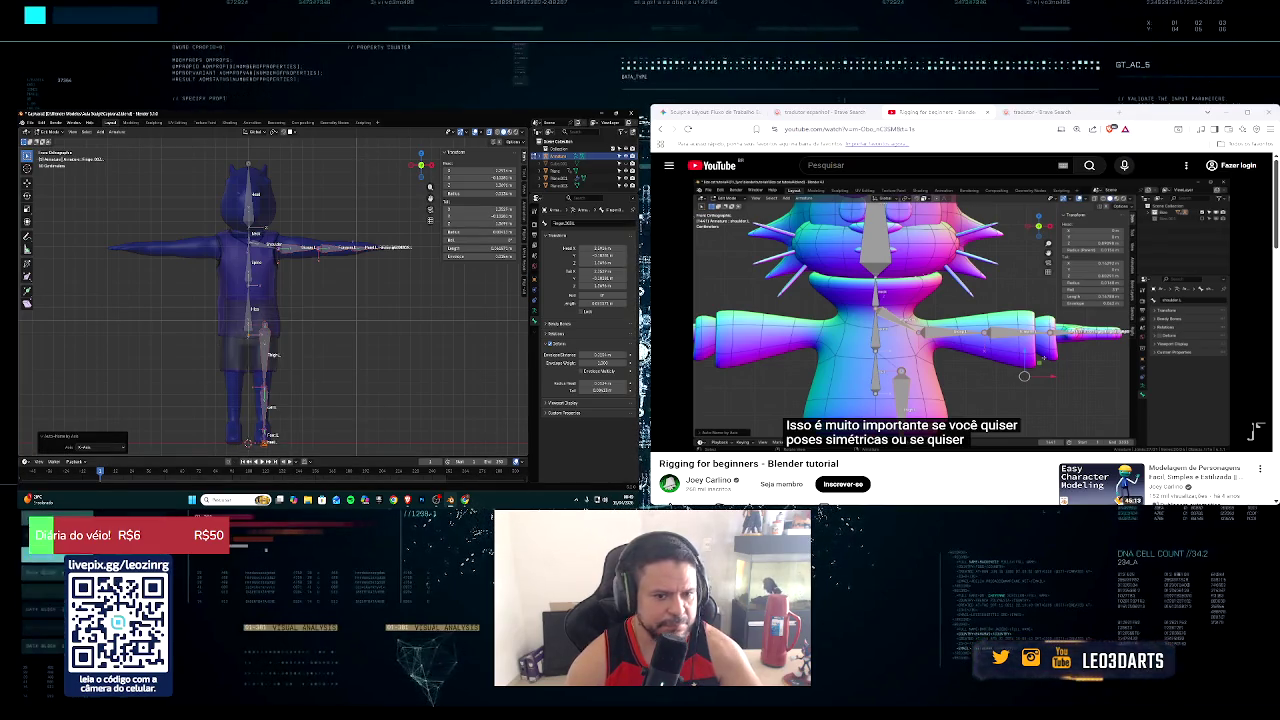
pyautogui.moveTo(706, 440)
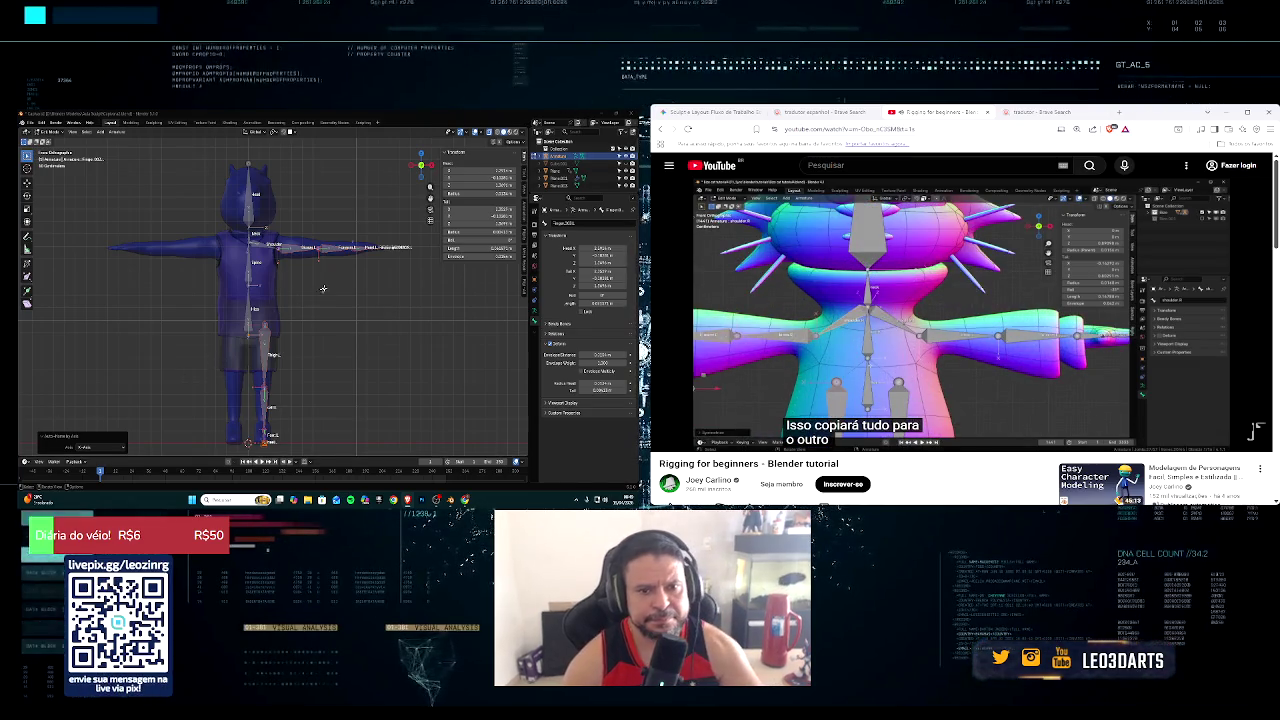
pyautogui.rightClick(322, 254)
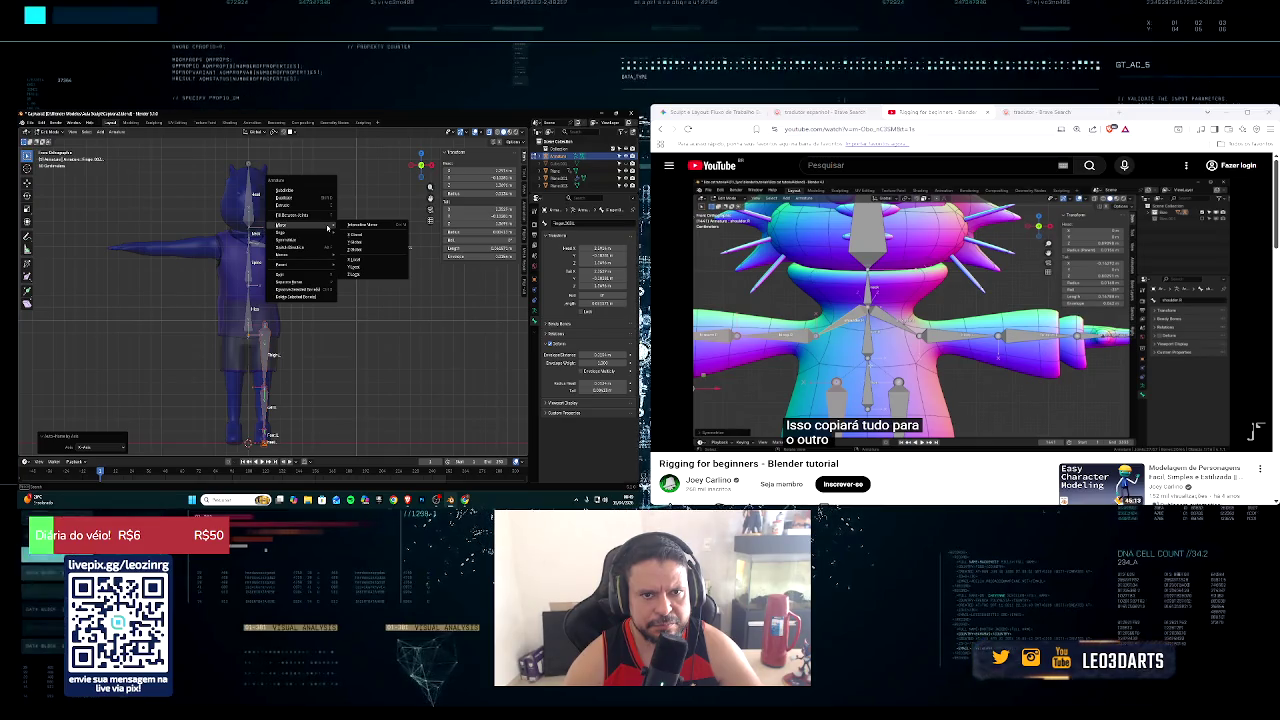
pyautogui.moveTo(300, 247)
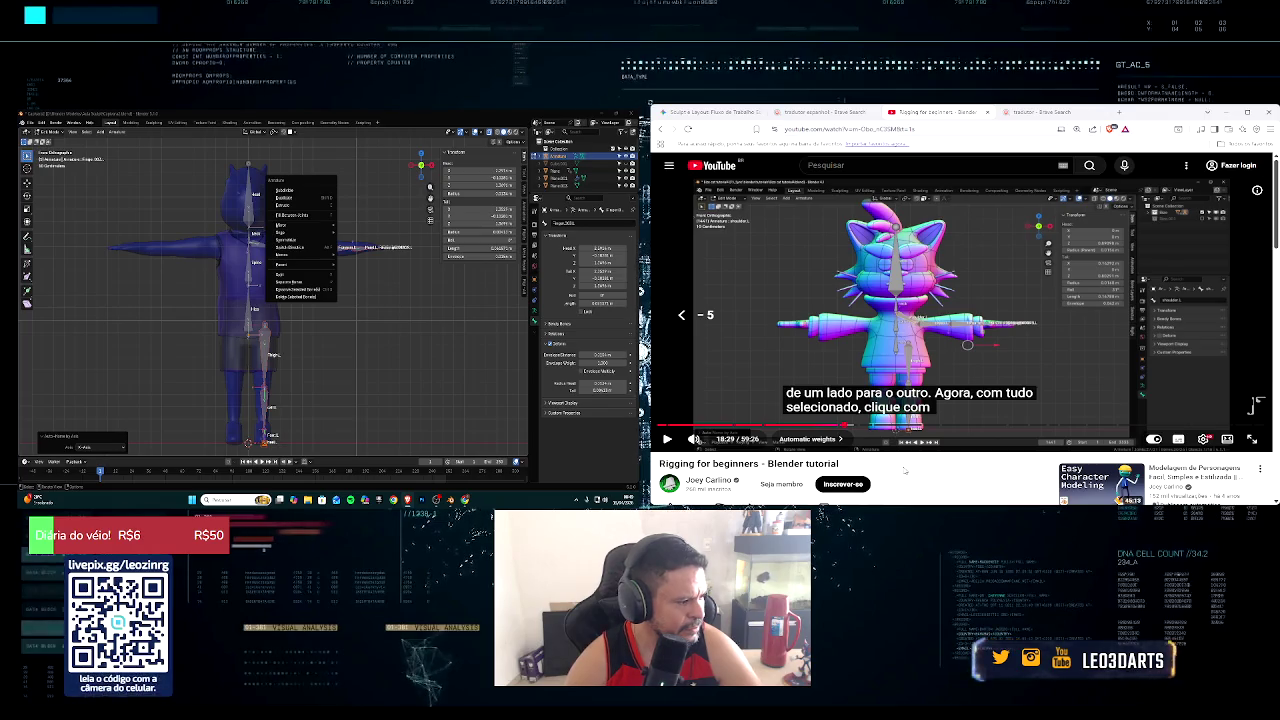
pyautogui.press('j')
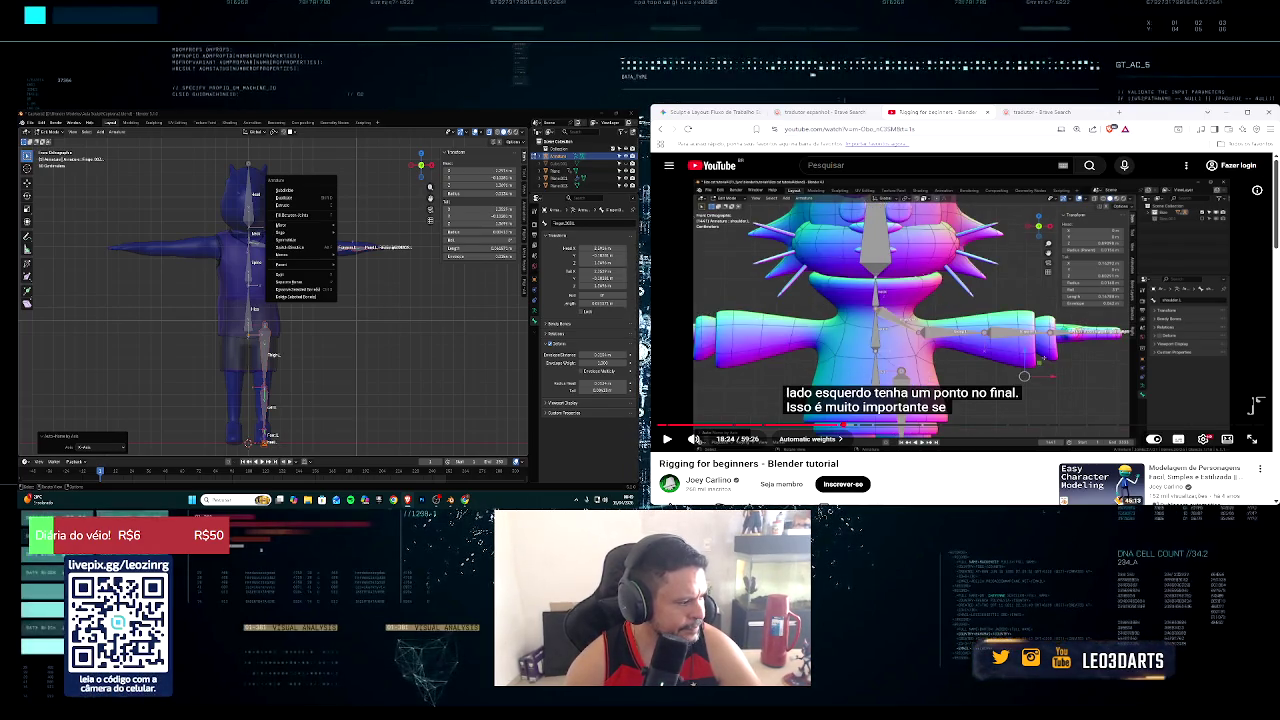
pyautogui.press('k')
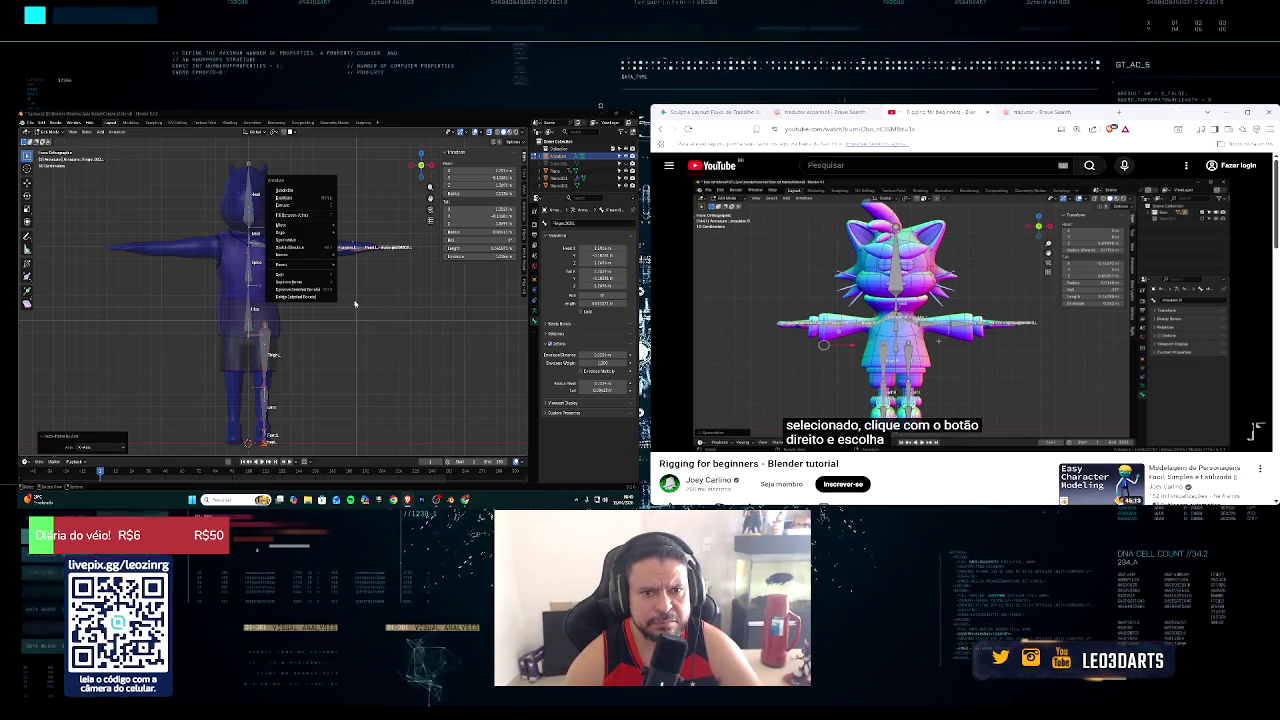
pyautogui.click(312, 242)
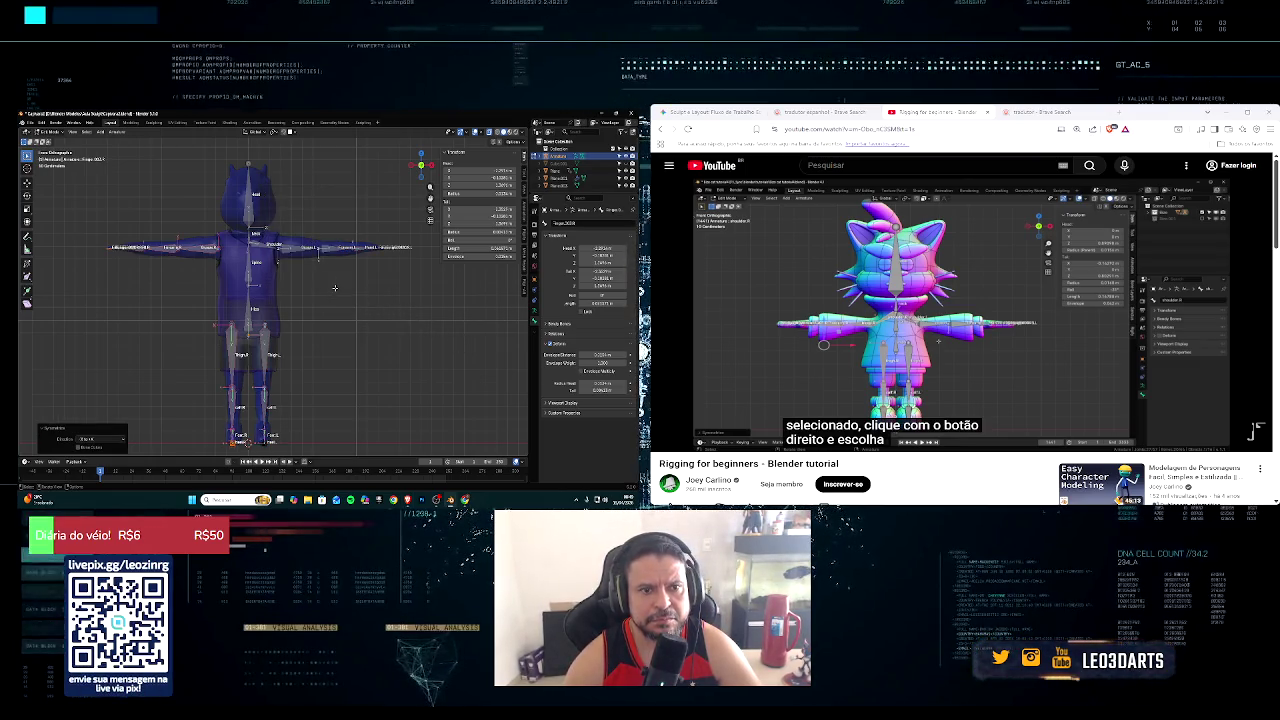
# Step: Clear the bone selection and select only the shoulder bone
pyautogui.scroll(2, 335, 288)
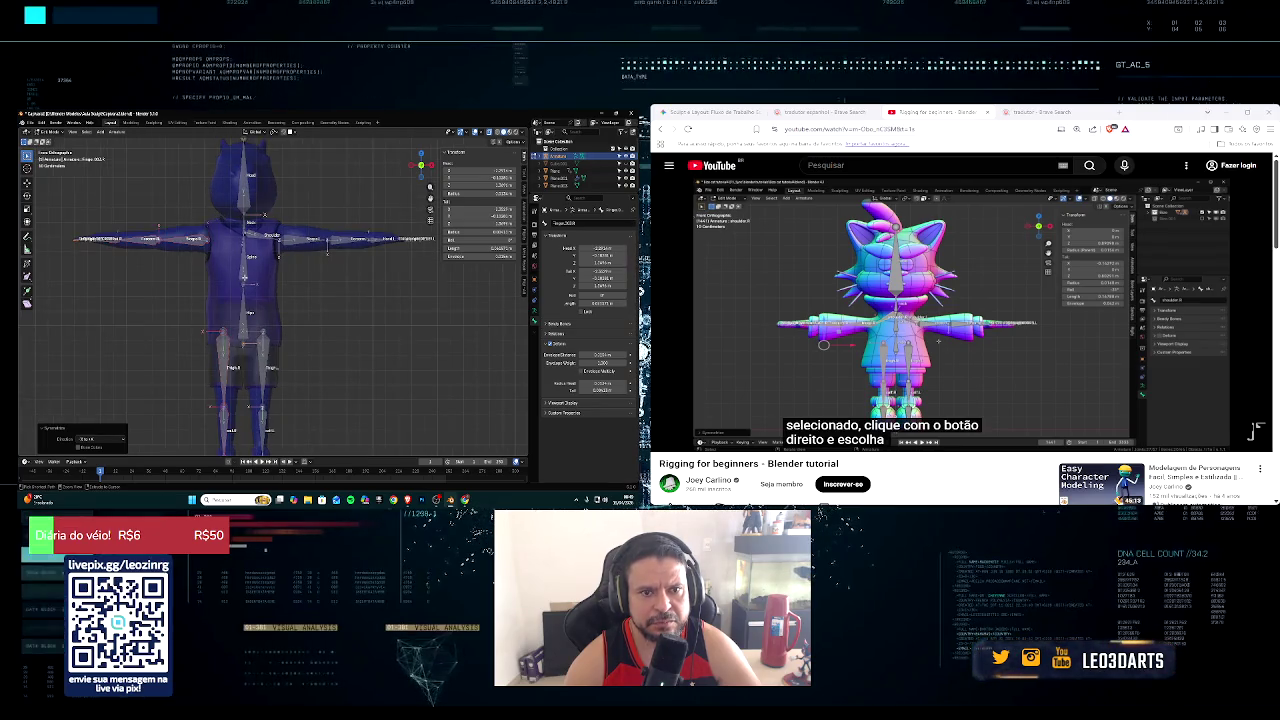
pyautogui.click(264, 215)
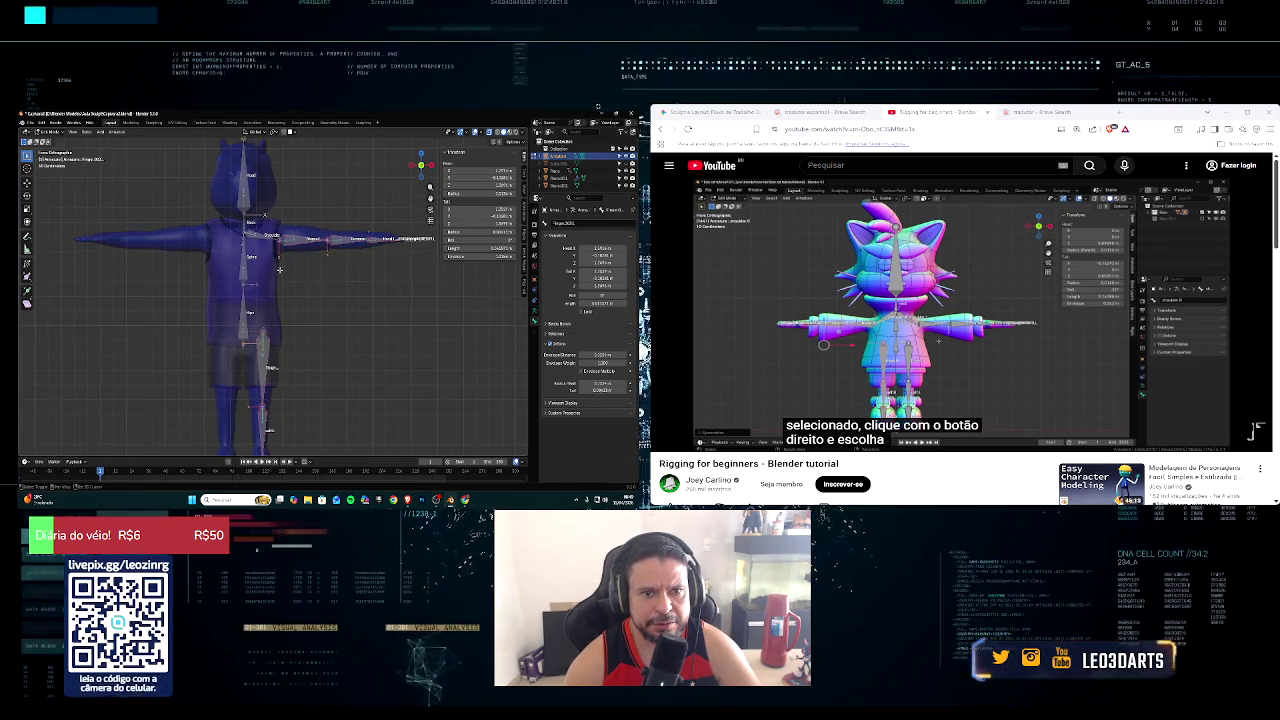
pyautogui.click(294, 244)
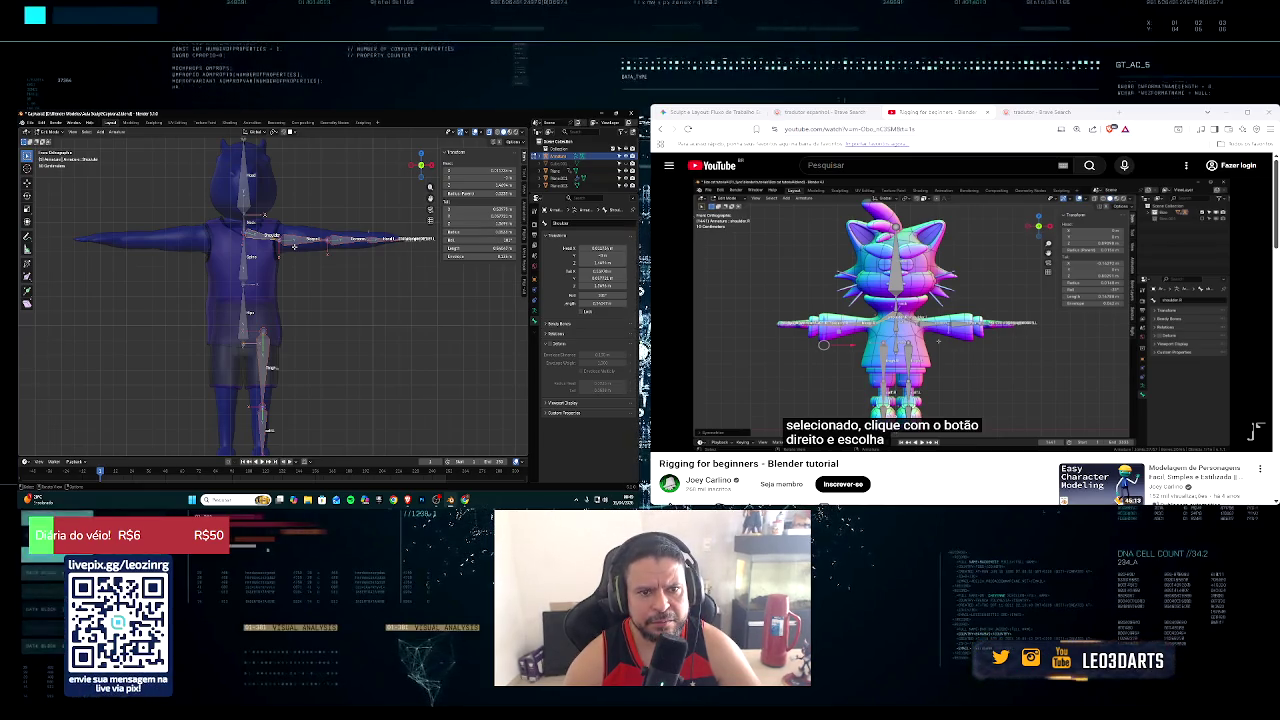
pyautogui.rightClick(271, 241)
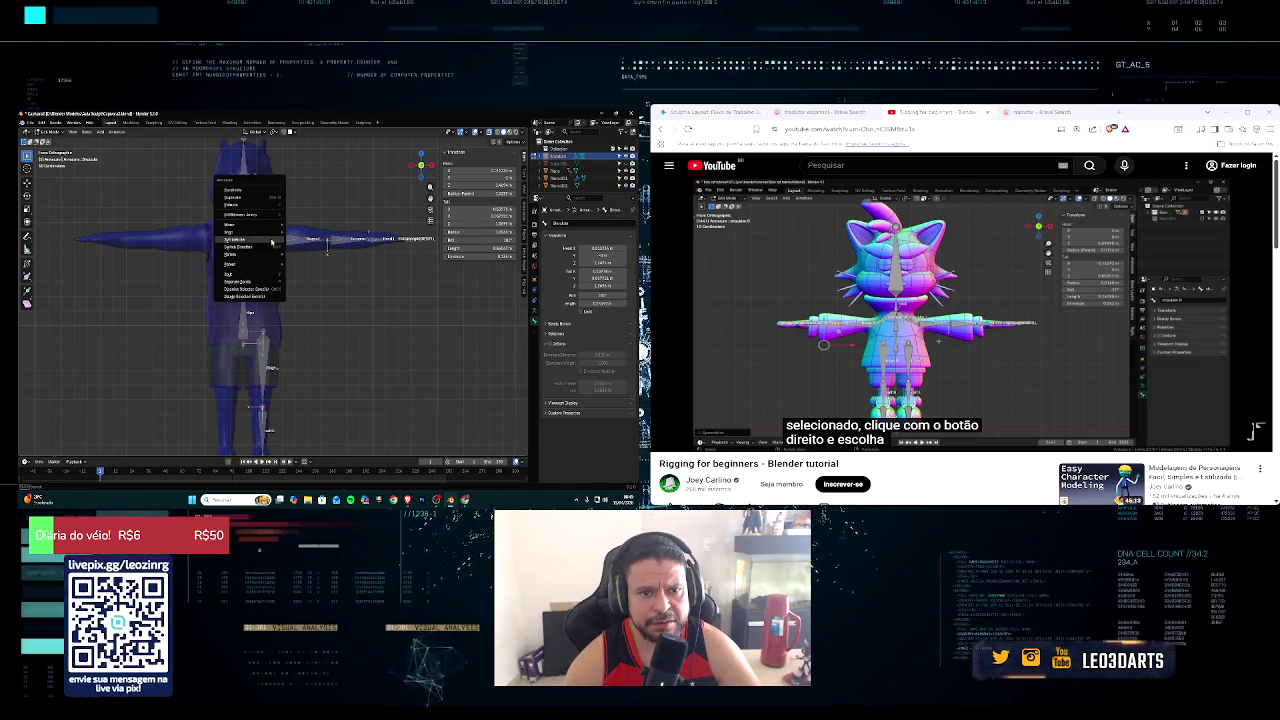
pyautogui.moveTo(240, 254)
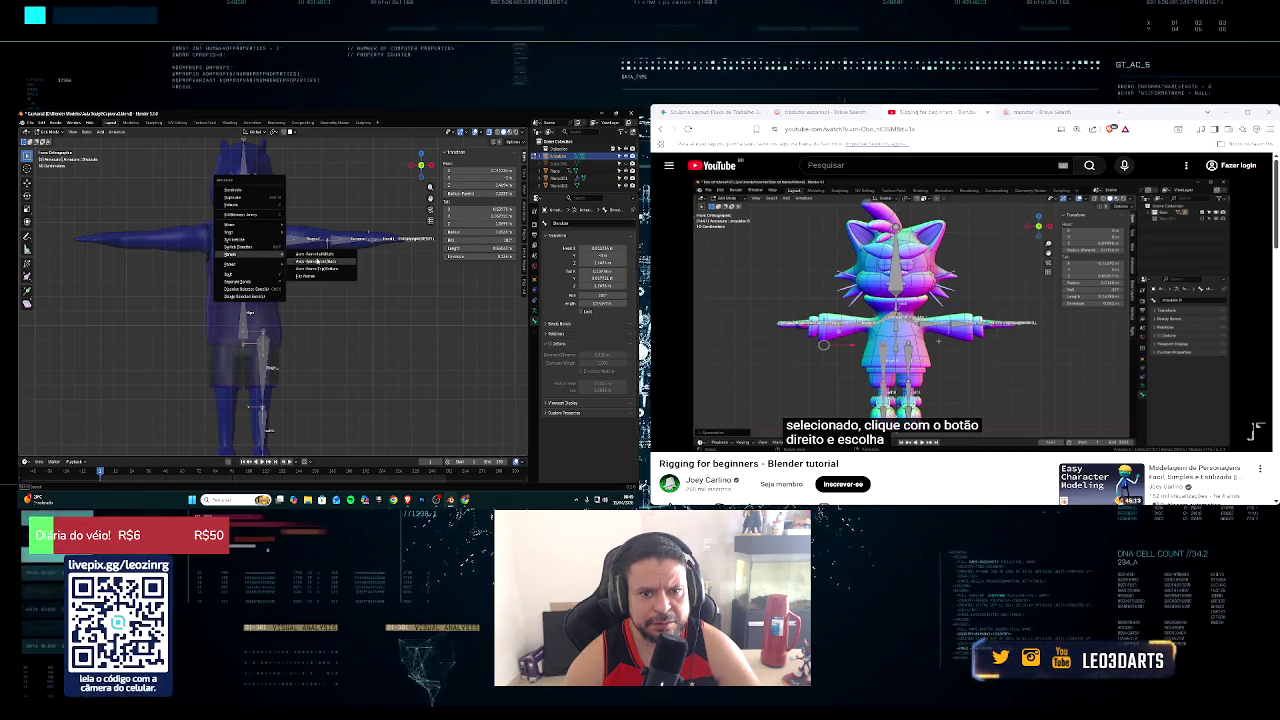
# Step: Auto-name the bones as left-side, then symmetrize them to mirror arms and legs
pyautogui.click(318, 257)
pyautogui.moveTo(263, 217); pyautogui.dragTo(436, 277)
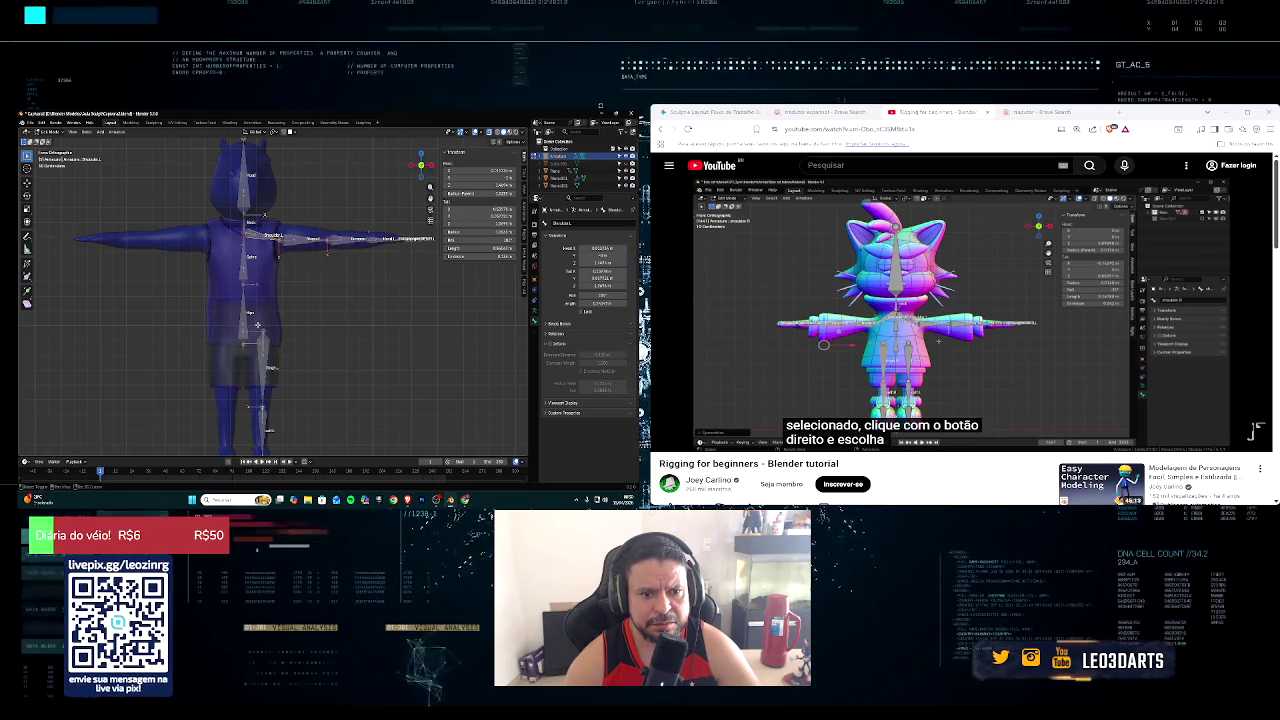
pyautogui.scroll(-1, 257, 326)
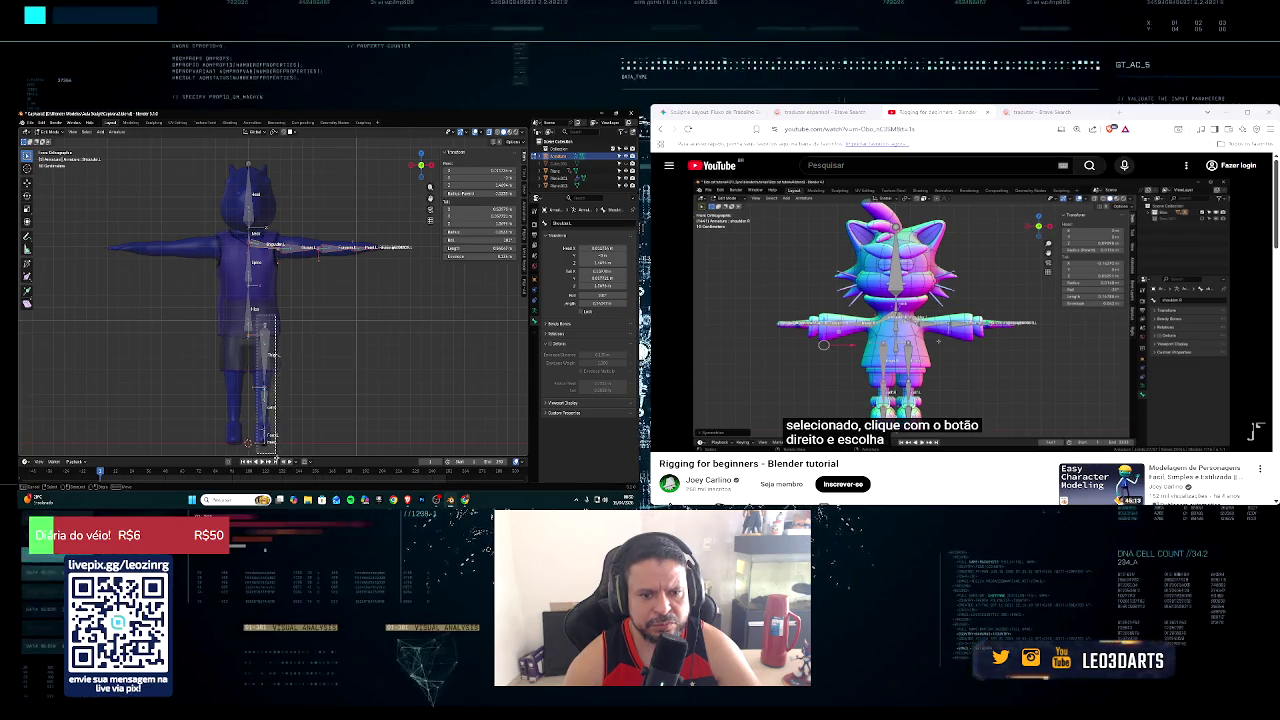
pyautogui.rightClick(300, 347)
pyautogui.moveTo(283, 340)
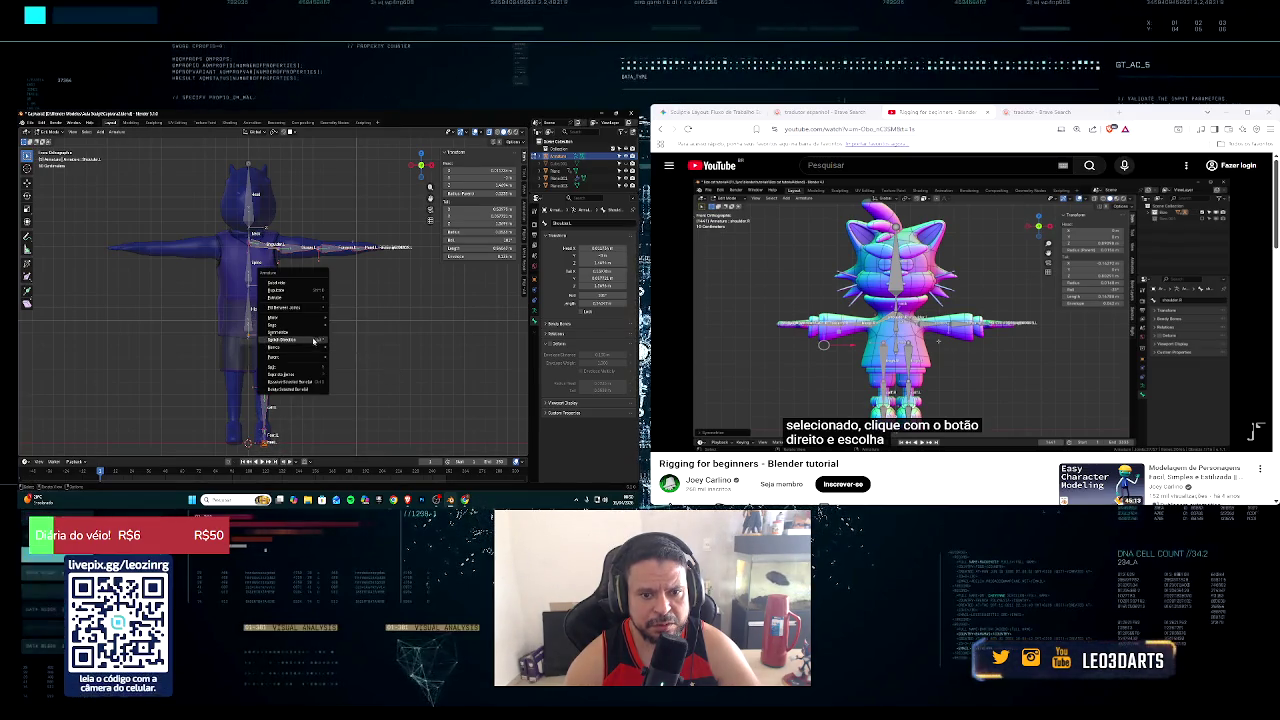
pyautogui.click(312, 332)
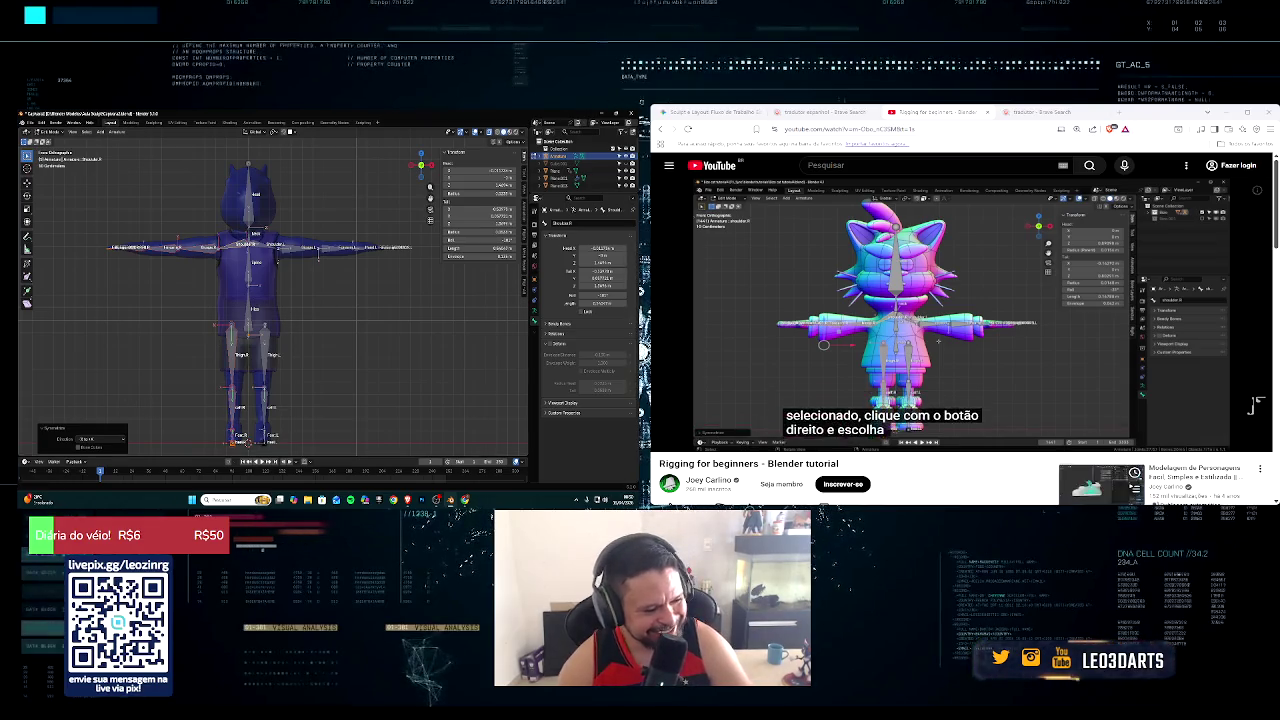
pyautogui.moveTo(912, 300)
pyautogui.click(667, 439)
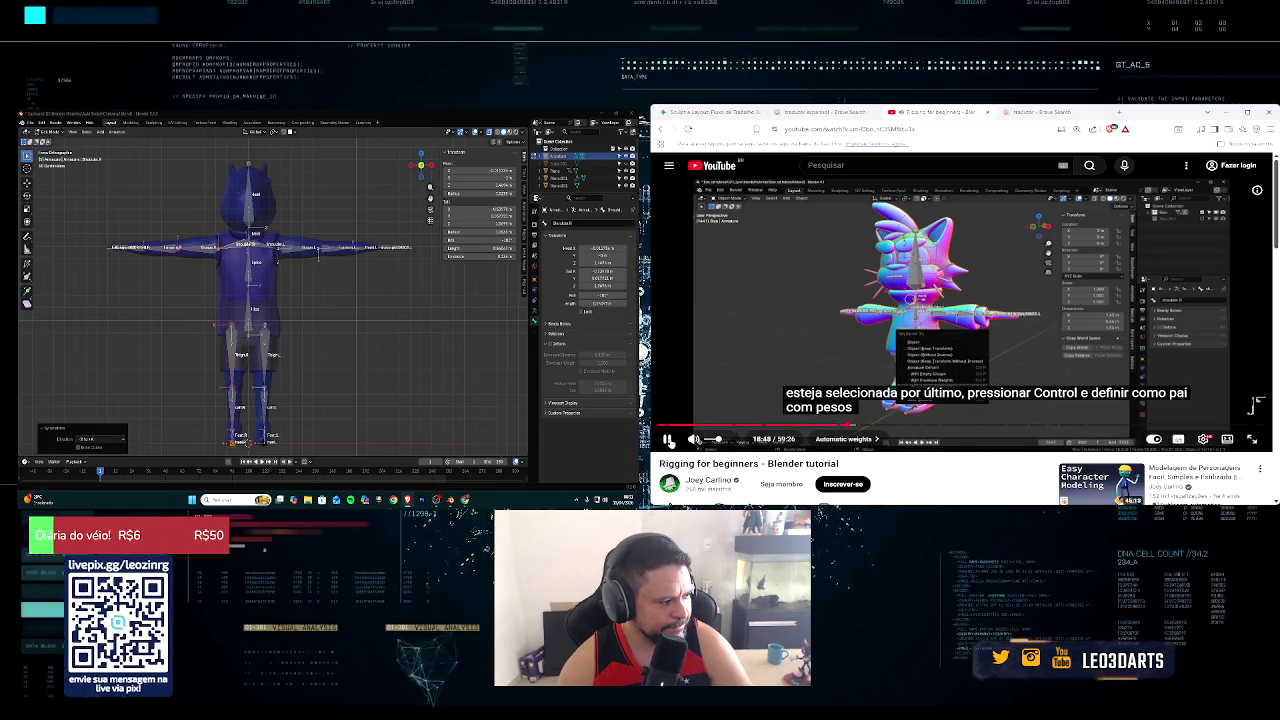
# Step: Orbit the rig and switch from Pose Mode to Object Mode via the mode menu
pyautogui.moveTo(330, 320); pyautogui.dragTo(366, 342, button='middle')
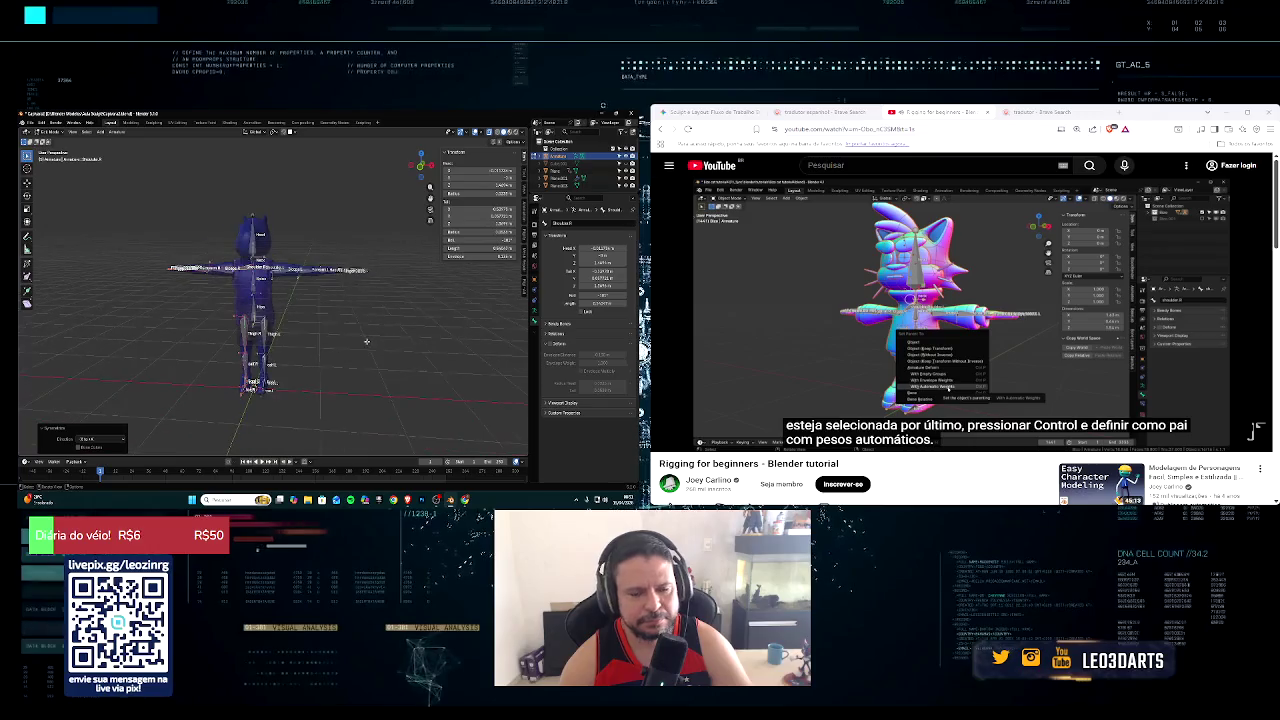
pyautogui.click(51, 131)
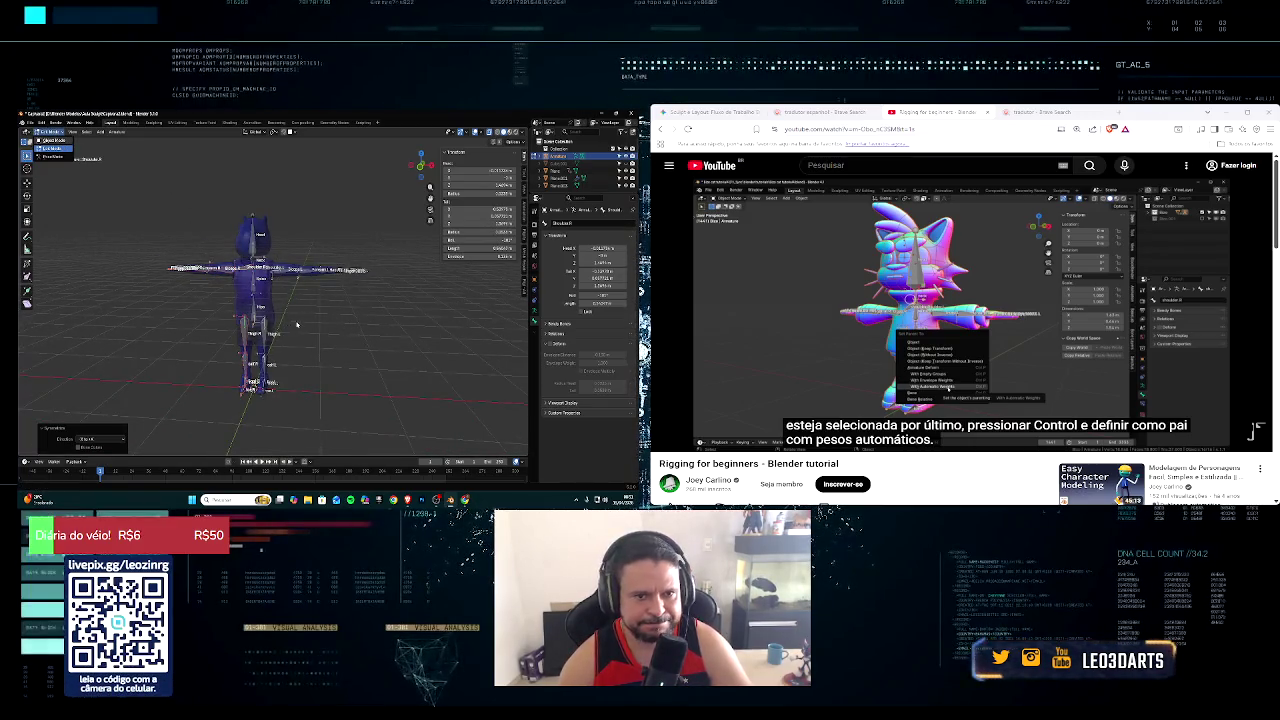
pyautogui.hotkey('ctrl', 'Tab')
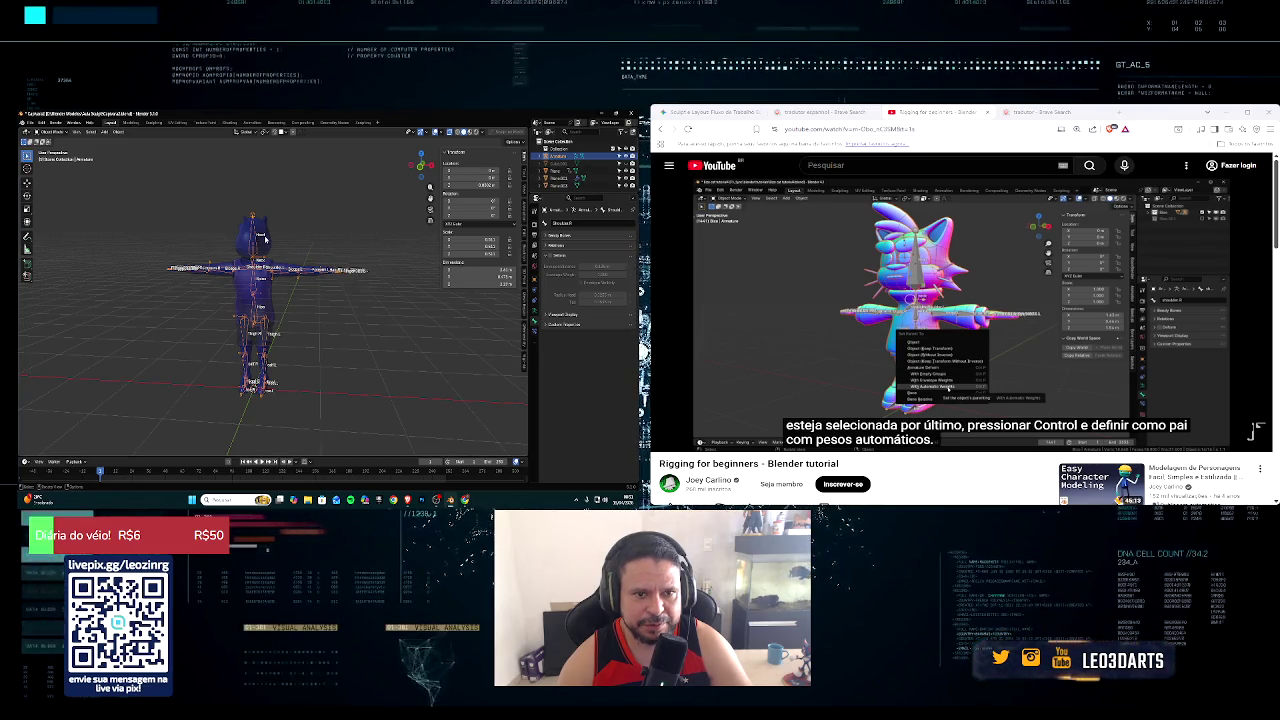
# Step: Select the character's body mesh and add the armature to the selection
pyautogui.click(266, 241)
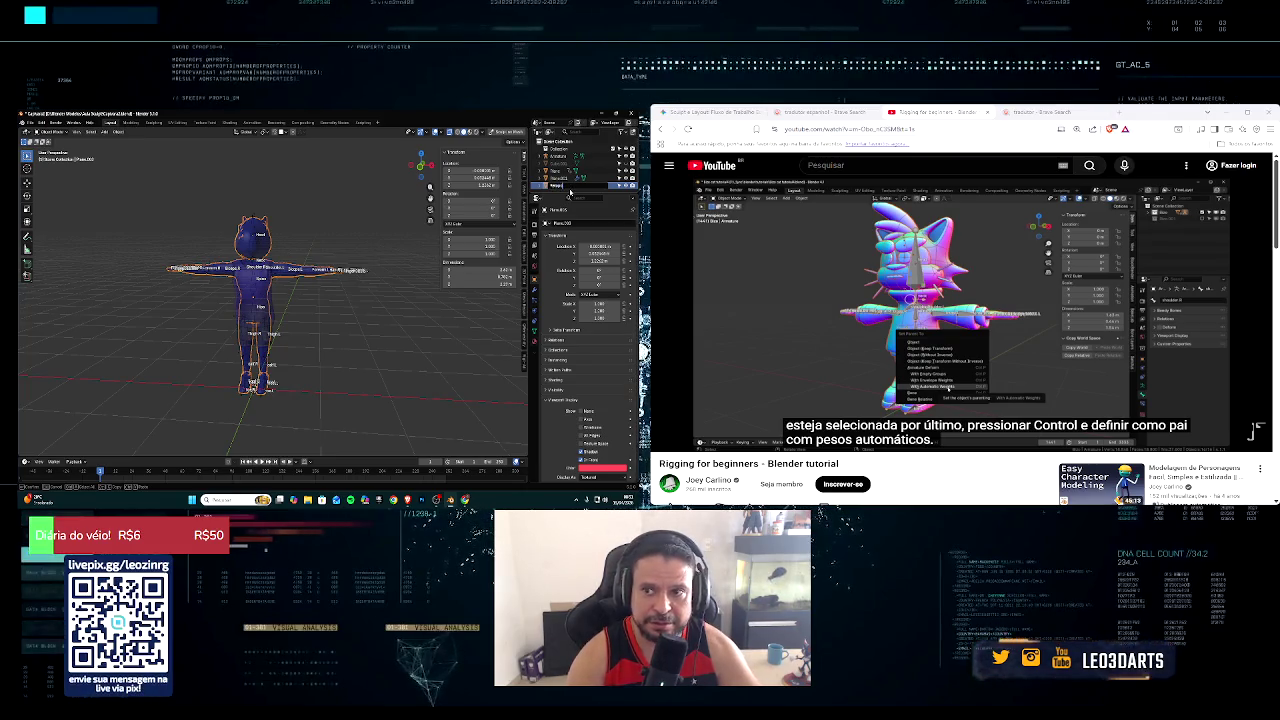
pyautogui.click(570, 187)
pyautogui.click(566, 158)
pyautogui.keyDown('ctrl'); pyautogui.click(566, 158); pyautogui.keyUp('ctrl')
pyautogui.keyDown('shift'); pyautogui.click(302, 278); pyautogui.keyUp('shift')
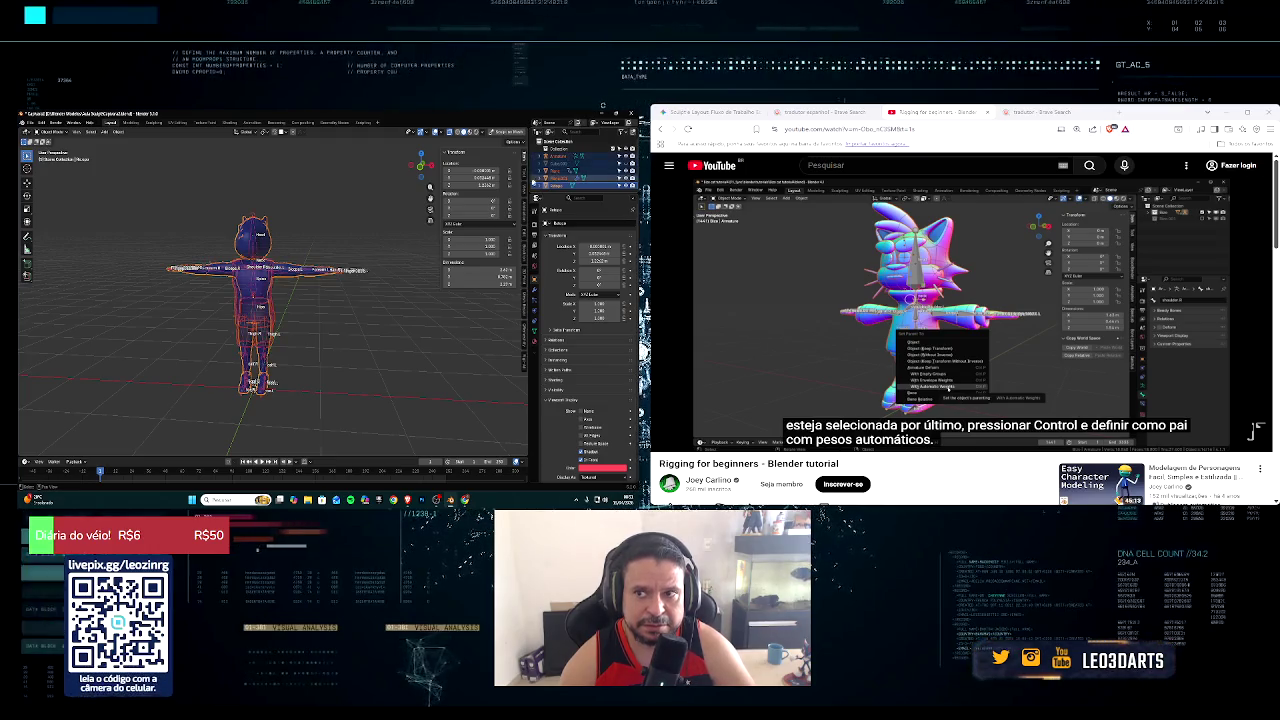
pyautogui.rightClick(294, 300)
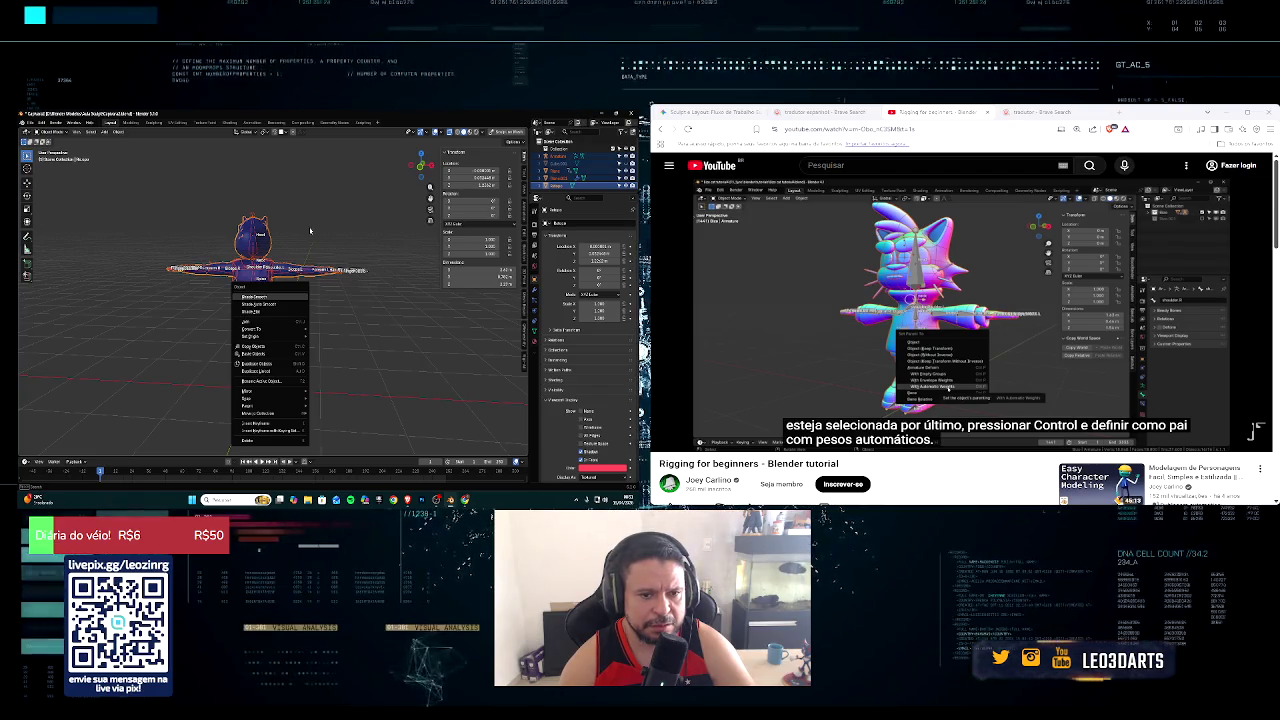
pyautogui.press('Escape')
# Step: Parent the character mesh to the armature with automatic weights
pyautogui.hotkey('ctrl', 'p')
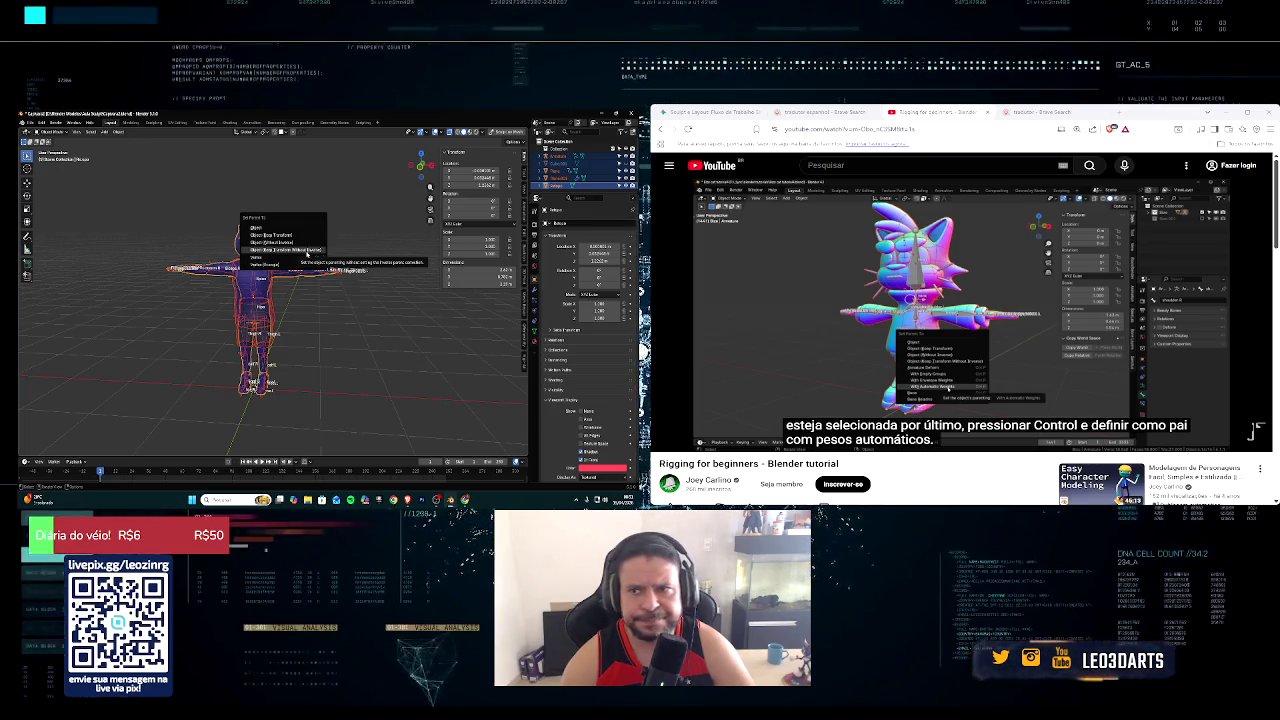
pyautogui.click(377, 201)
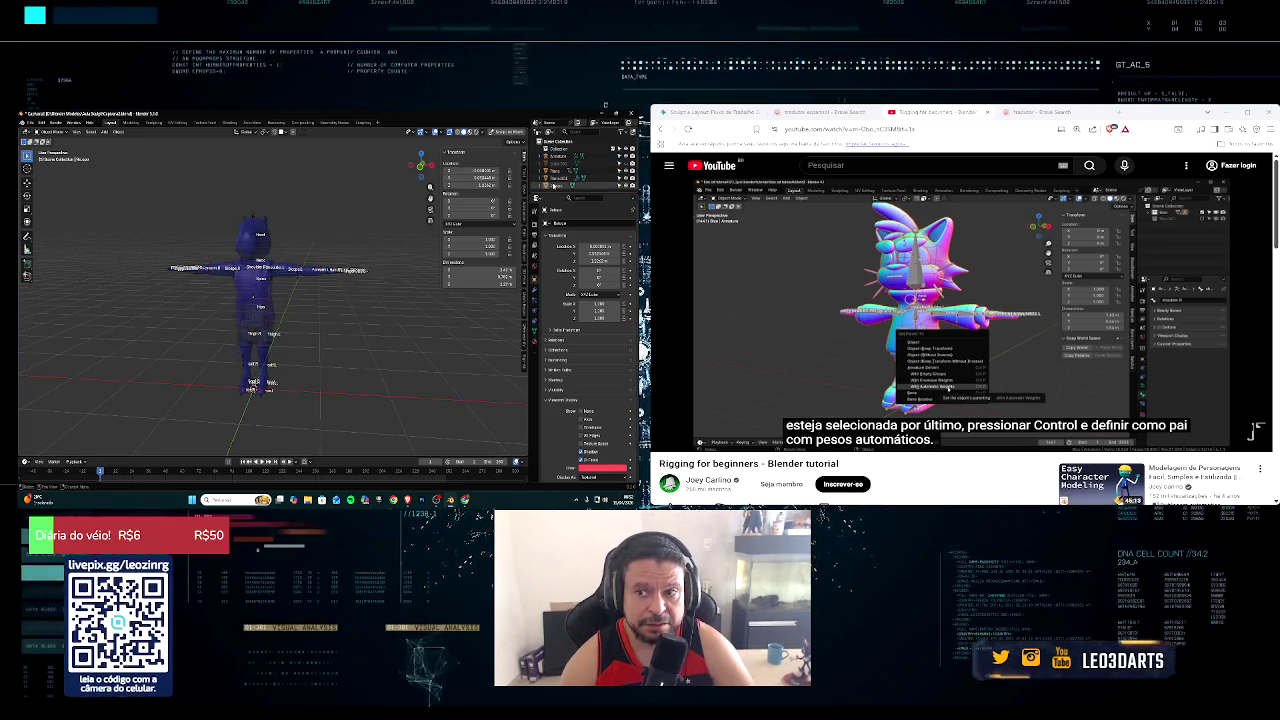
pyautogui.click(561, 157)
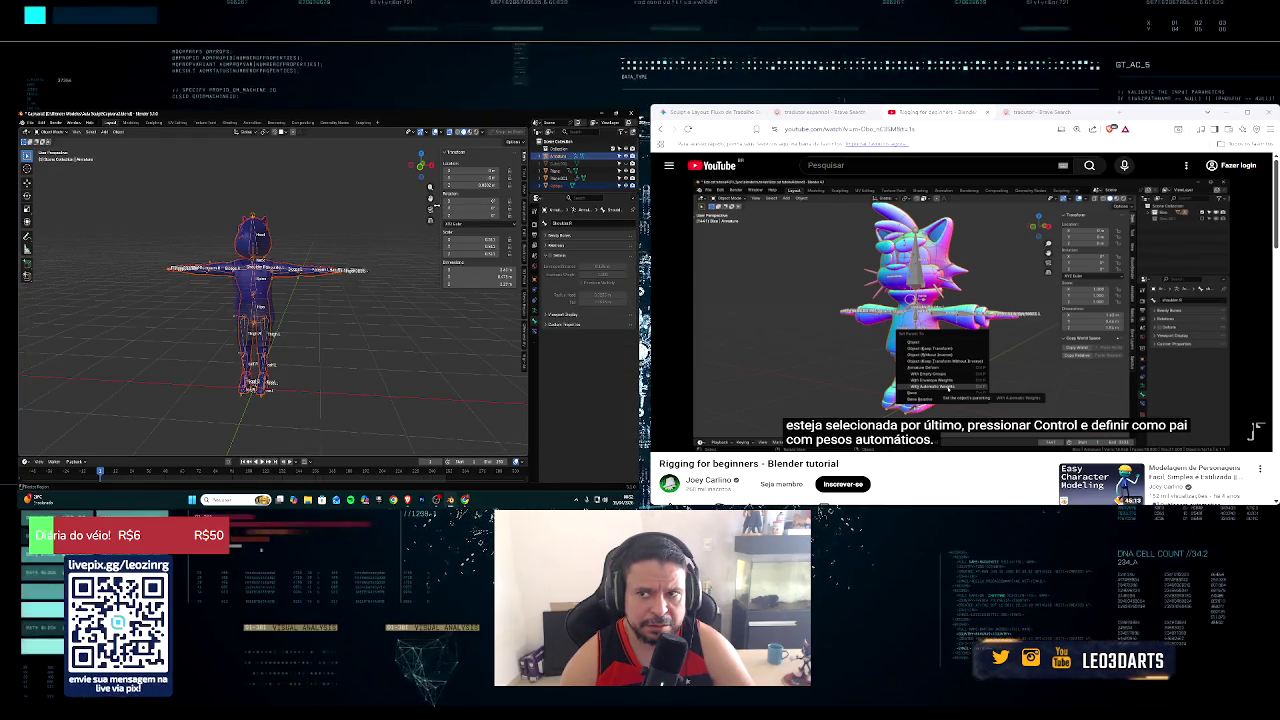
pyautogui.hotkey('ctrl', 'p')
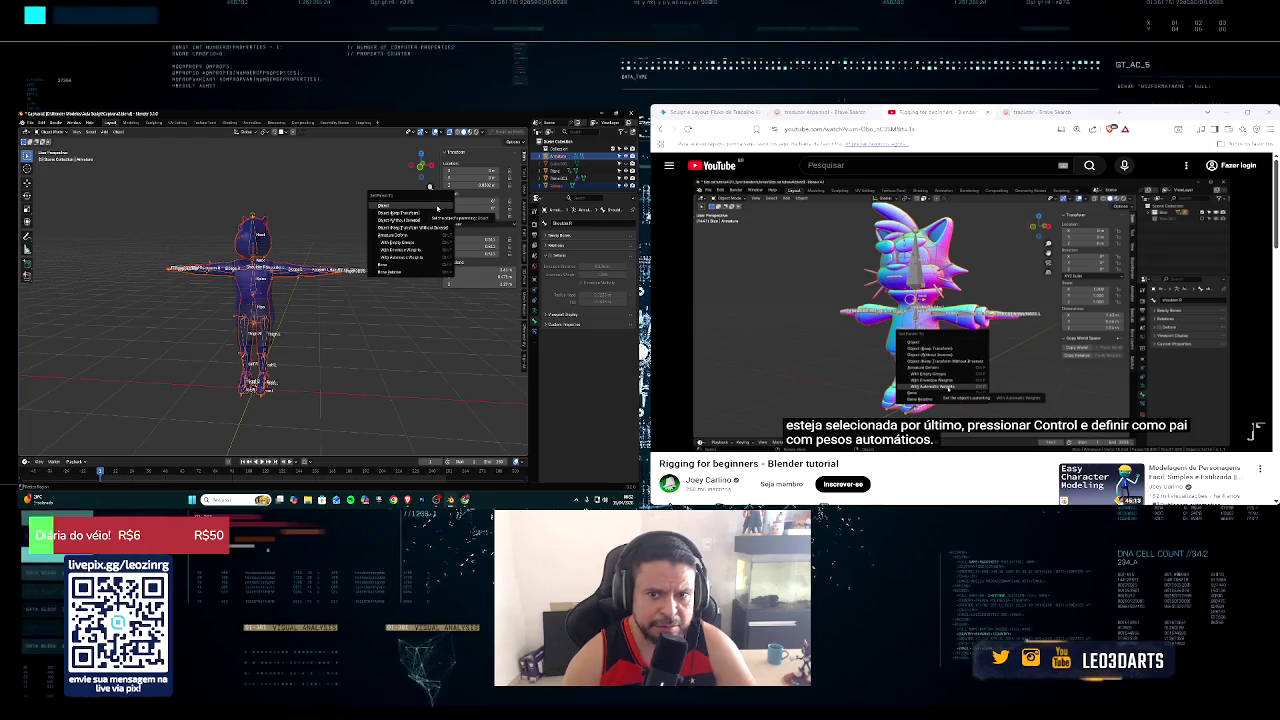
pyautogui.click(427, 259)
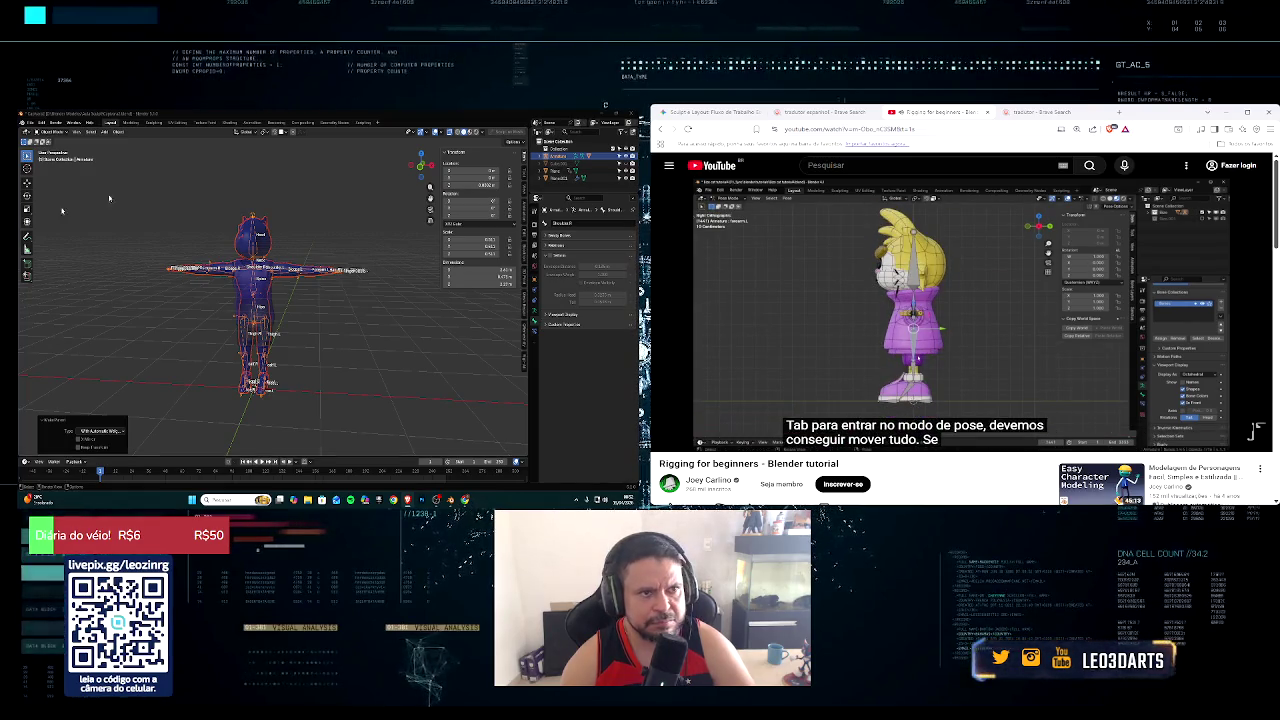
pyautogui.moveTo(262, 200); pyautogui.dragTo(282, 198, button='middle')
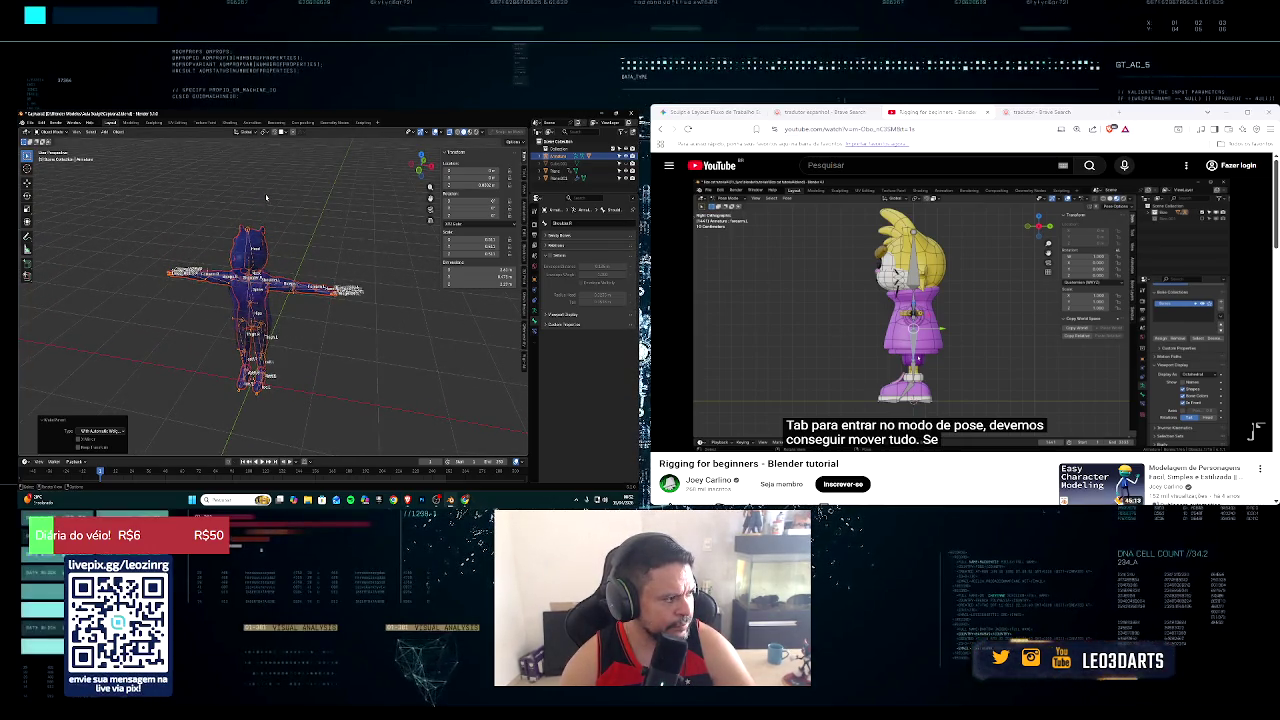
pyautogui.click(60, 131)
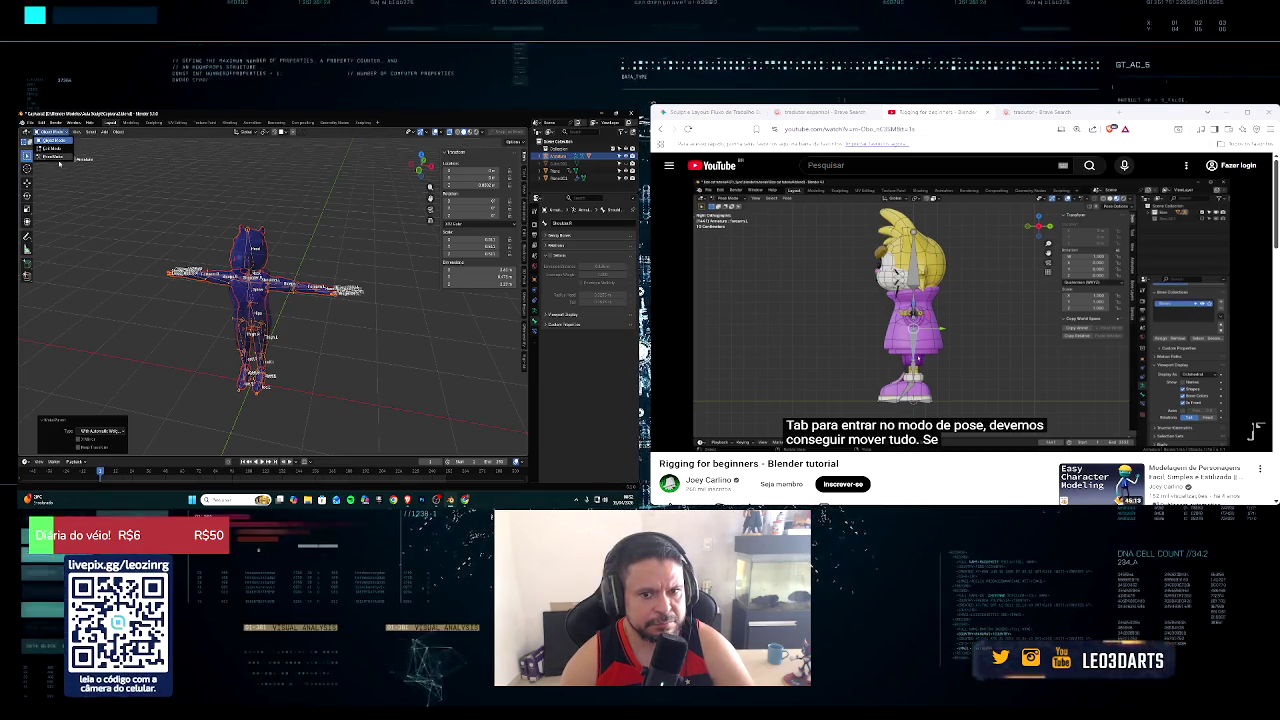
pyautogui.click(52, 157)
pyautogui.scroll(3, 337, 330)
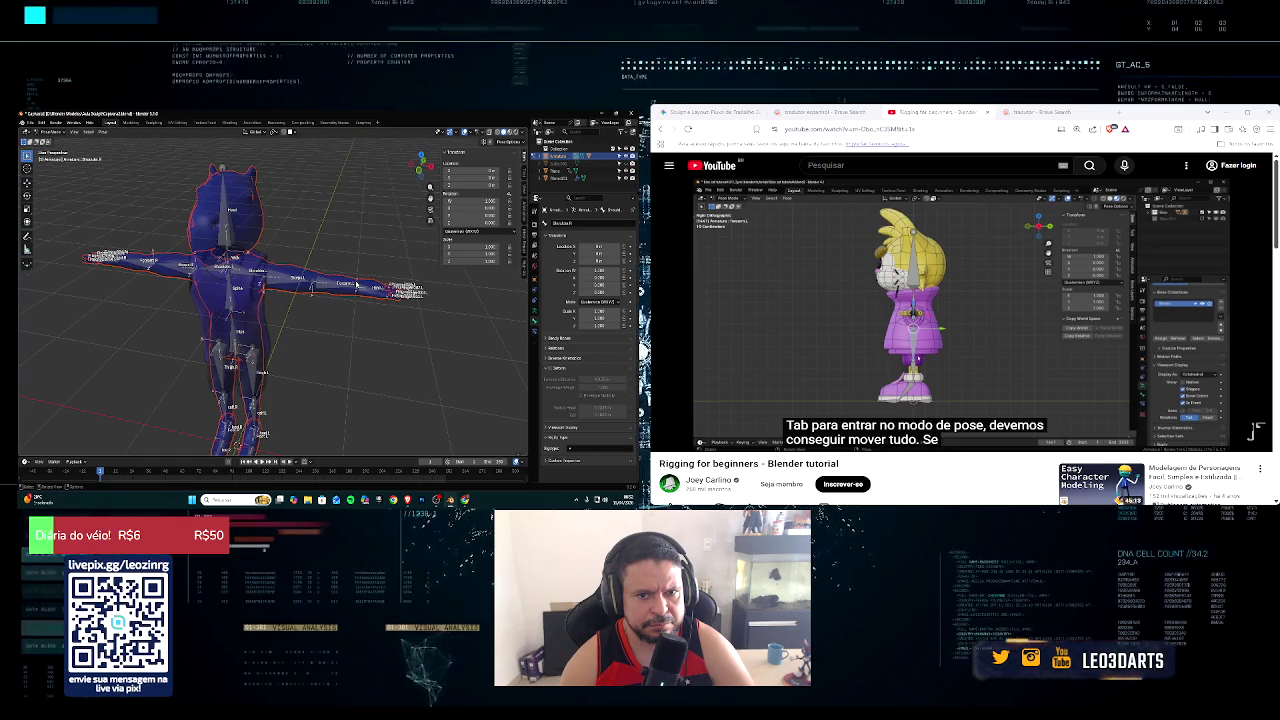
pyautogui.click(347, 289)
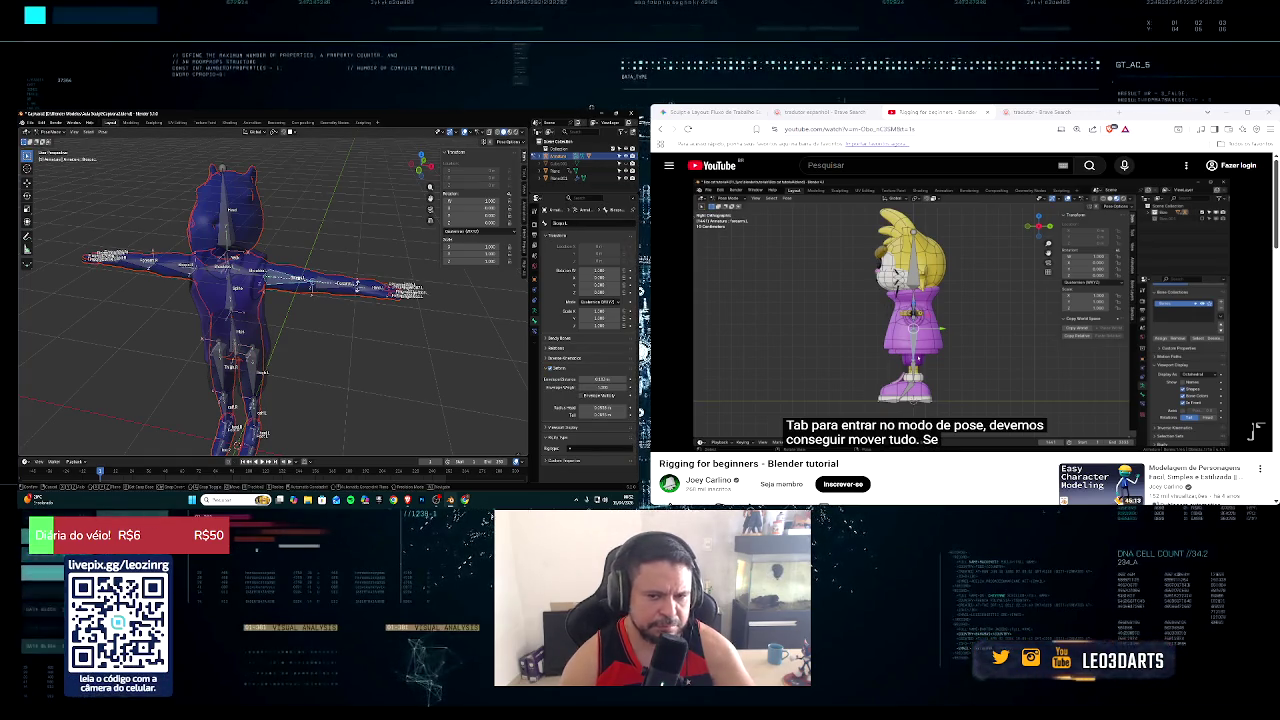
pyautogui.press('r')
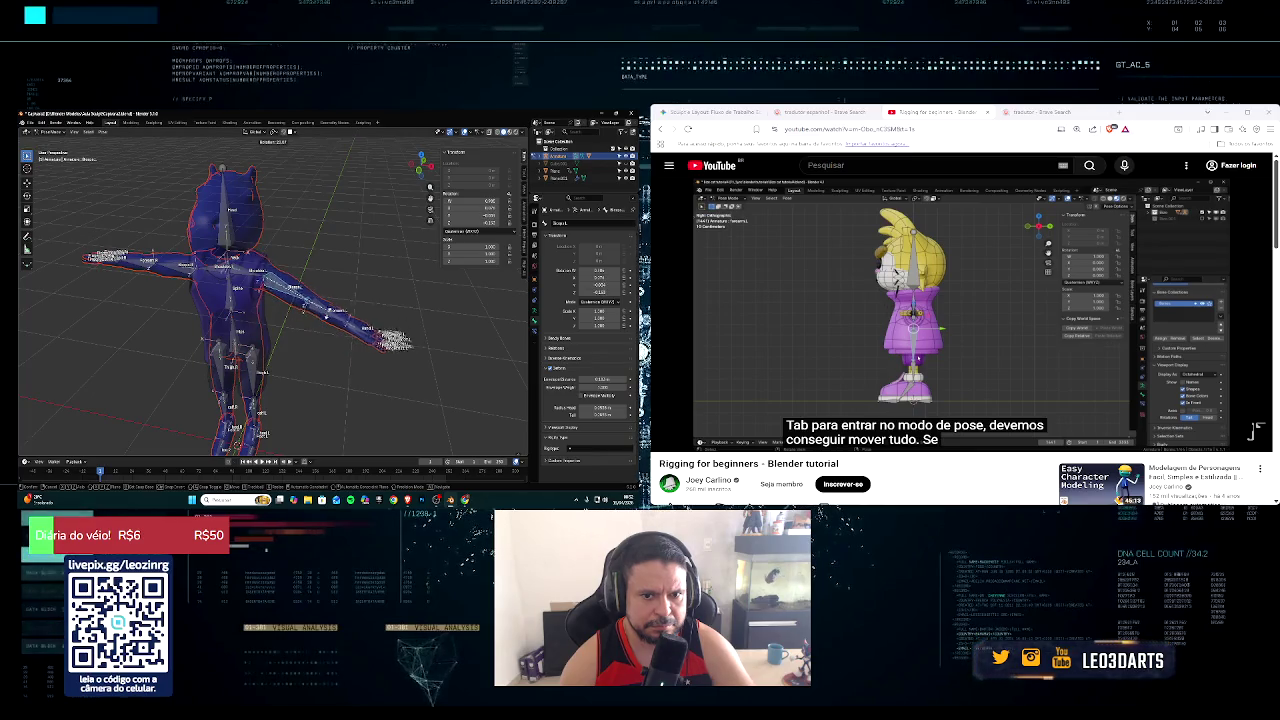
pyautogui.press('Escape')
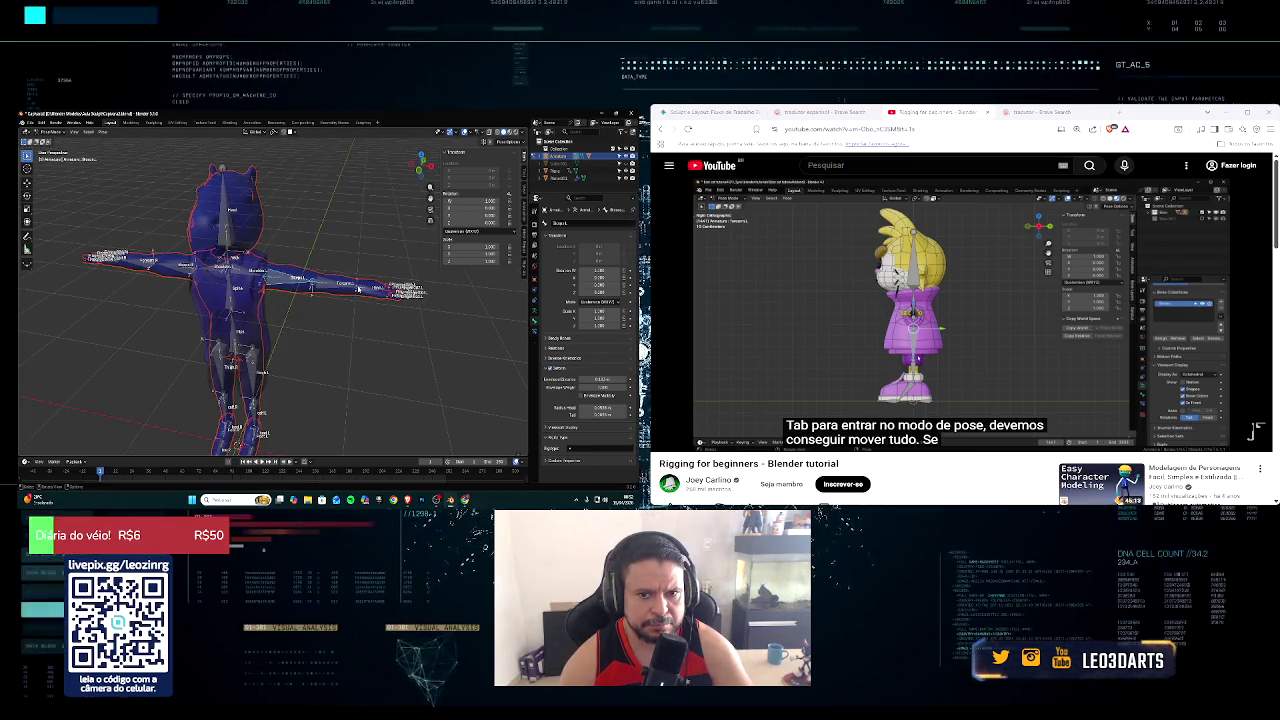
pyautogui.press('r')
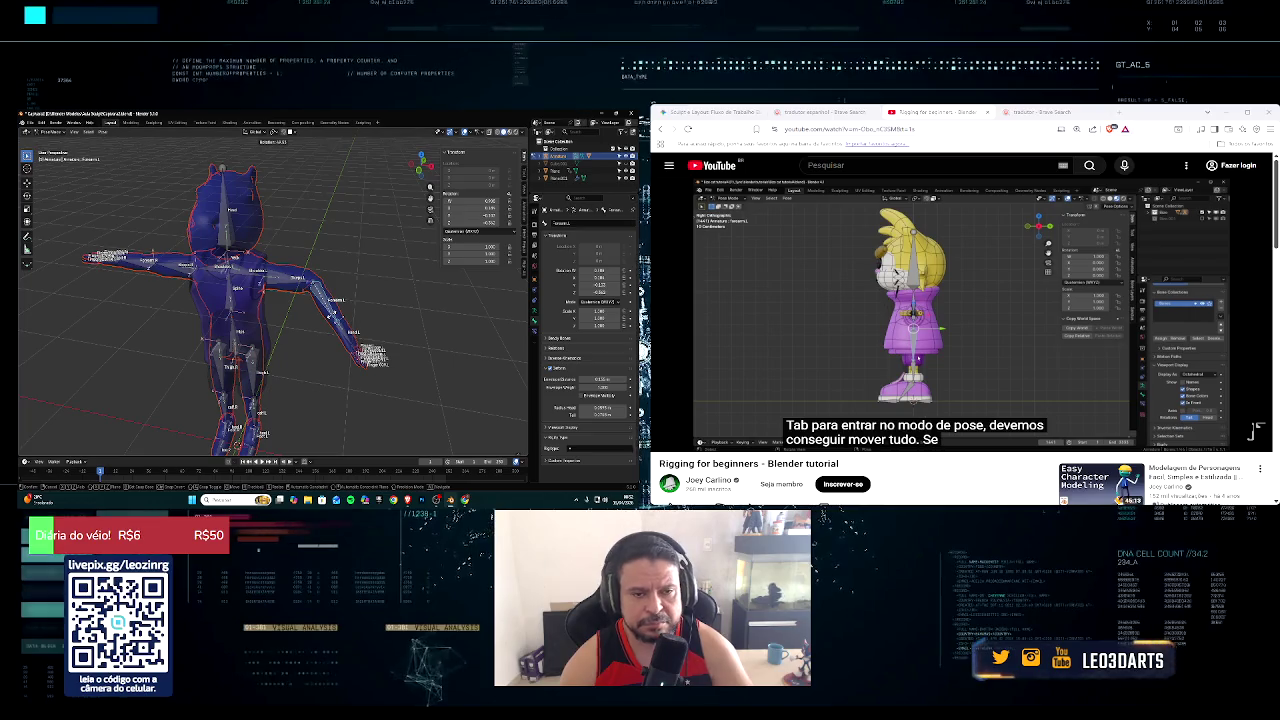
pyautogui.press('Escape')
pyautogui.press('KP_1')
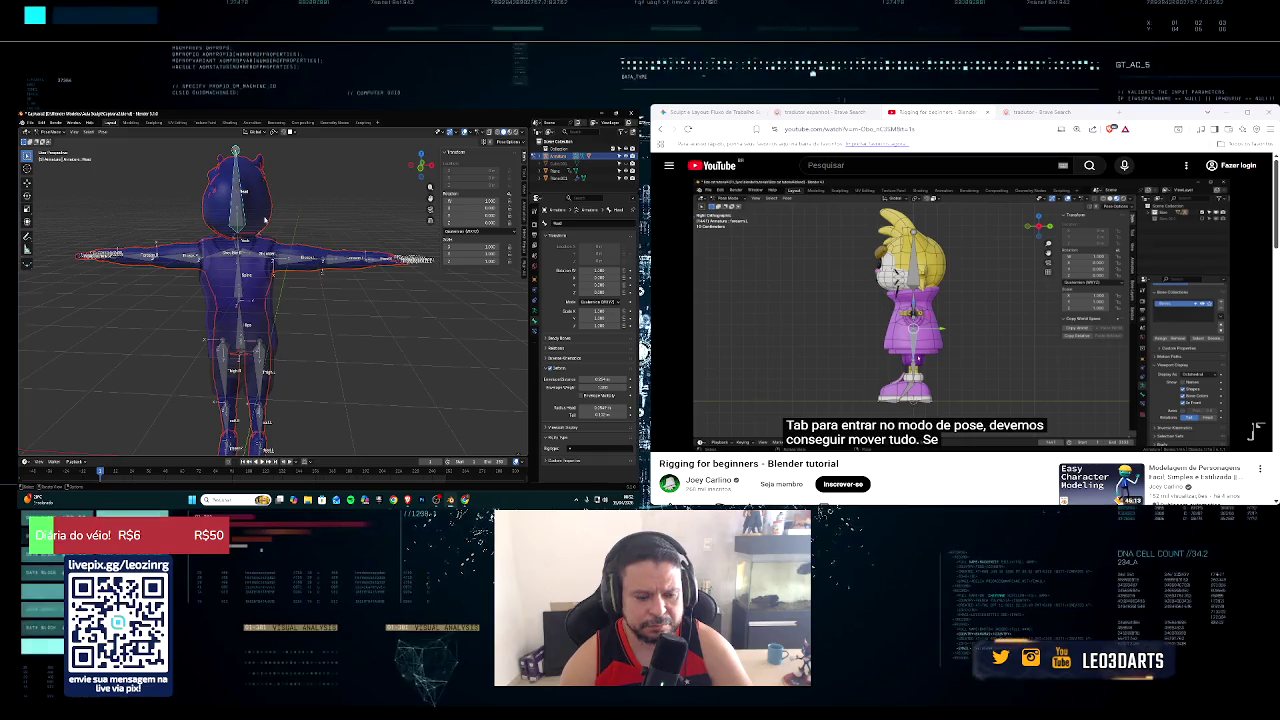
pyautogui.click(252, 229)
pyautogui.press('r')
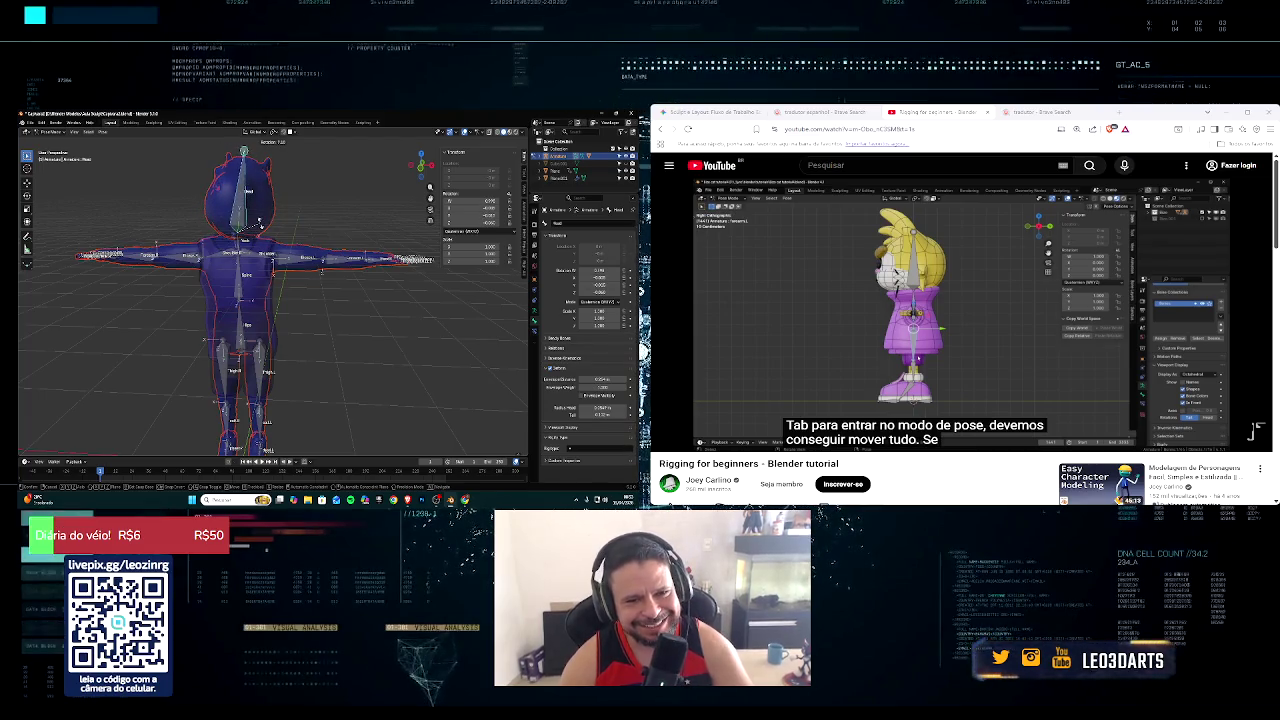
pyautogui.rightClick(259, 226)
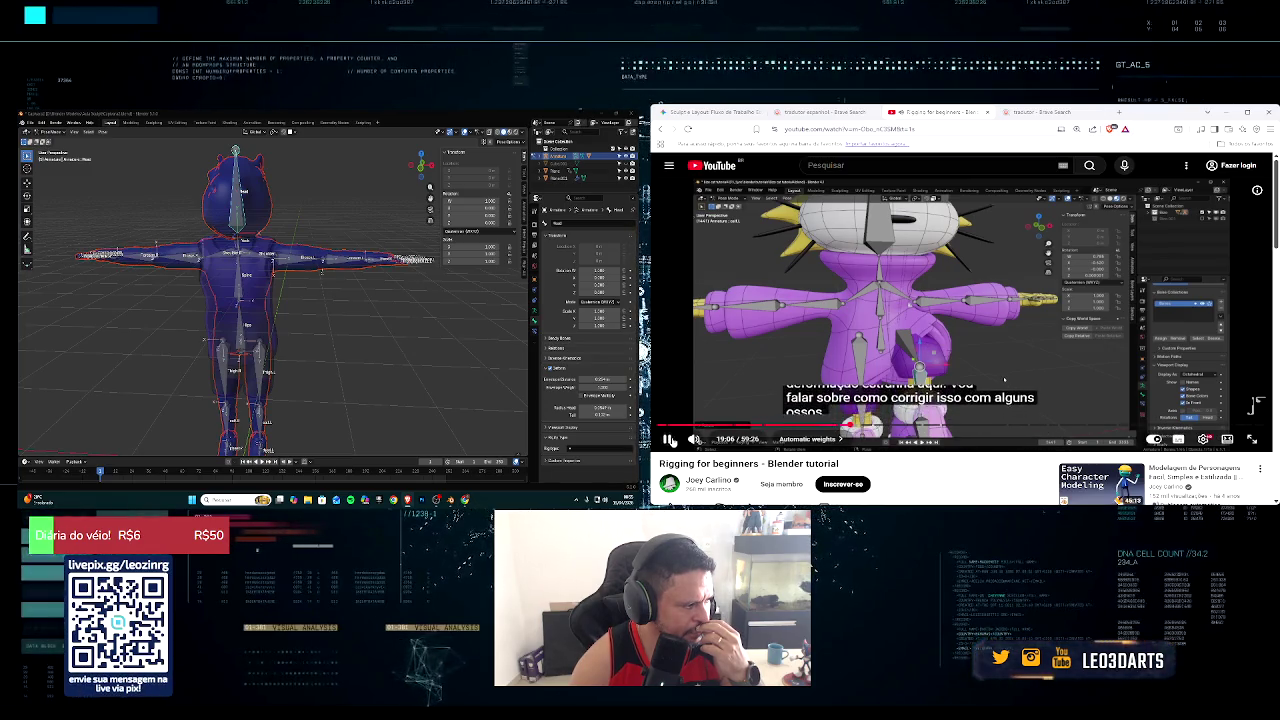
# Step: Test-rotate a leg bone and cancel to restore its original pose
pyautogui.moveTo(258, 390)
pyautogui.mouseDown(button='middle')
pyautogui.moveTo(270, 398)
pyautogui.moveTo(234, 398)
pyautogui.moveTo(260, 405)
pyautogui.moveTo(222, 424)
pyautogui.mouseUp(button='middle')
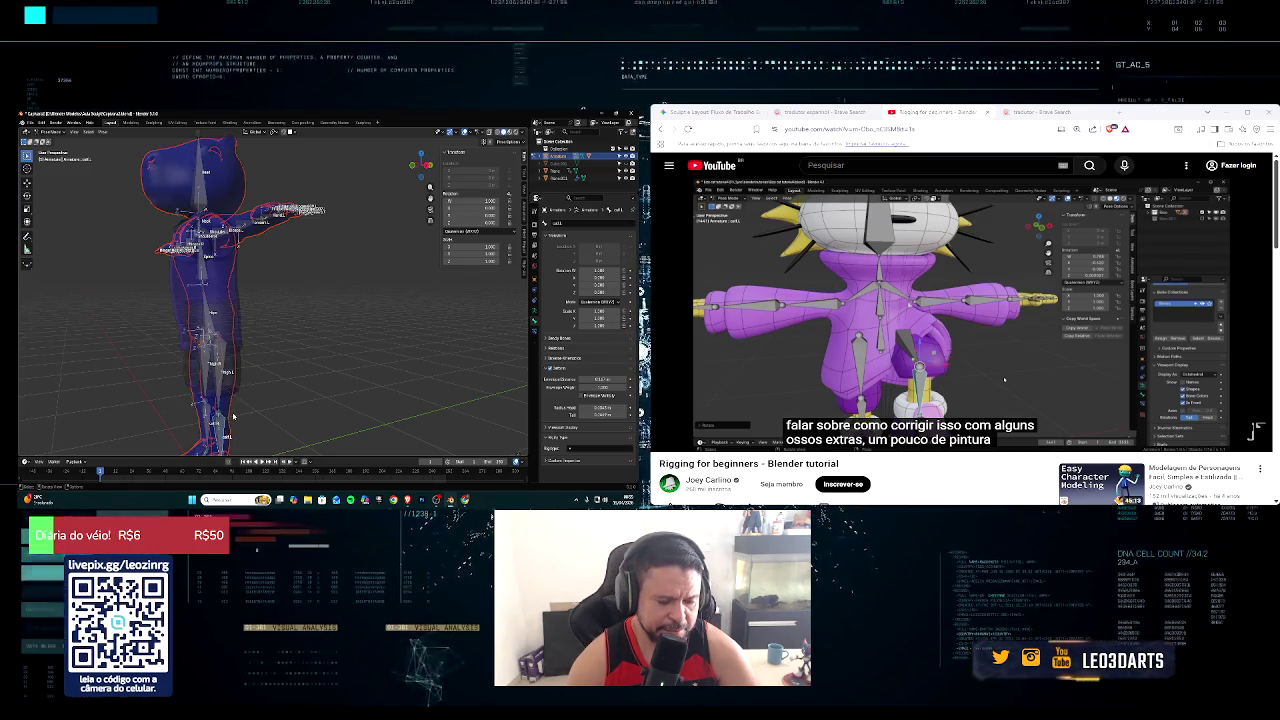
pyautogui.press('r')
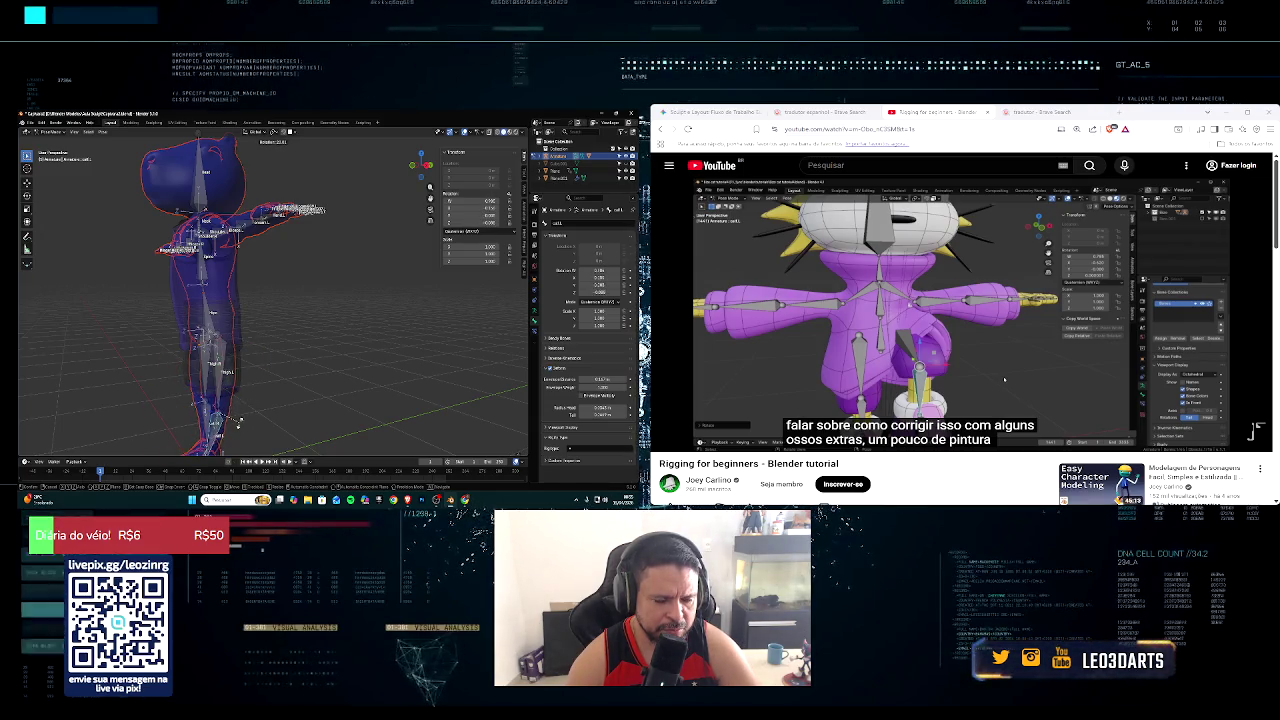
pyautogui.click(250, 413)
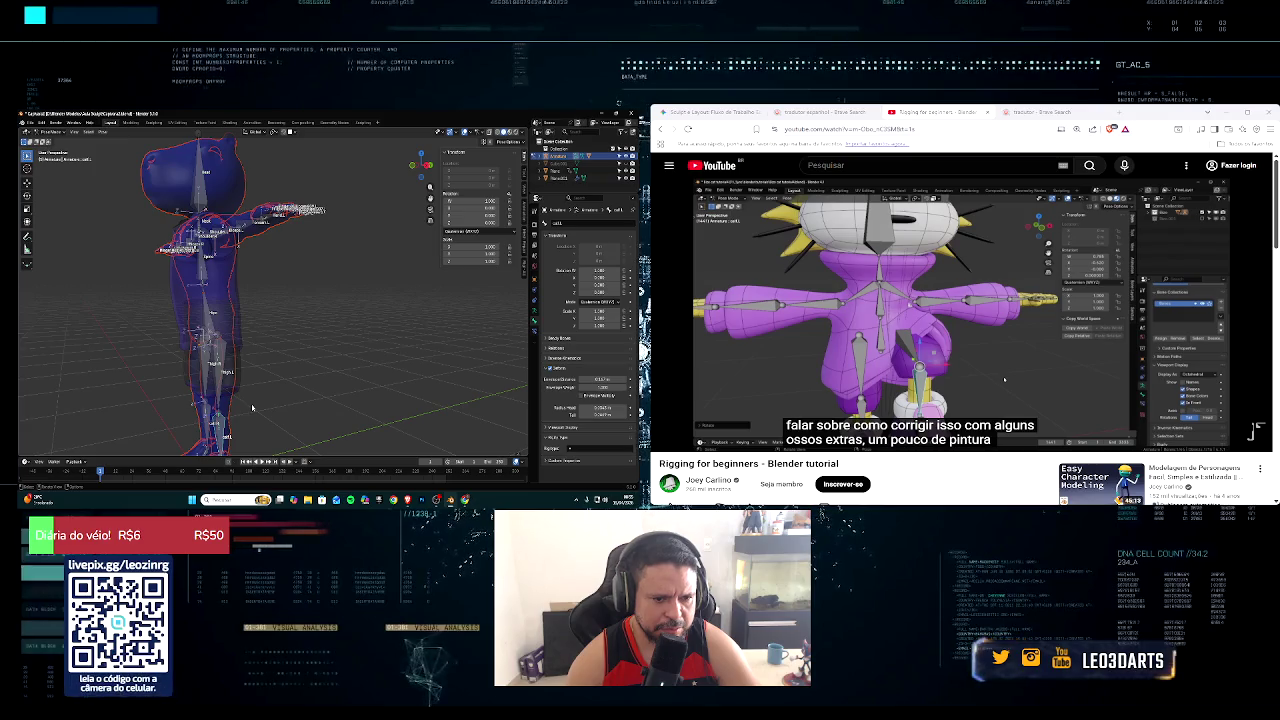
pyautogui.click(252, 407)
pyautogui.press('r')
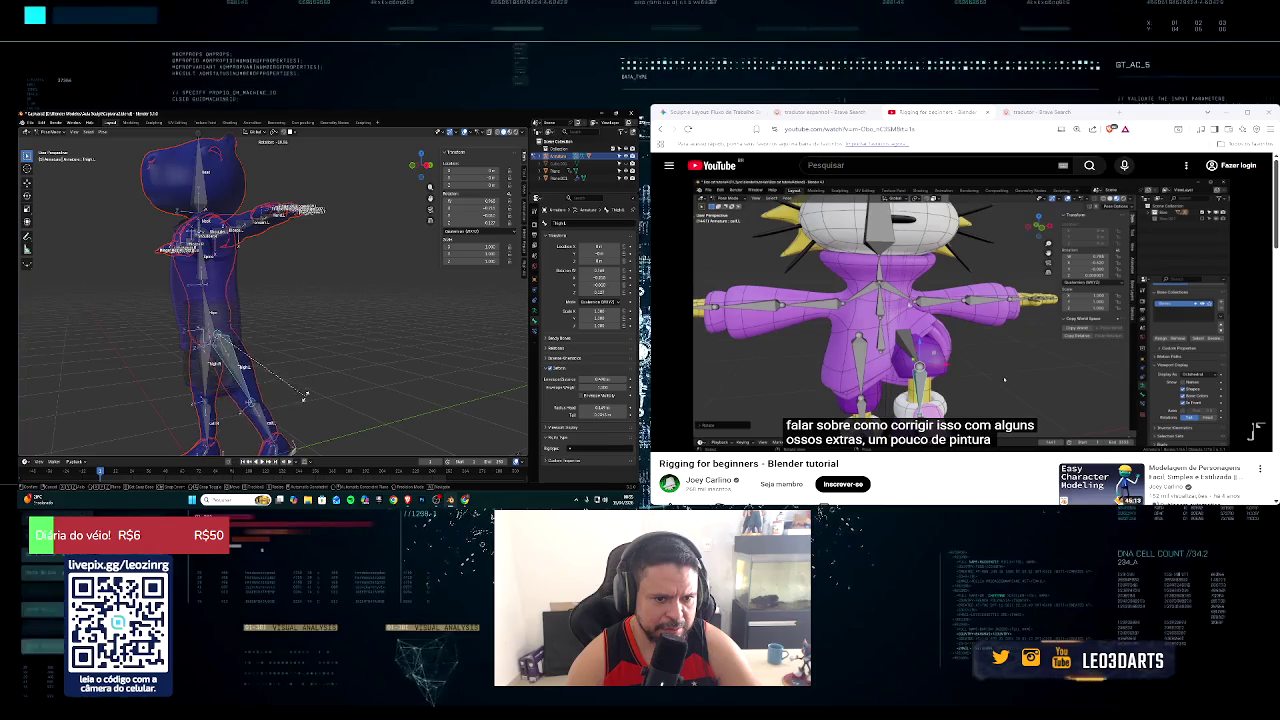
pyautogui.rightClick(273, 410)
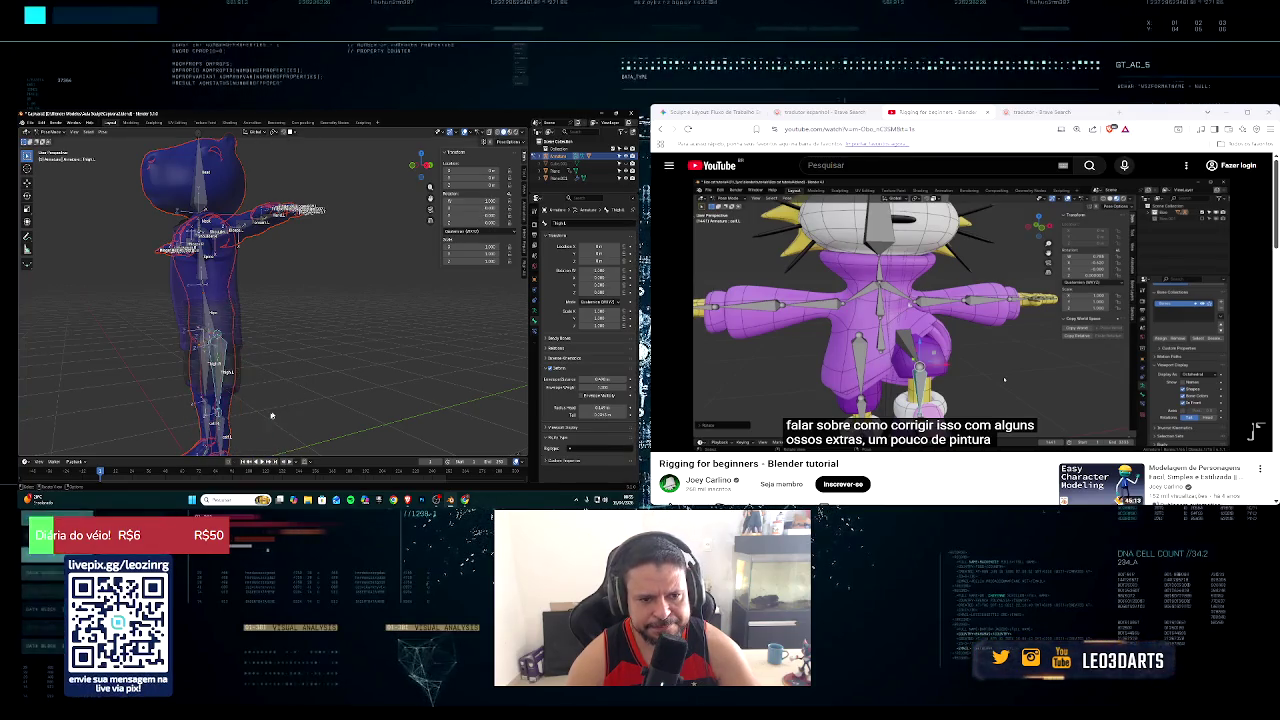
# Step: Test-rotate an arm bone upward and cancel so it snaps back
pyautogui.moveTo(291, 410); pyautogui.dragTo(250, 405, button='middle')
pyautogui.scroll(-3, 247, 405)
pyautogui.scroll(4, 254, 400)
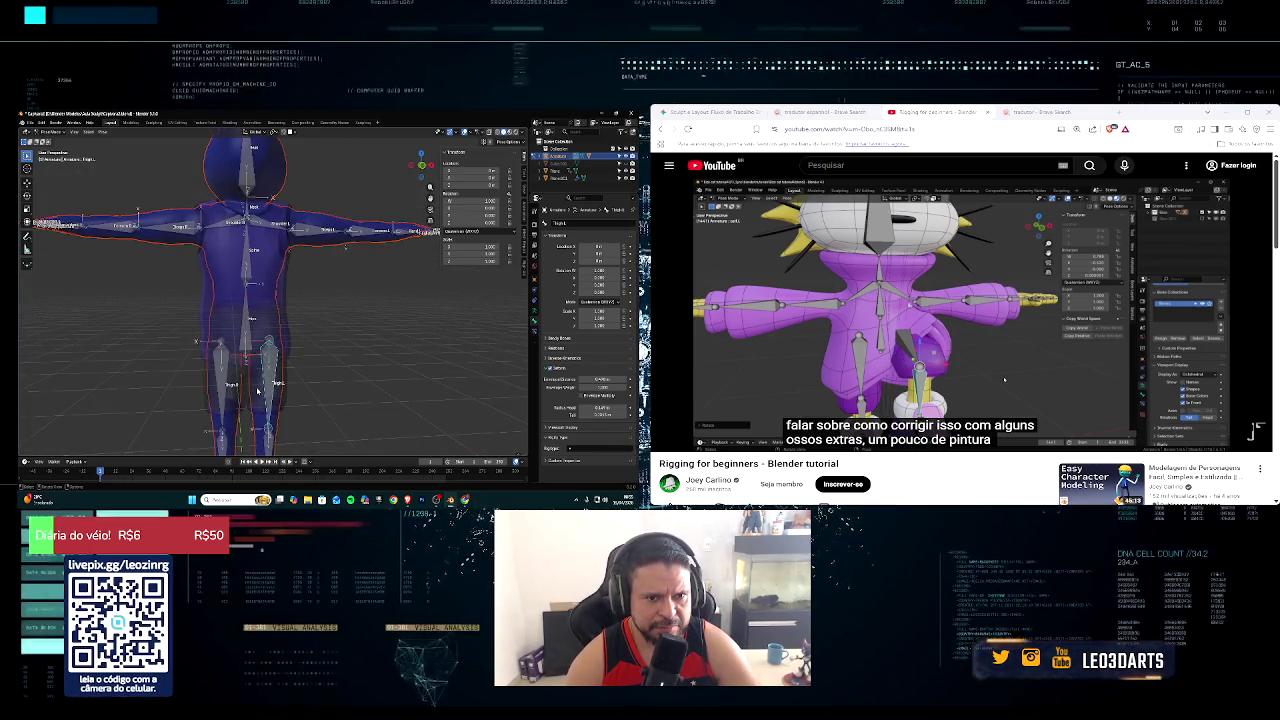
pyautogui.moveTo(257, 392)
pyautogui.mouseDown(button='middle')
pyautogui.moveTo(204, 371)
pyautogui.moveTo(205, 392)
pyautogui.moveTo(183, 398)
pyautogui.moveTo(262, 356)
pyautogui.moveTo(324, 360)
pyautogui.mouseUp(button='middle')
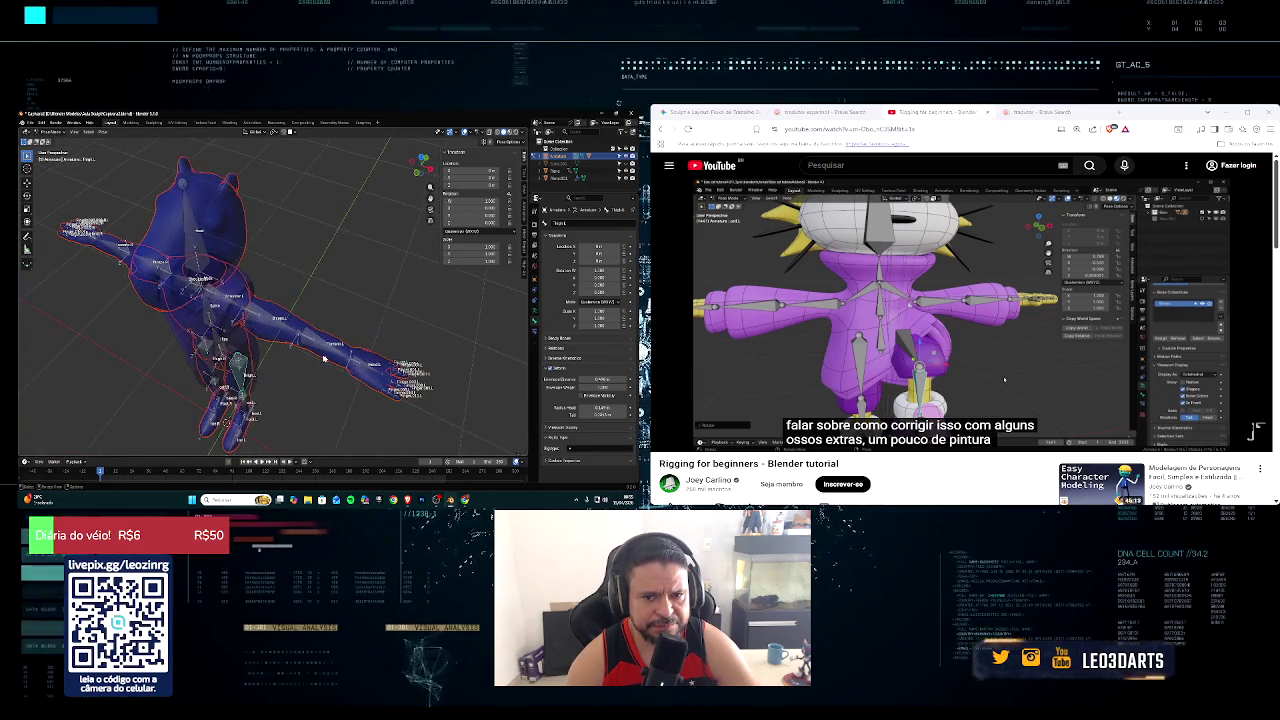
pyautogui.click(373, 366)
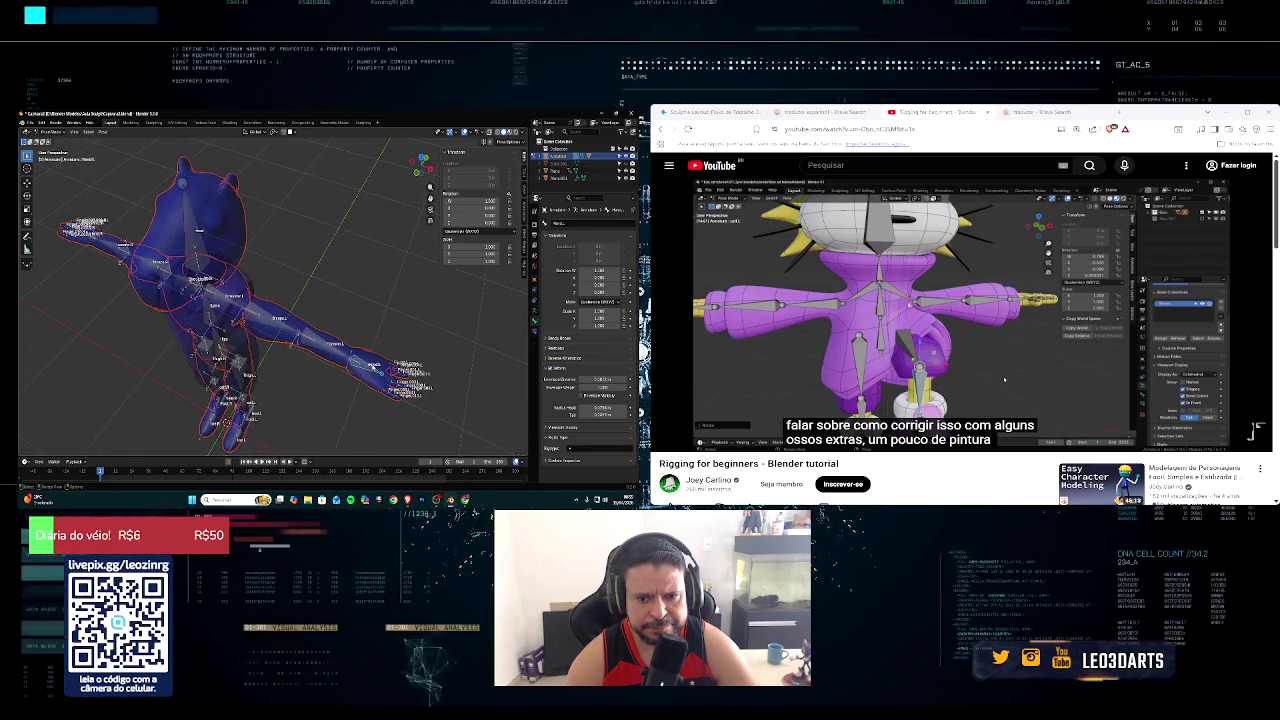
pyautogui.press('r')
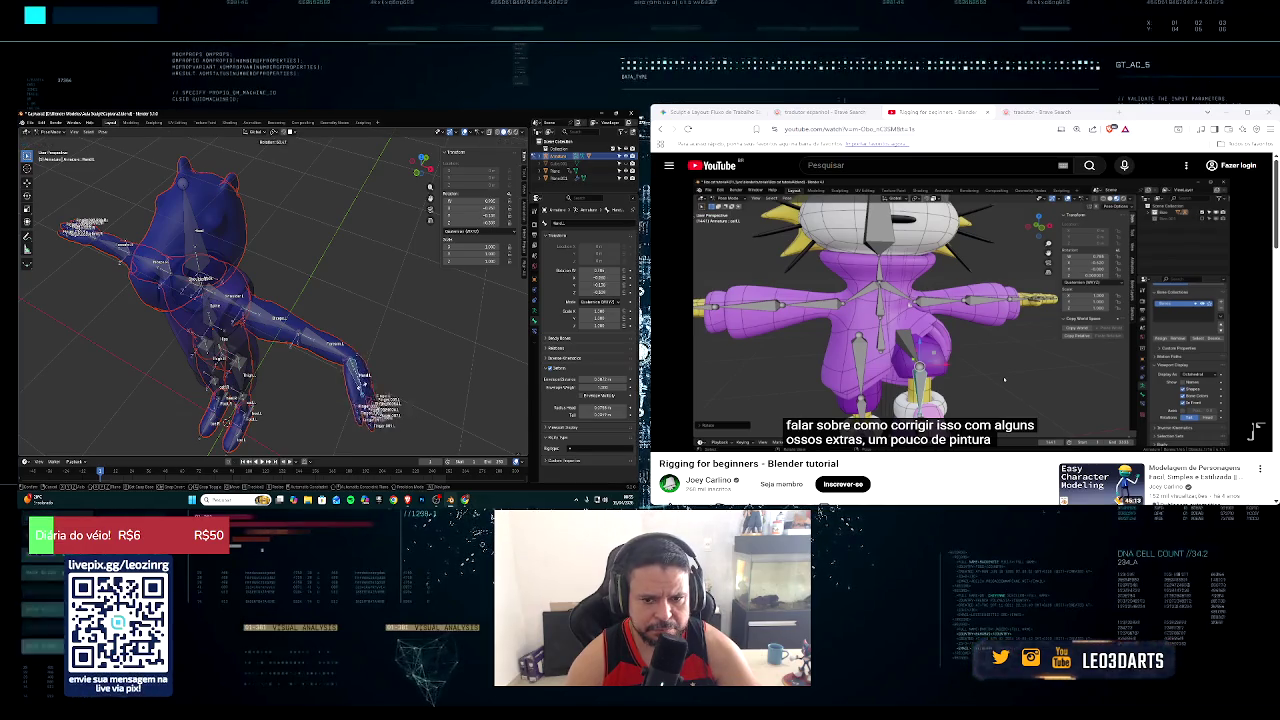
pyautogui.press('Escape')
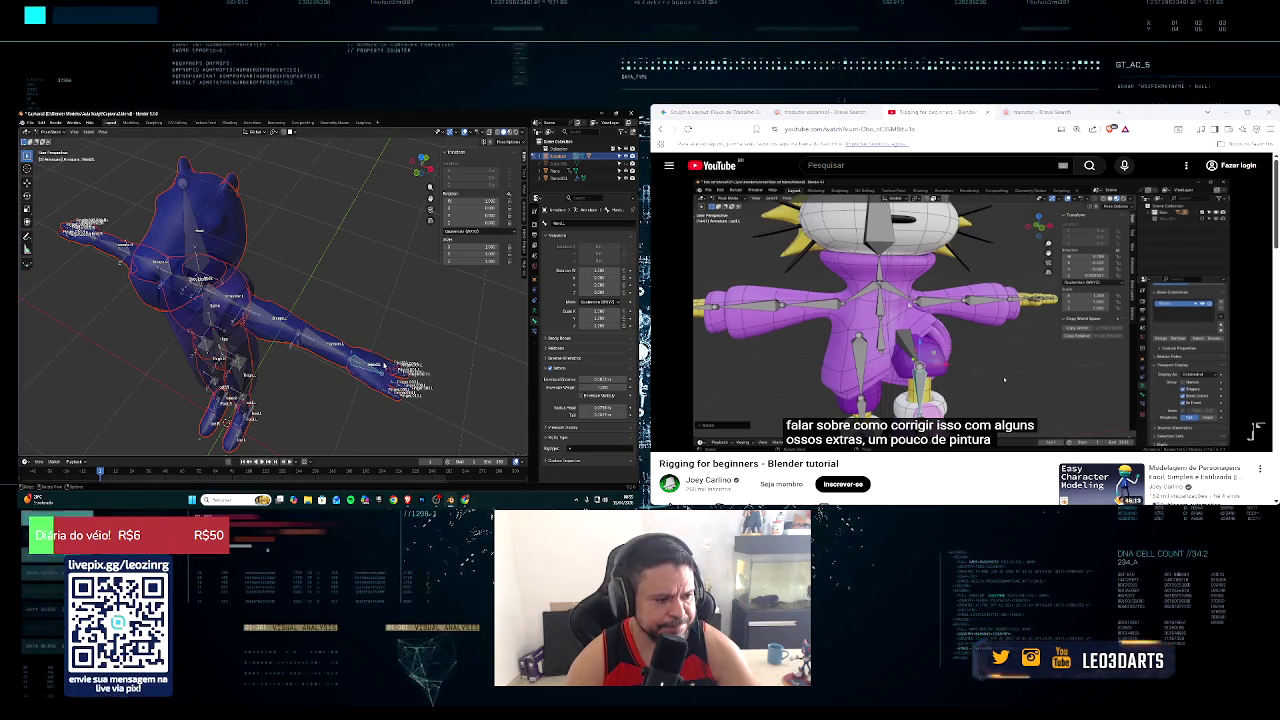
pyautogui.moveTo(420, 352); pyautogui.dragTo(388, 324, button='middle')
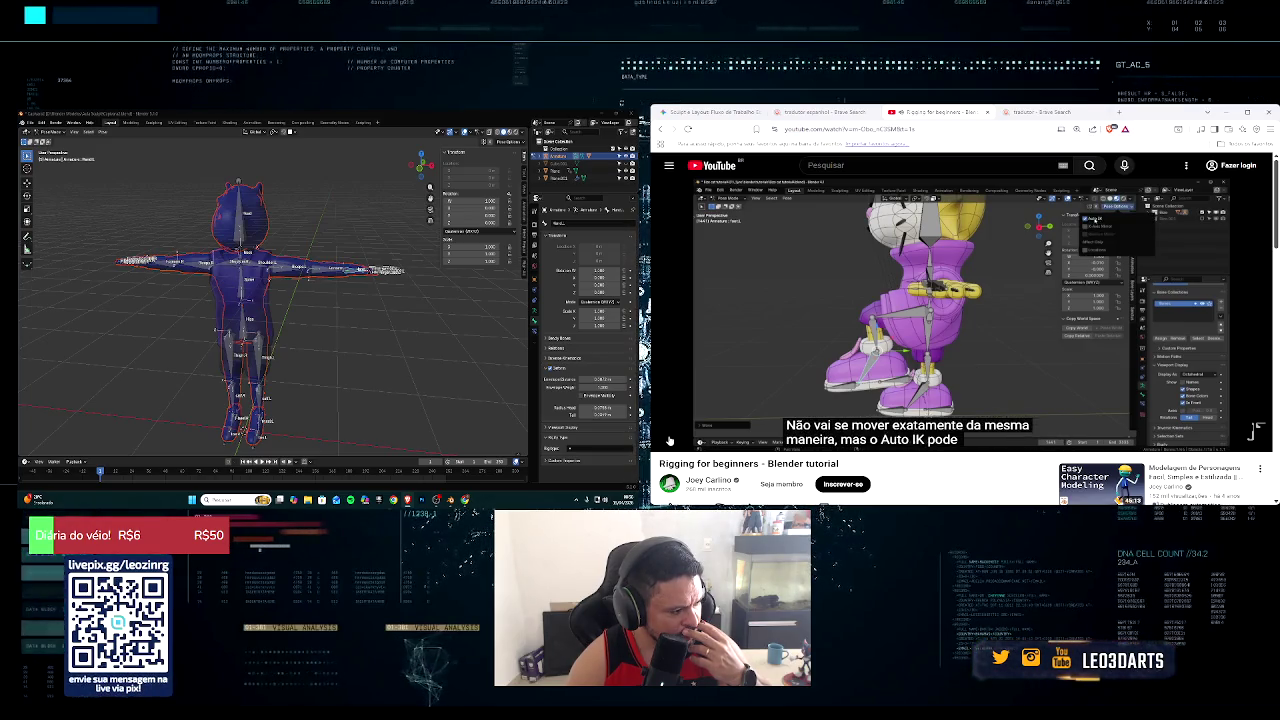
pyautogui.moveTo(900, 330)
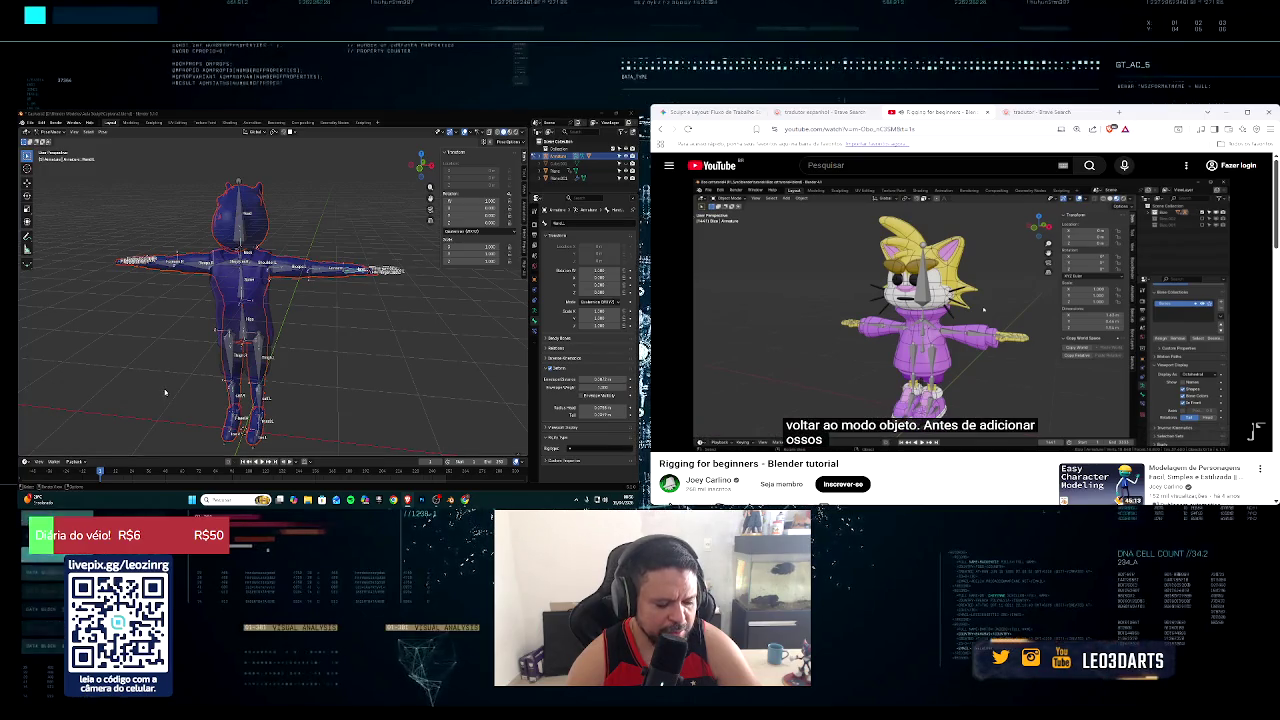
# Step: Deselect all bones, switch the armature to Object Mode and turn X-ray off
pyautogui.moveTo(173, 392); pyautogui.dragTo(312, 343, button='middle')
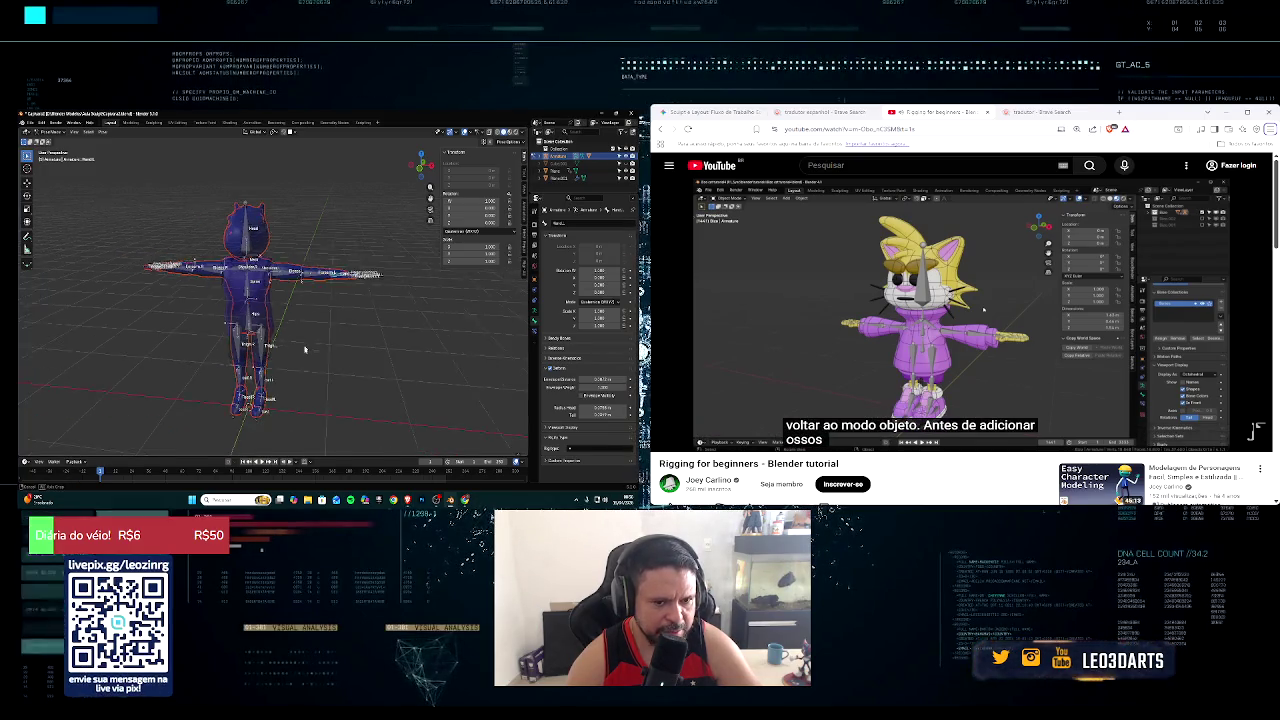
pyautogui.click(312, 343)
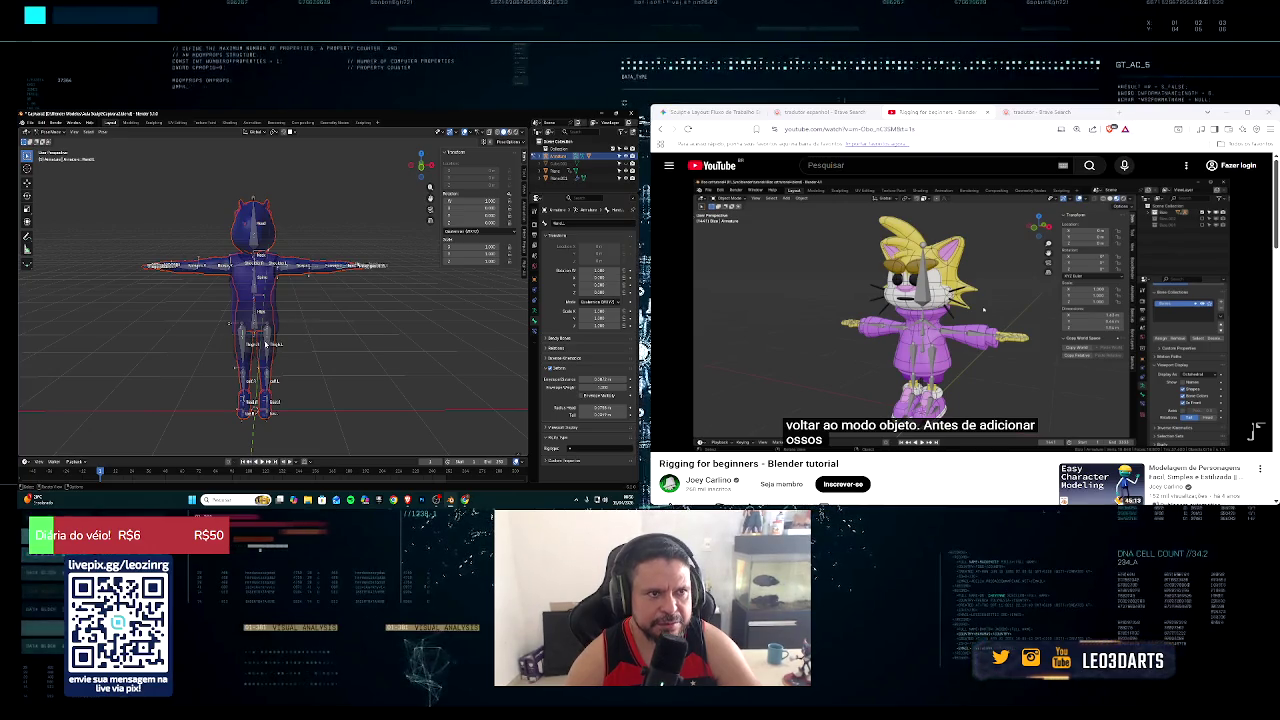
pyautogui.click(342, 341)
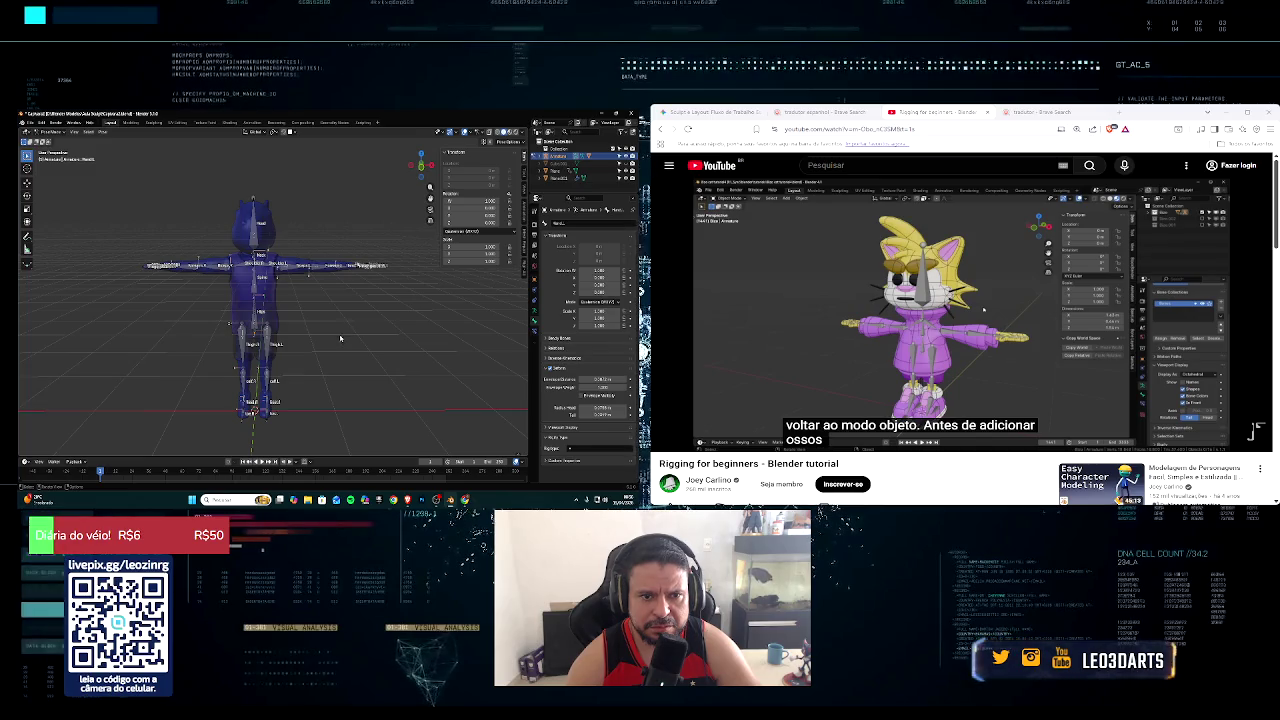
pyautogui.press('Tab')
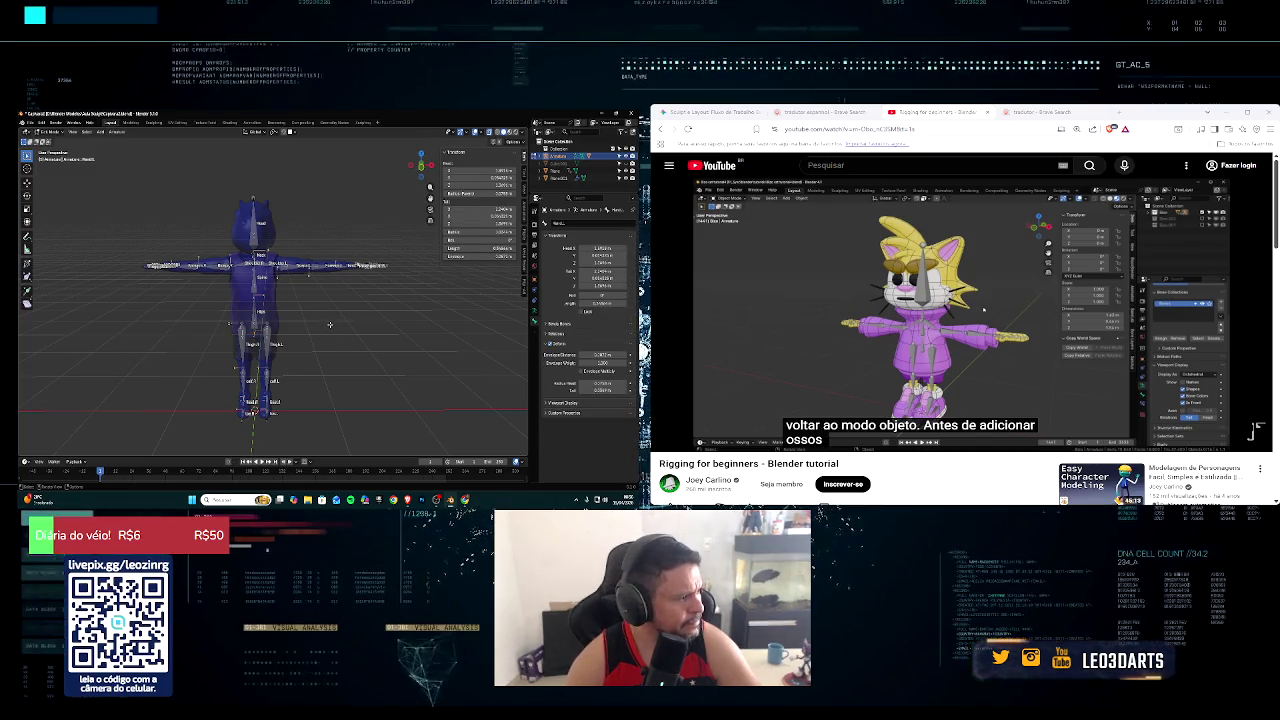
pyautogui.click(50, 131)
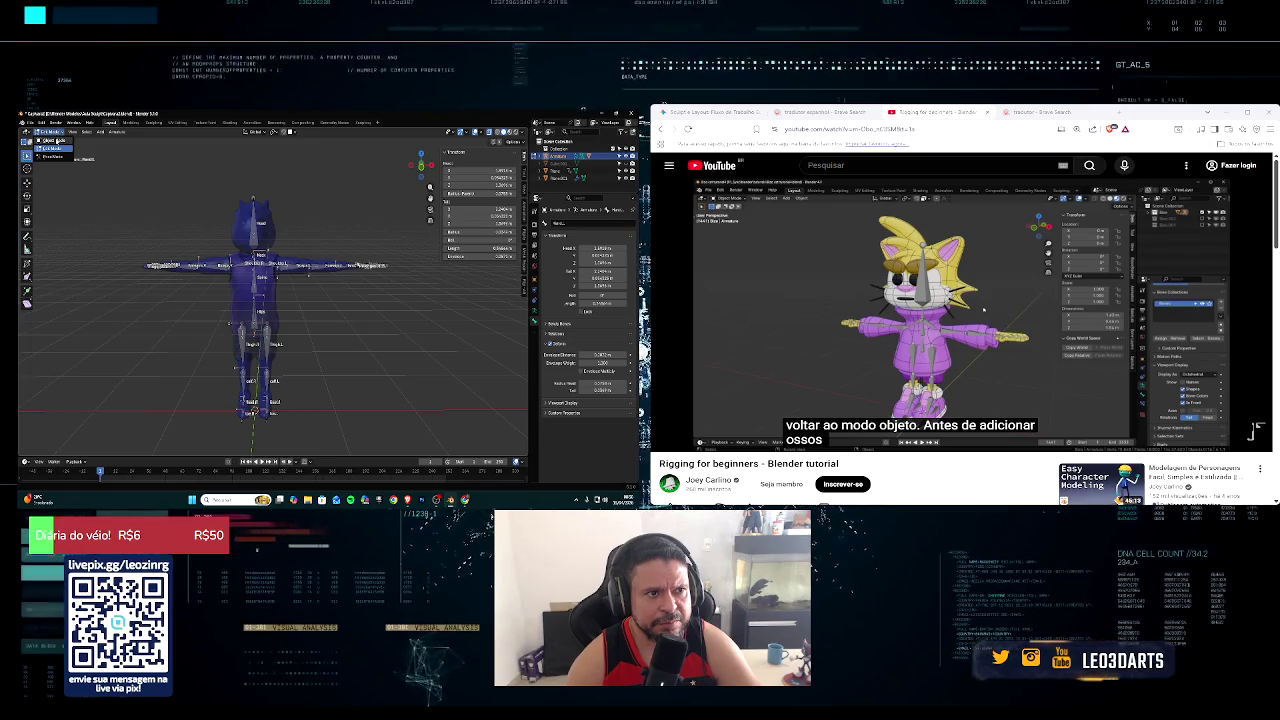
pyautogui.click(52, 141)
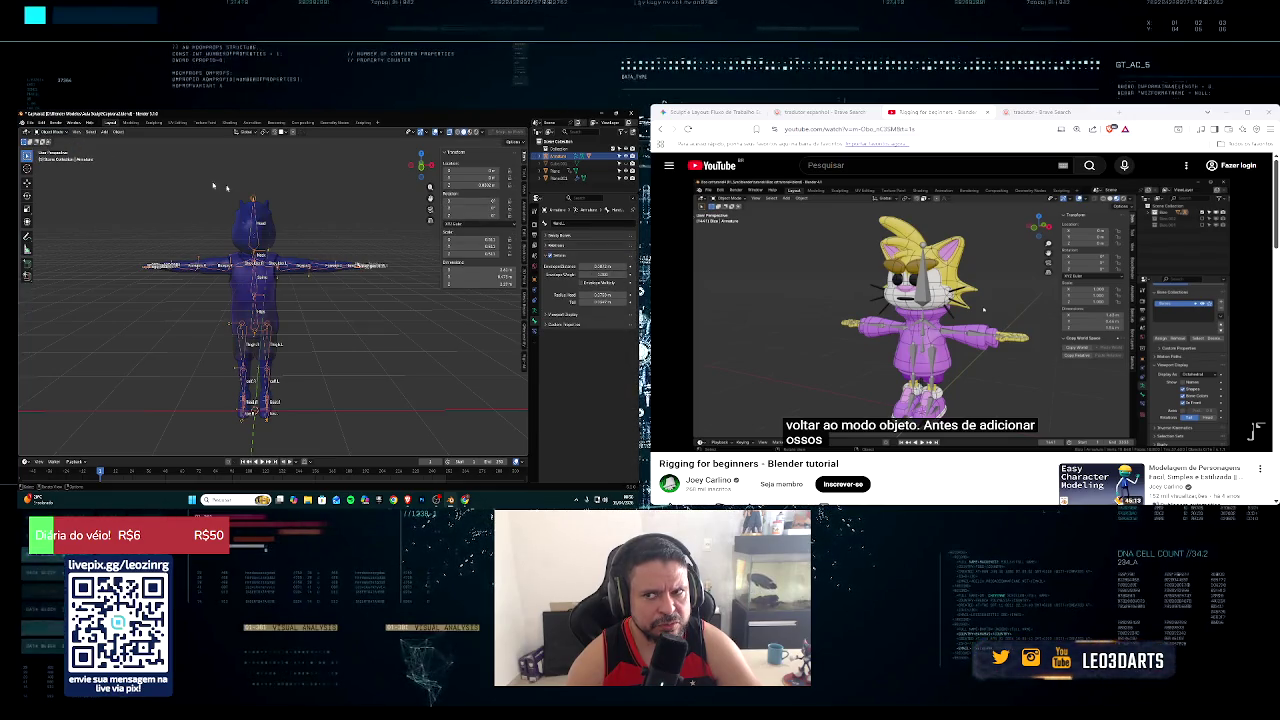
pyautogui.hotkey('alt', 'z')
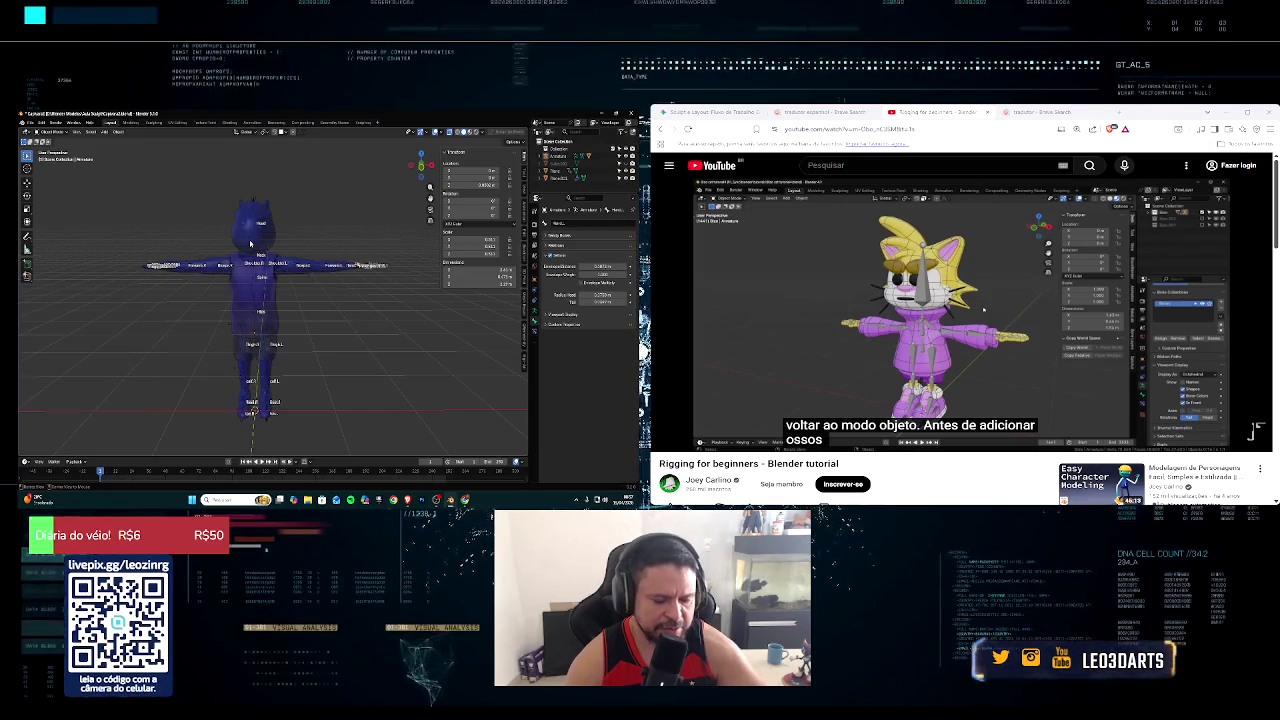
pyautogui.hotkey('alt', 'r')
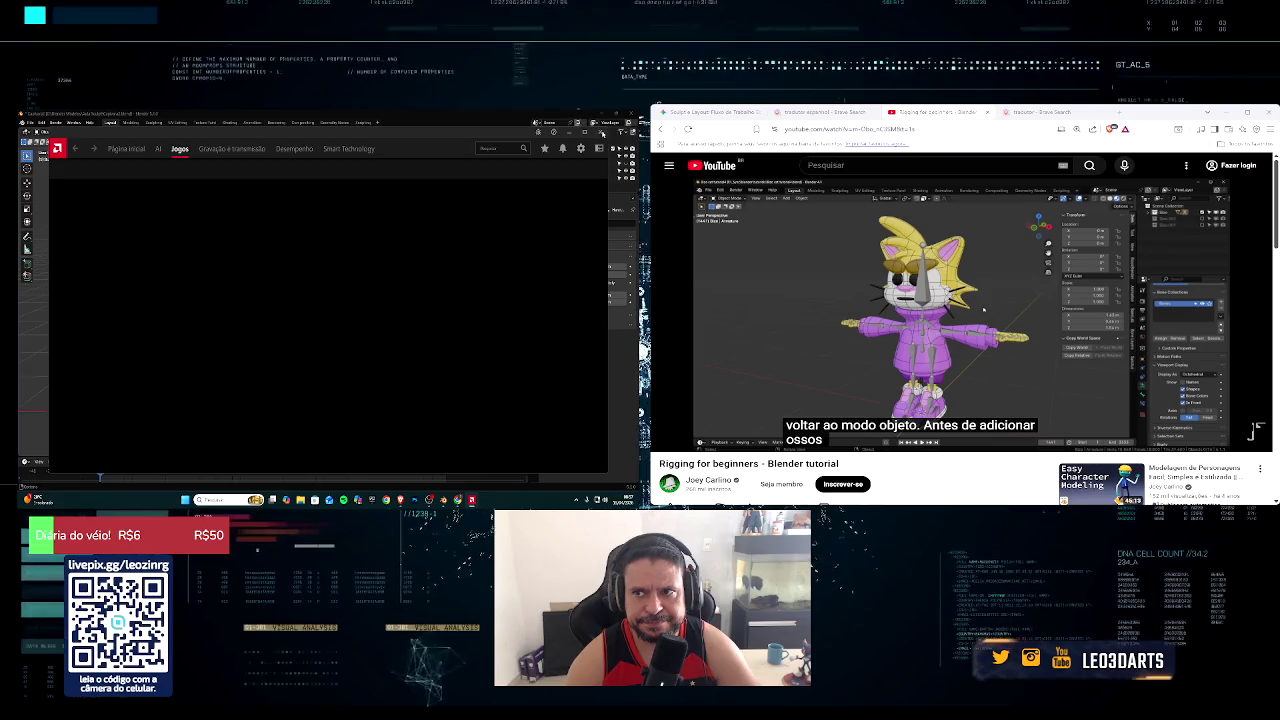
# Step: Dismiss the AMD Radeon window and pause the tutorial
pyautogui.click(601, 133)
pyautogui.scroll(3, 308, 254)
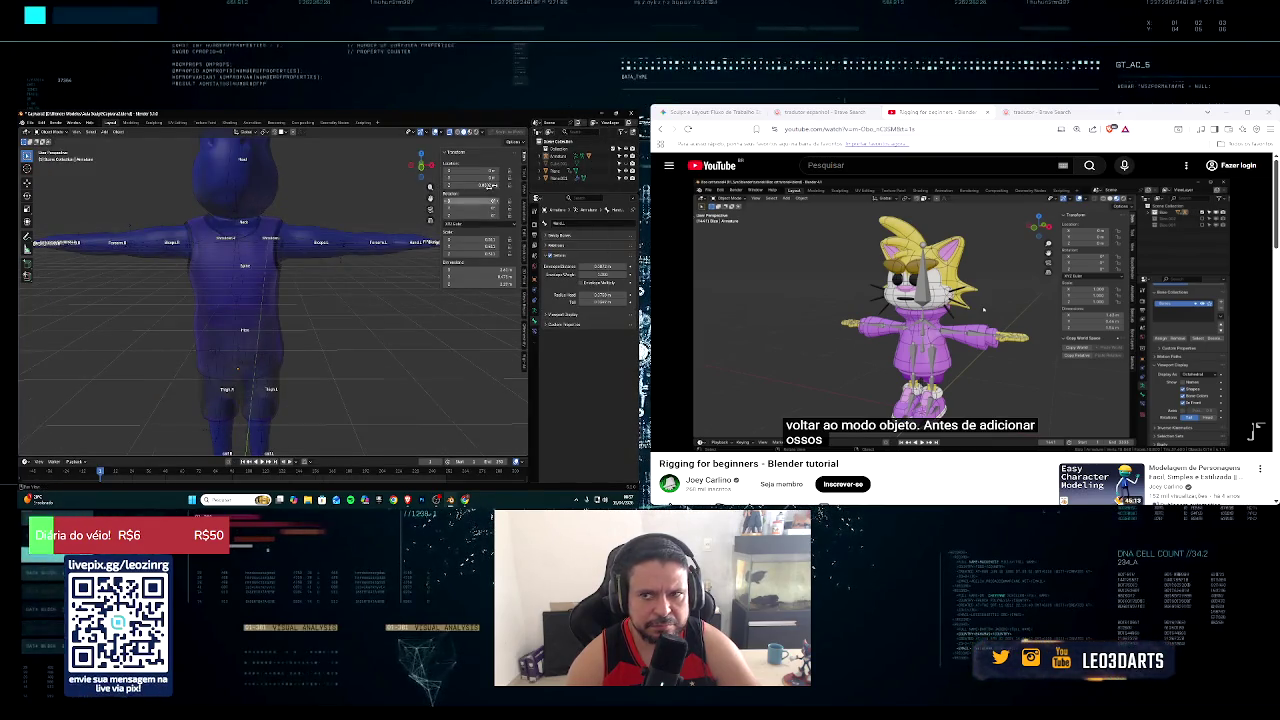
pyautogui.scroll(-3, 222, 316)
pyautogui.moveTo(222, 316); pyautogui.dragTo(245, 300, button='middle')
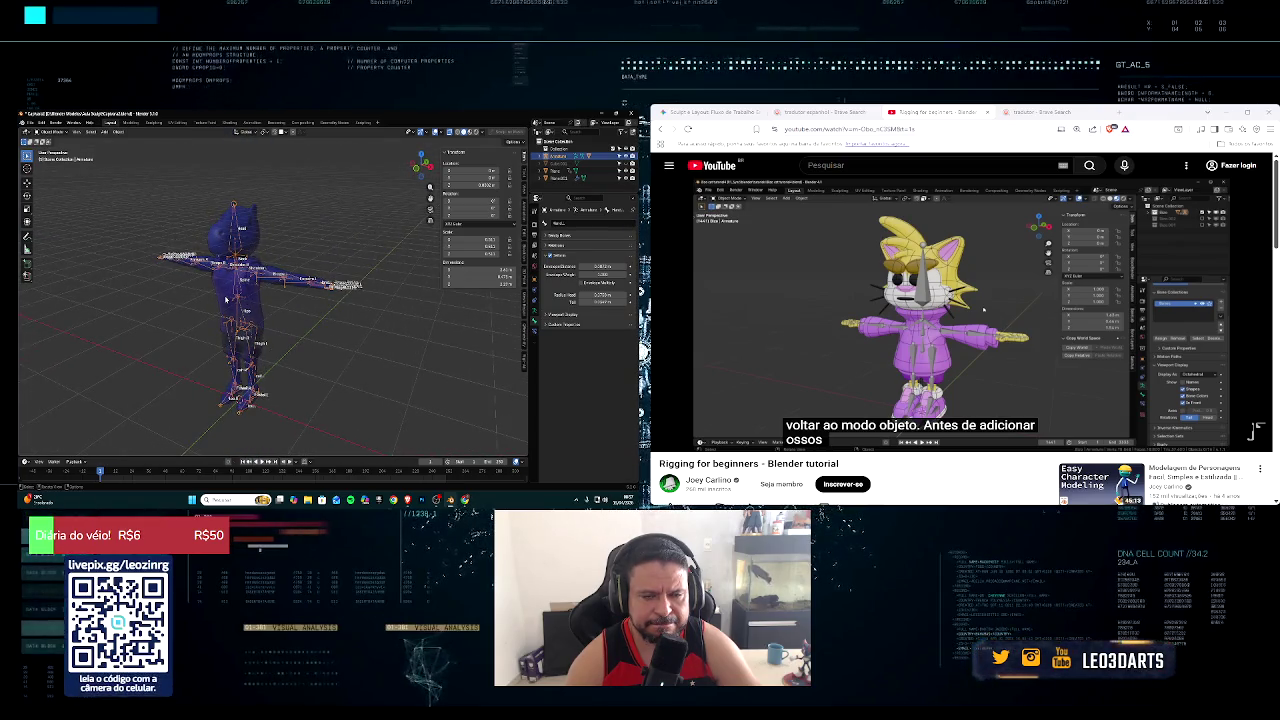
pyautogui.click(1257, 417)
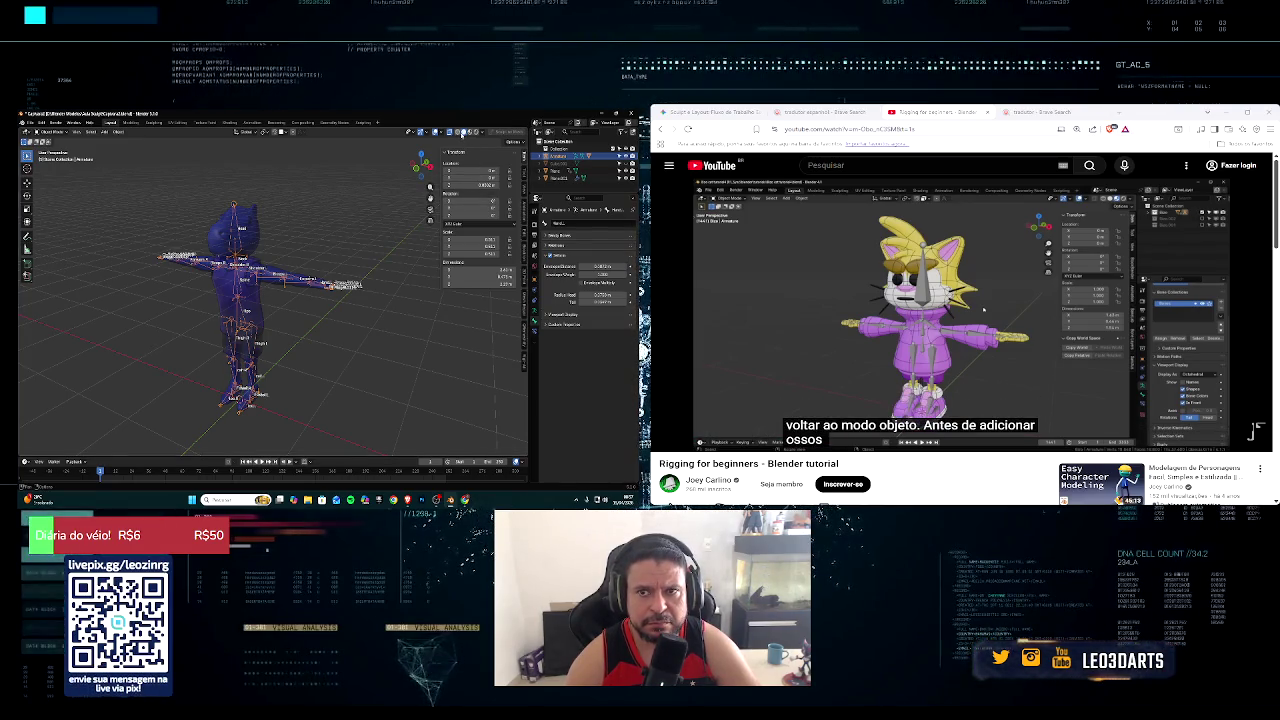
# Step: Toggle X-ray off and back on so bones show, then reselect the armature
pyautogui.click(451, 131)
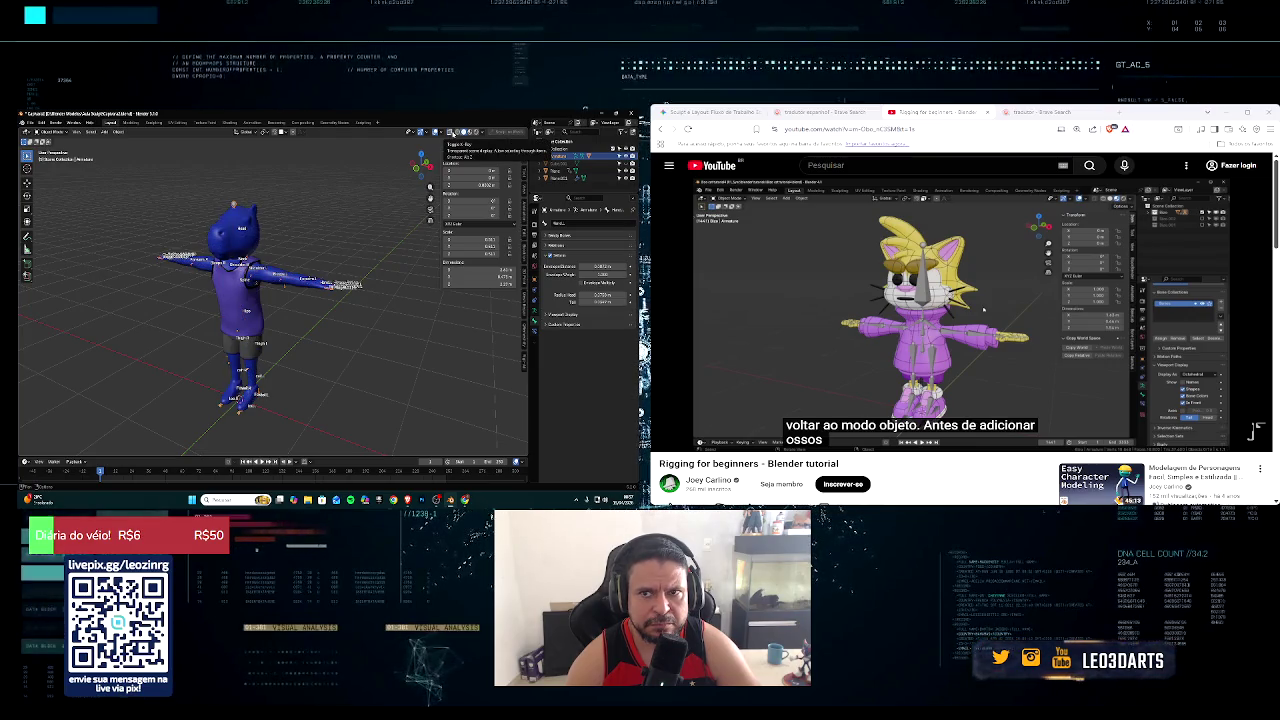
pyautogui.click(451, 131)
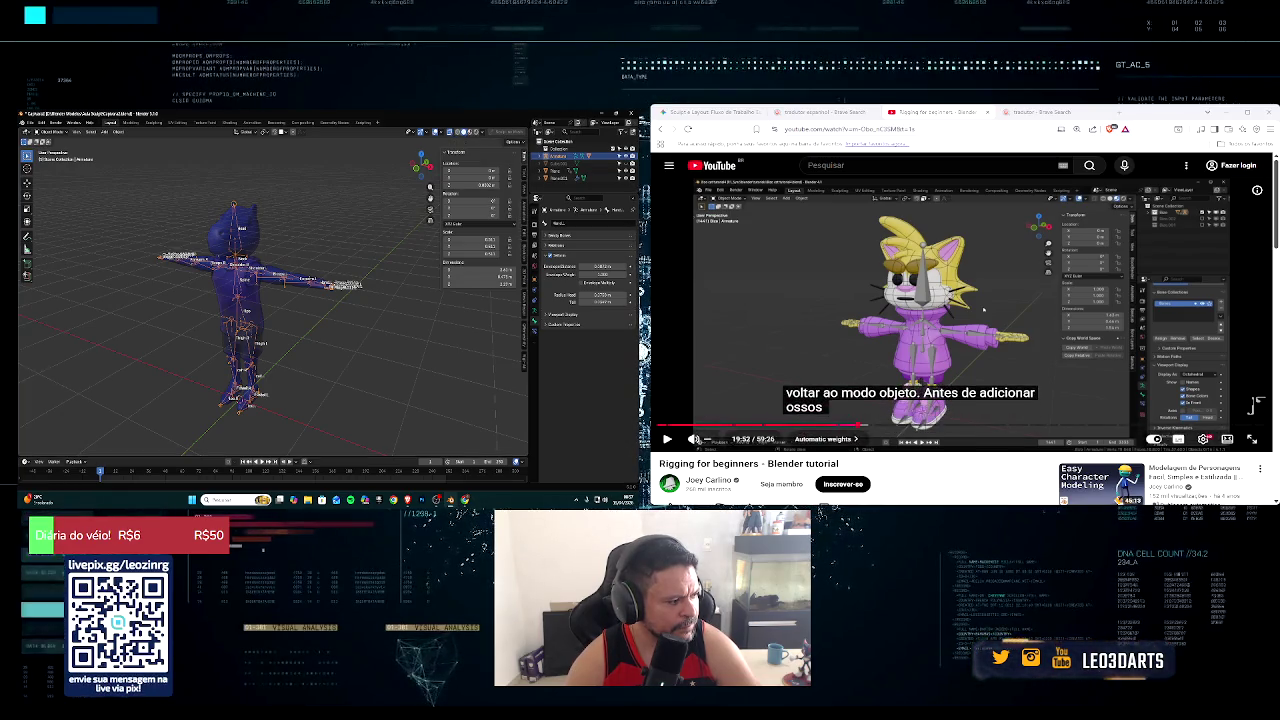
pyautogui.click(984, 310)
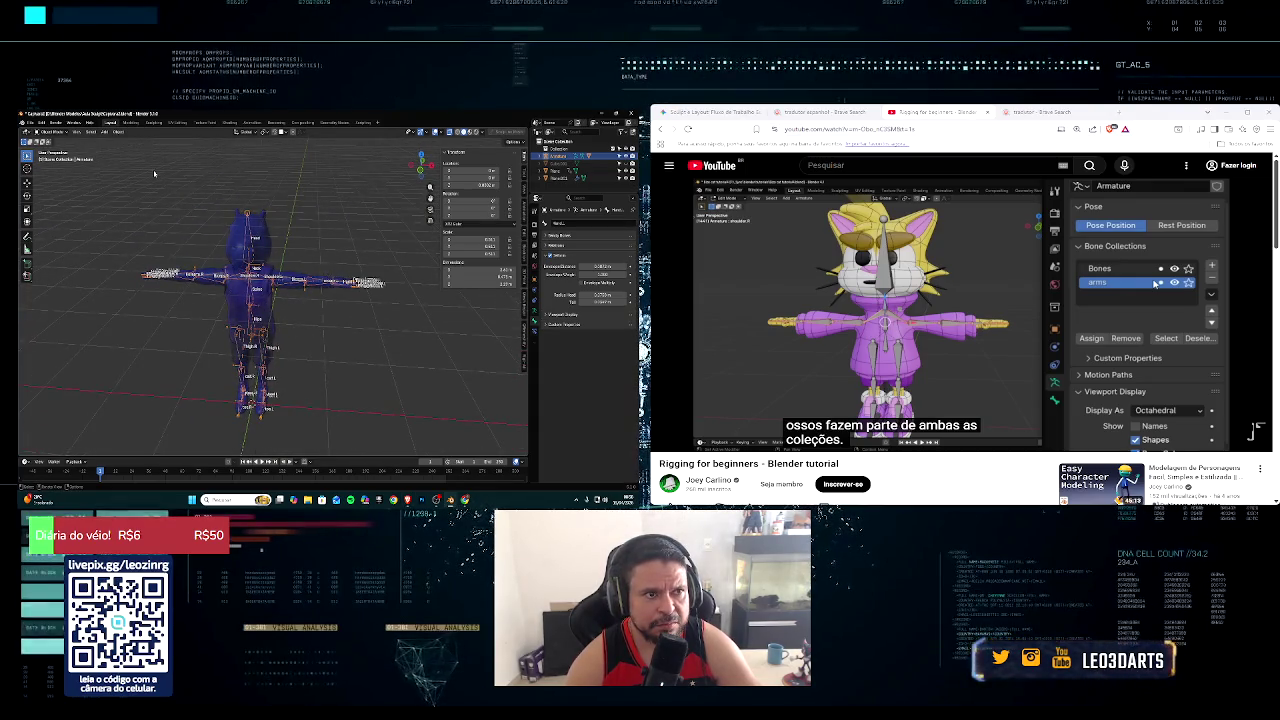
pyautogui.click(275, 225)
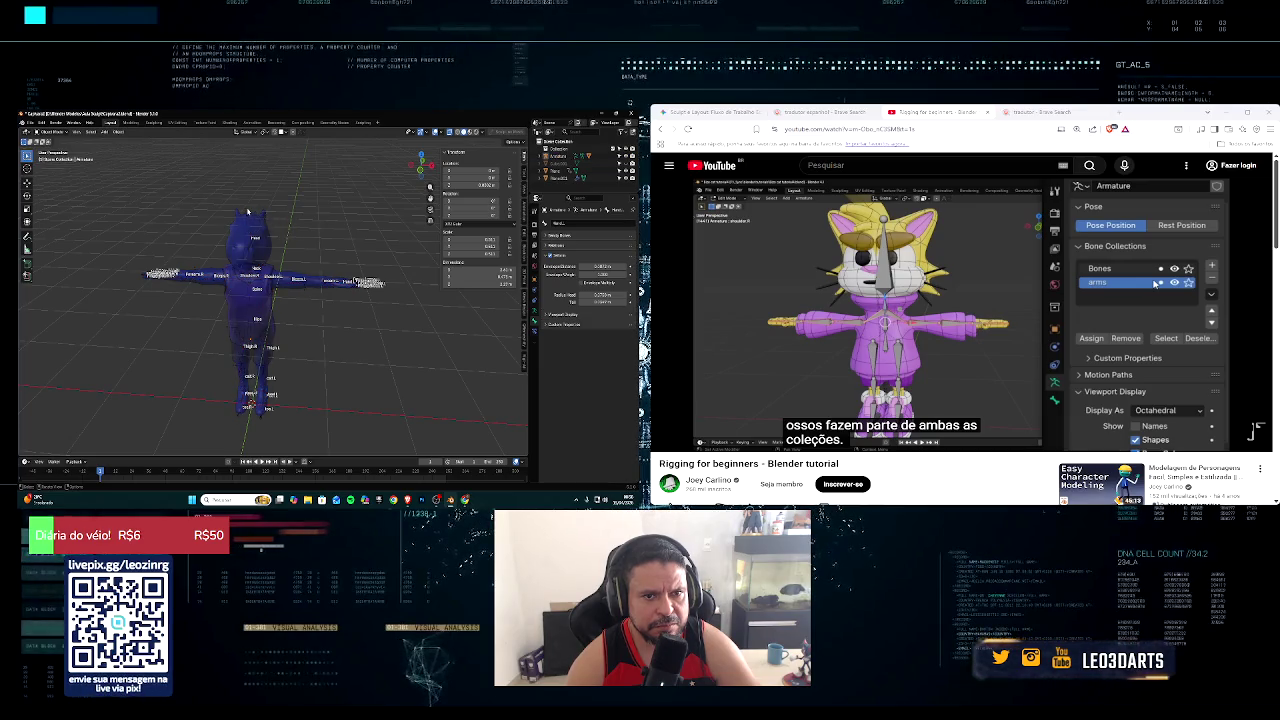
pyautogui.click(249, 213)
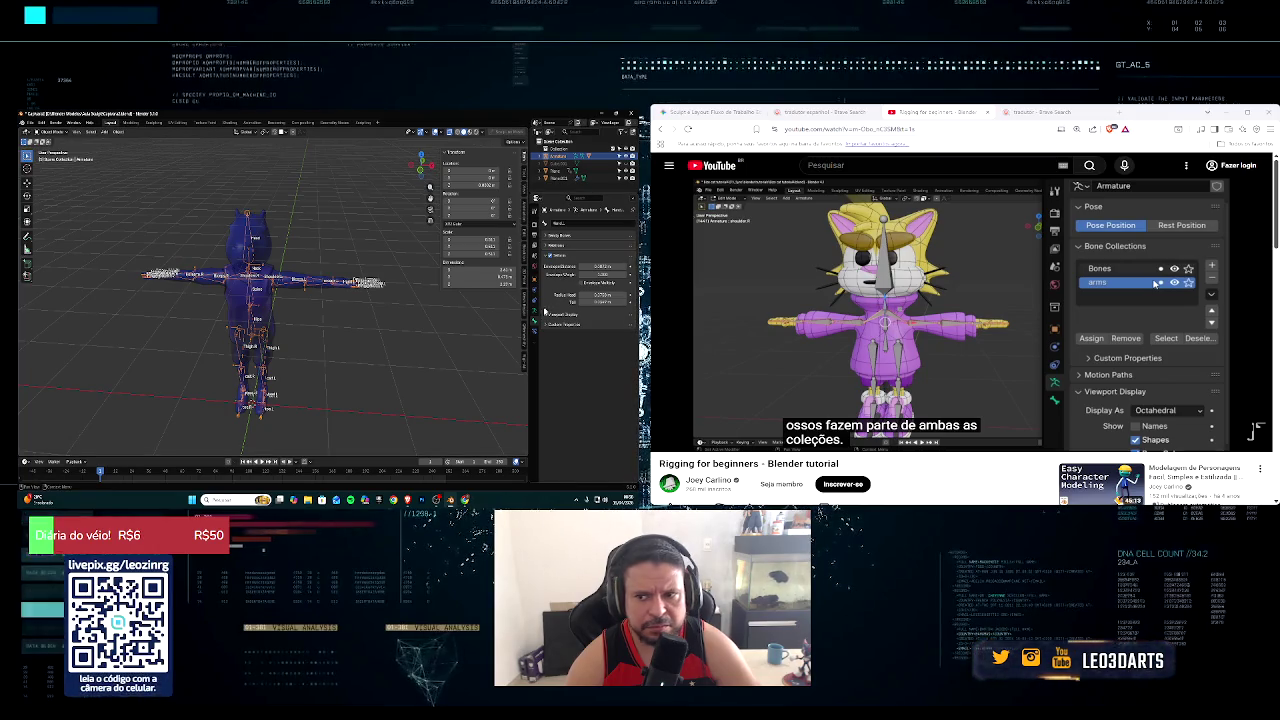
# Step: Open Armature properties, switch to Edit Mode, centre the rig and box-select bones
pyautogui.click(533, 304)
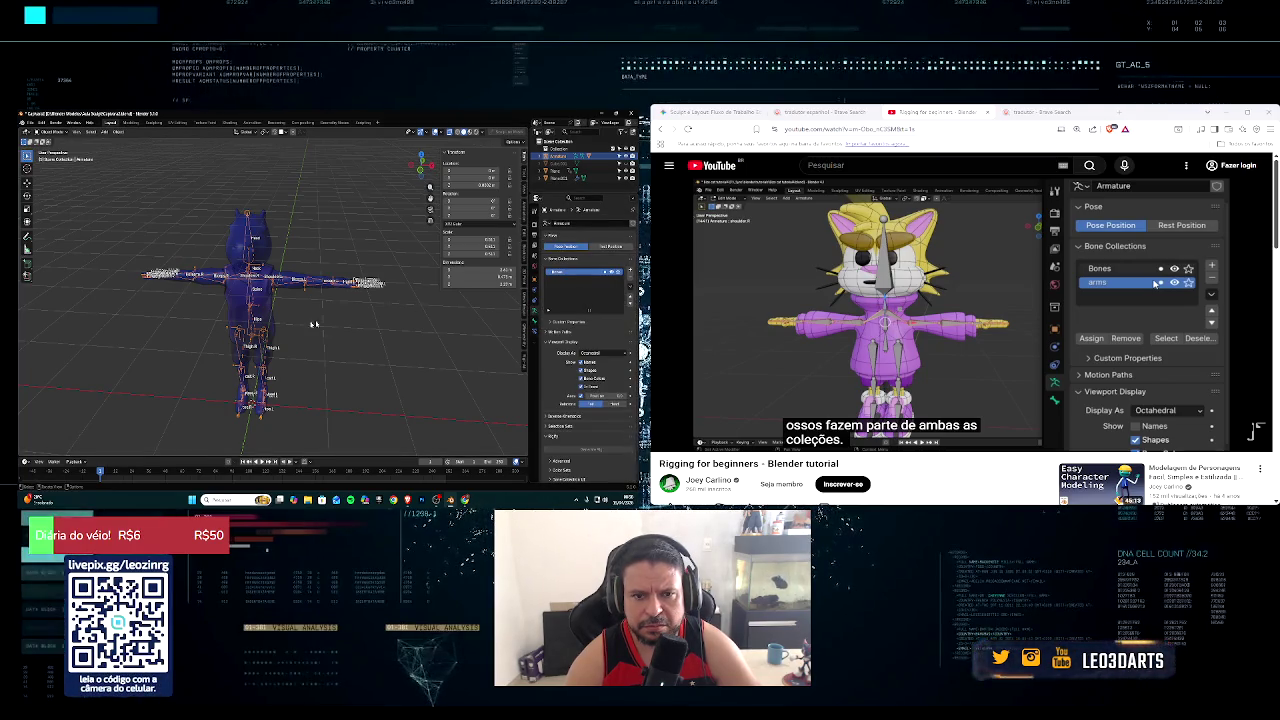
pyautogui.click(298, 311)
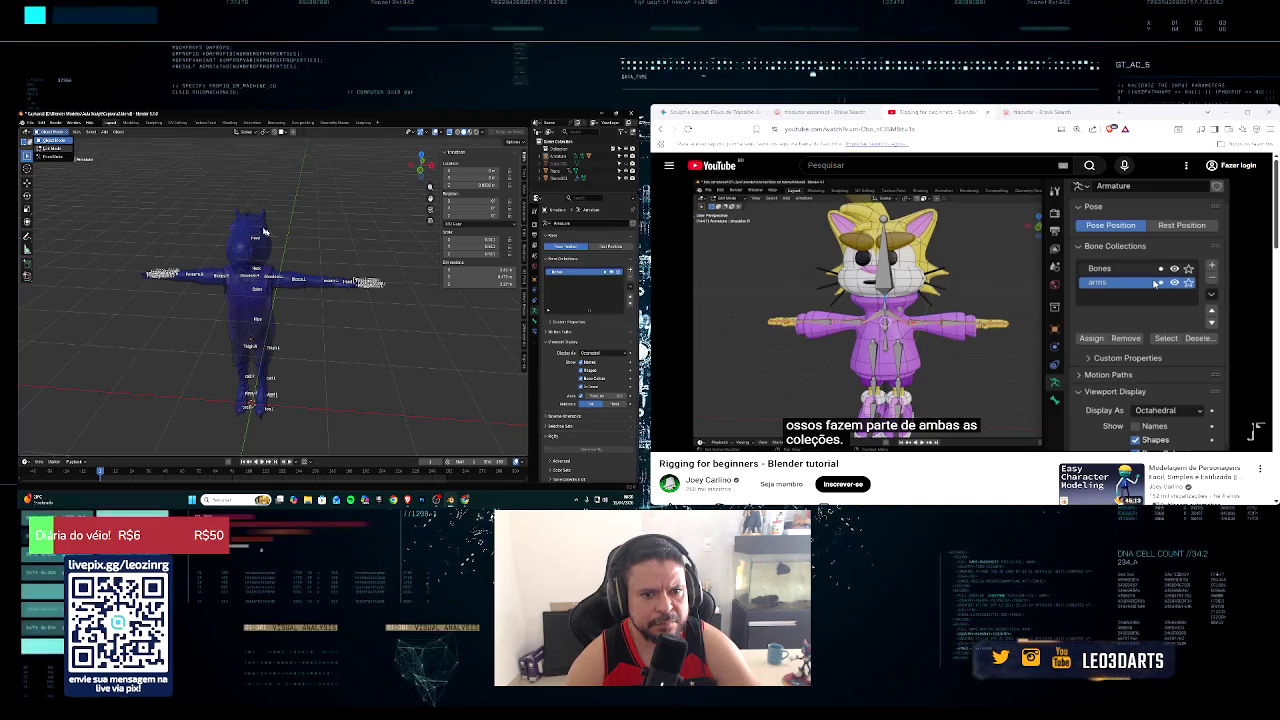
pyautogui.click(56, 148)
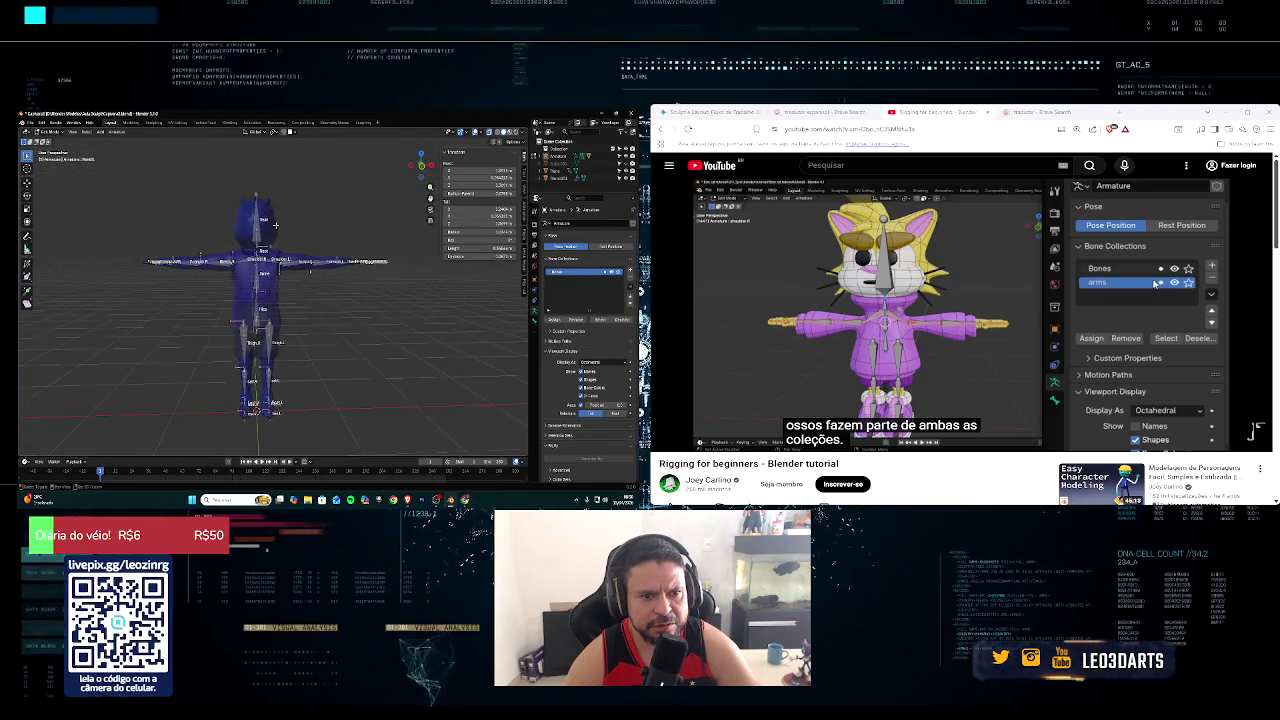
pyautogui.scroll(3, 251, 263)
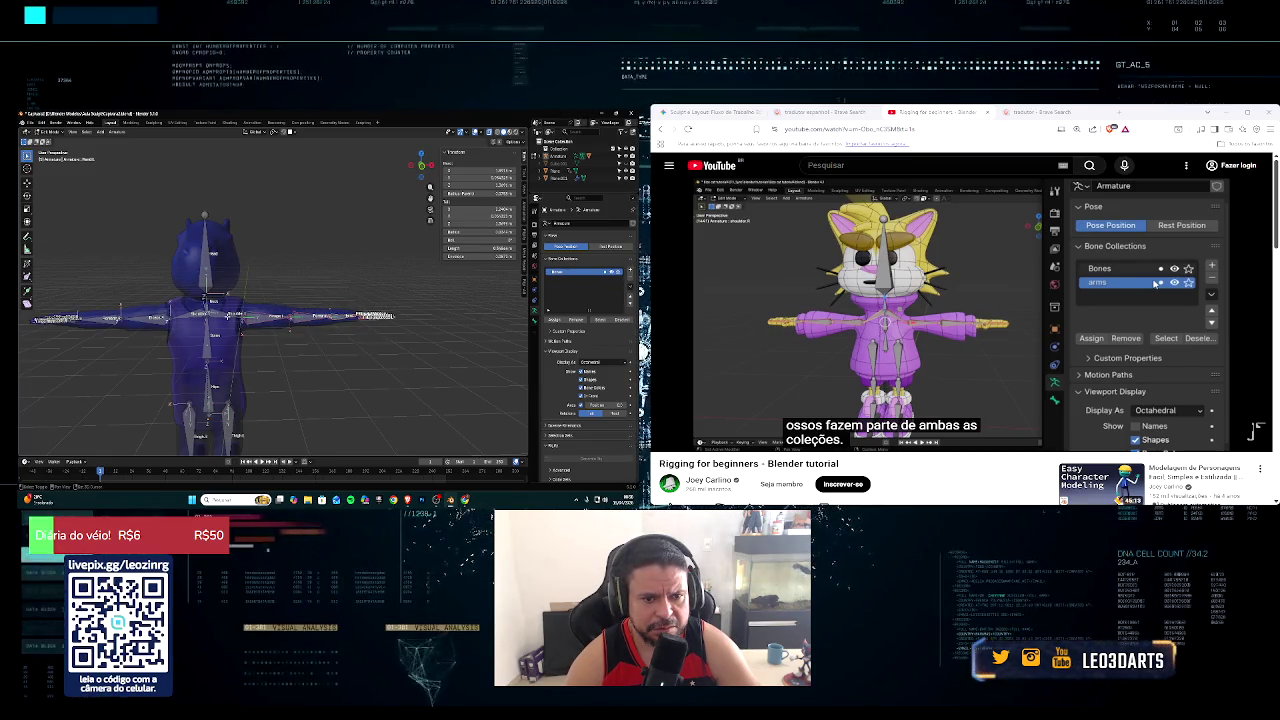
pyautogui.keyDown('shift'); pyautogui.moveTo(172, 402); pyautogui.dragTo(270, 391, button='middle'); pyautogui.keyUp('shift')
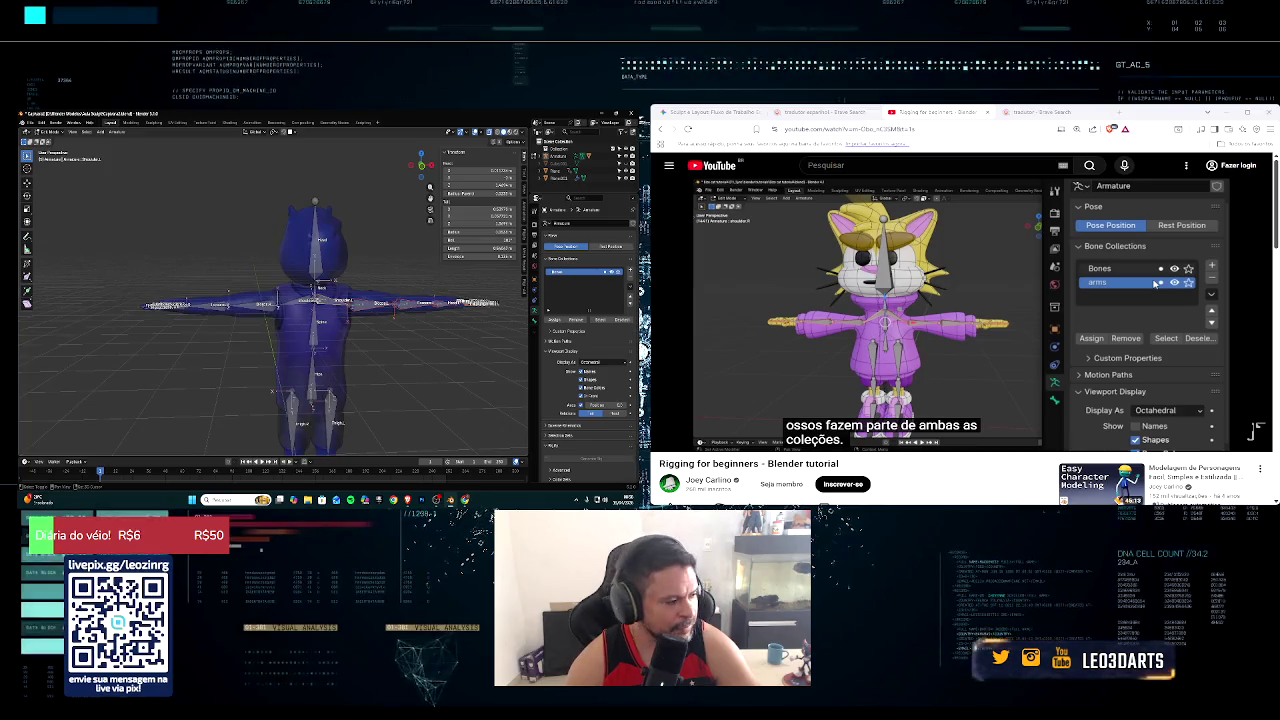
pyautogui.moveTo(126, 270); pyautogui.dragTo(292, 357)
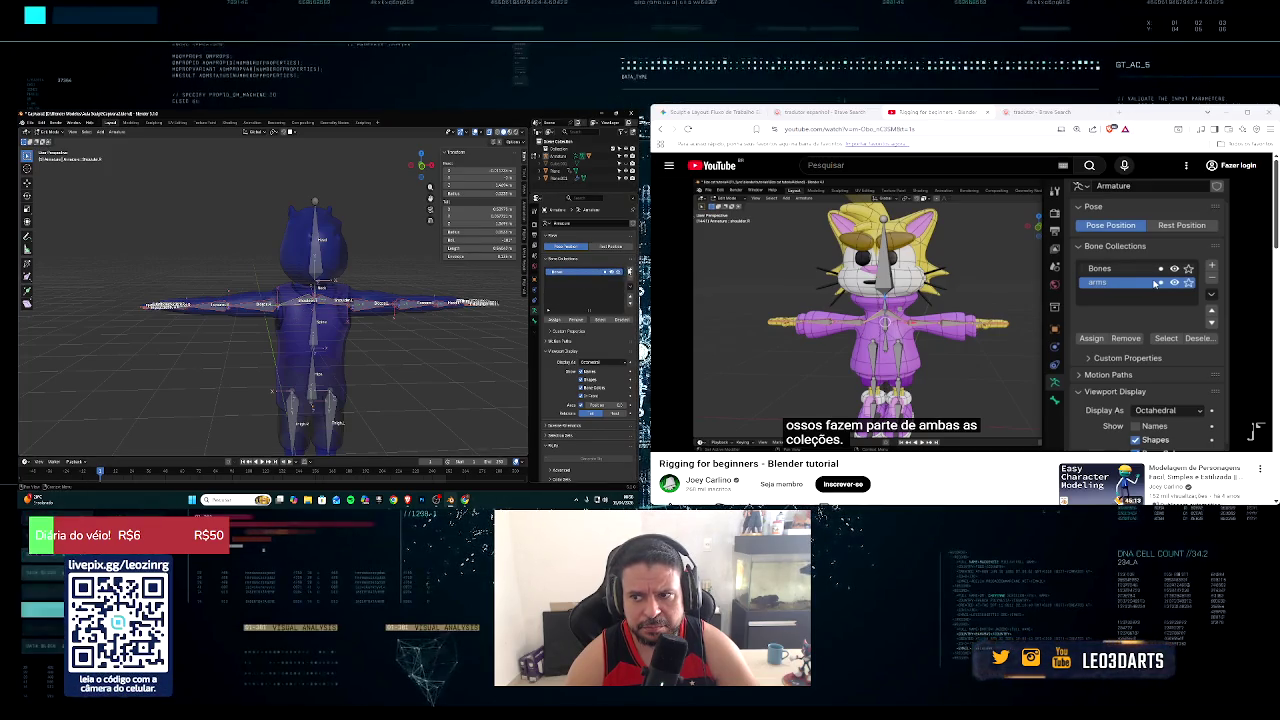
# Step: Add a second bone collection in Armature Properties and name it 'arm'
pyautogui.click(629, 271)
pyautogui.doubleClick(578, 282)
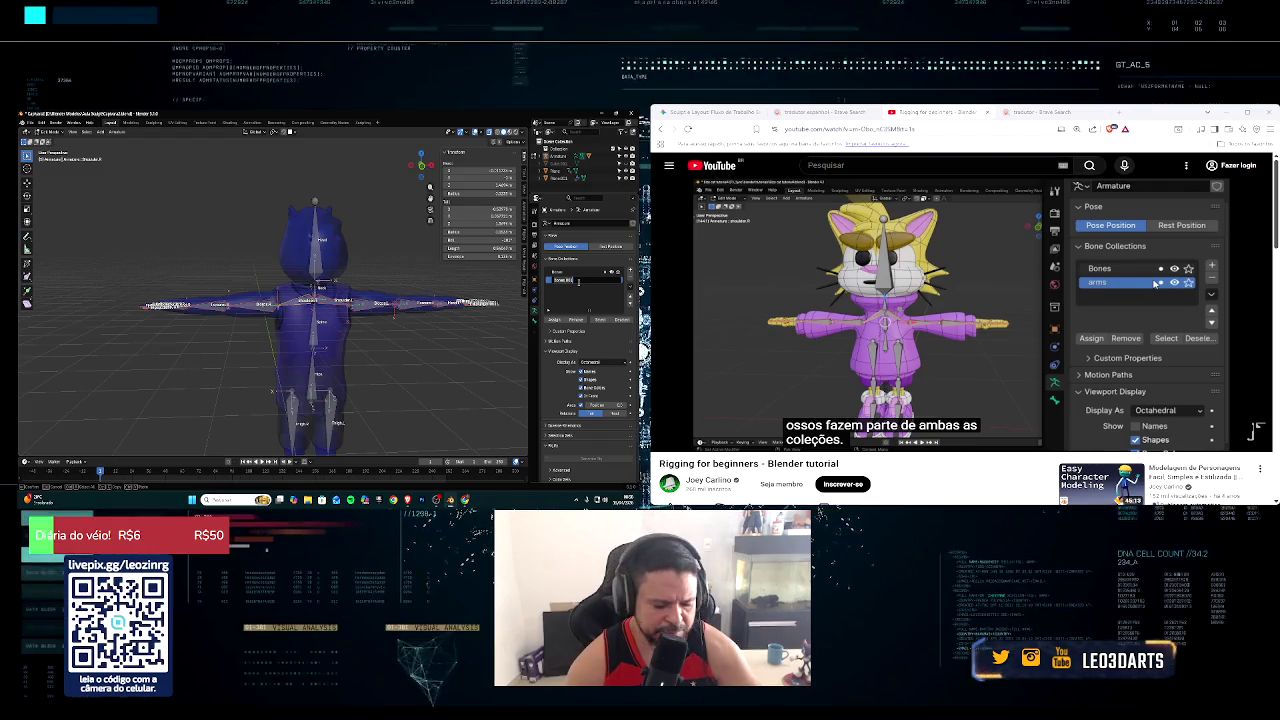
pyautogui.write('arm')
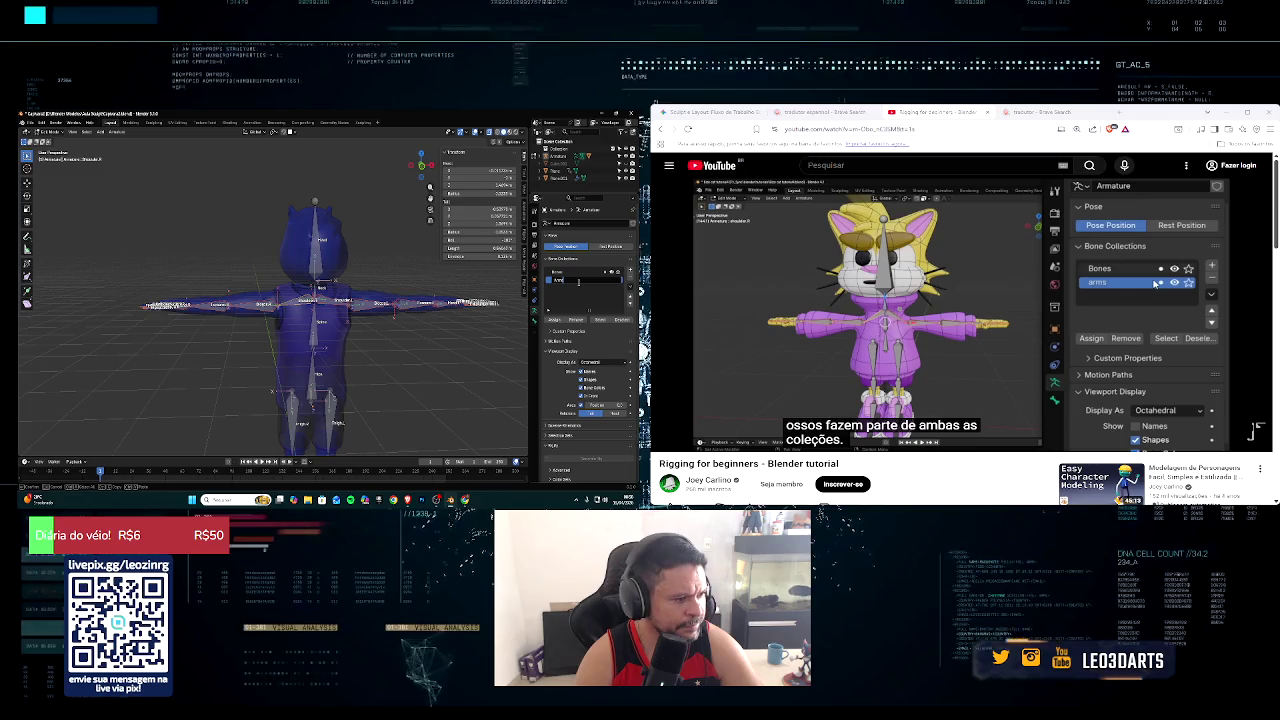
pyautogui.press('Return')
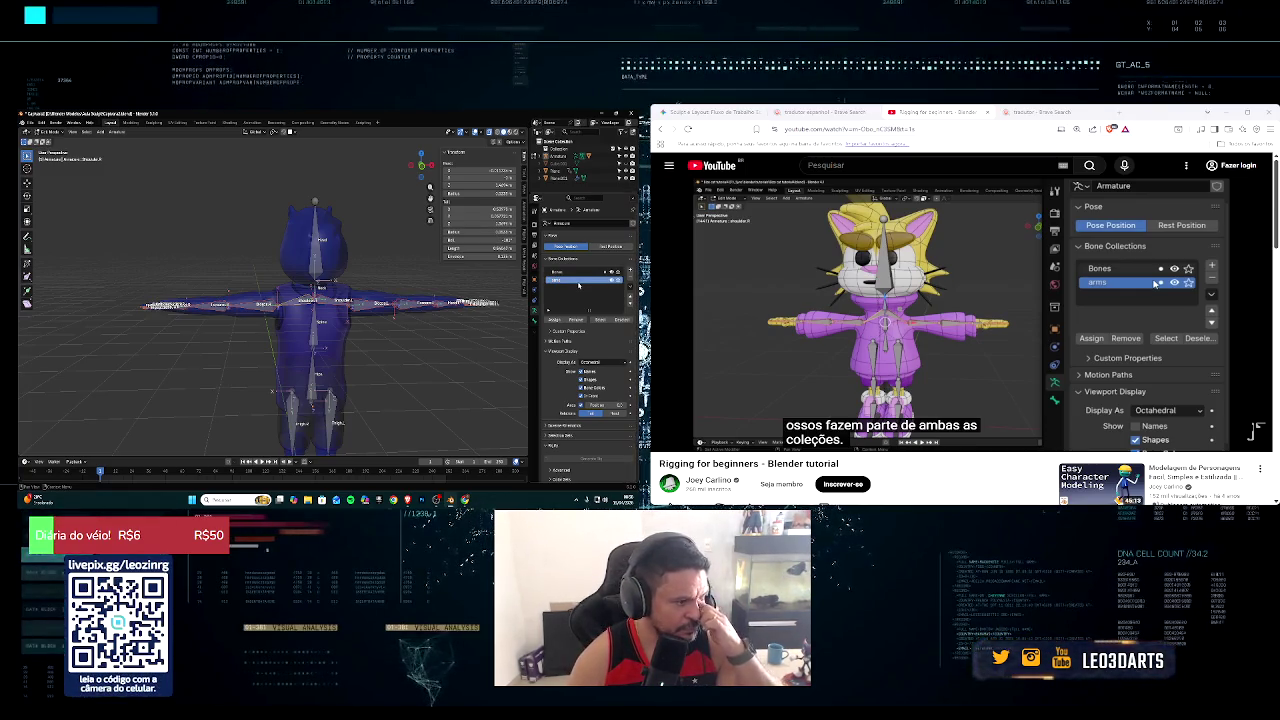
pyautogui.click(1257, 430)
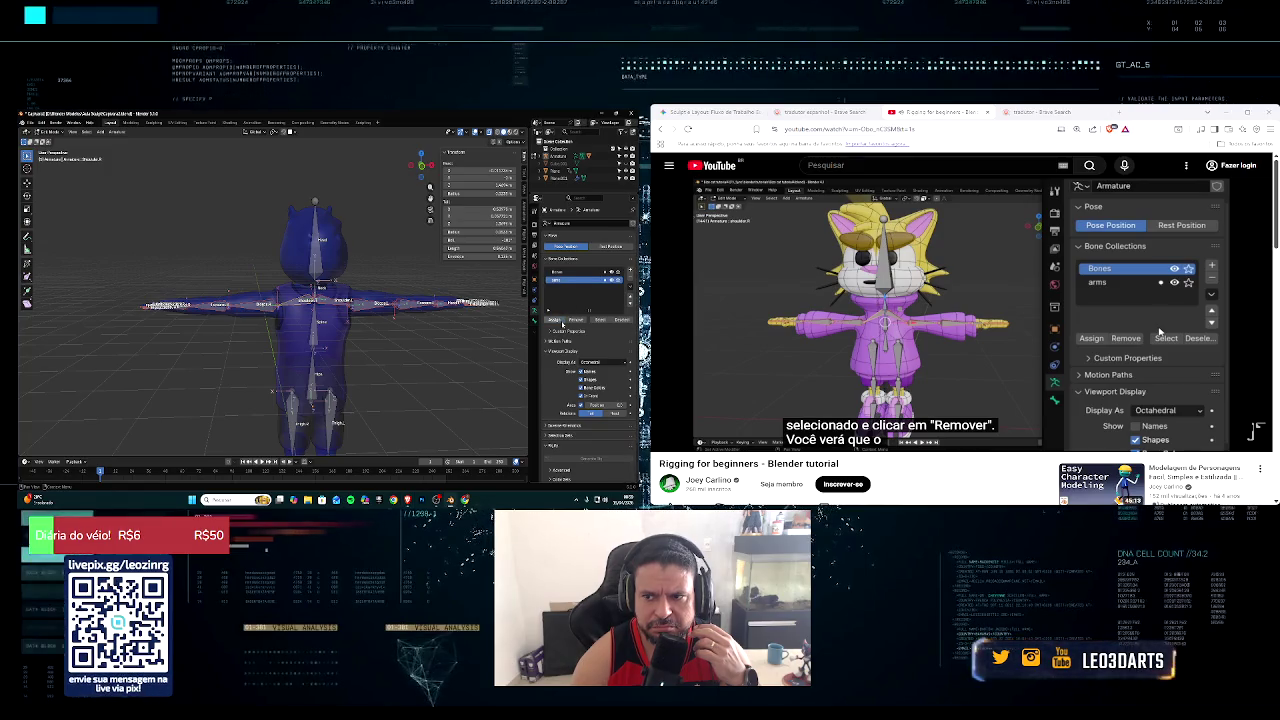
pyautogui.press('space')
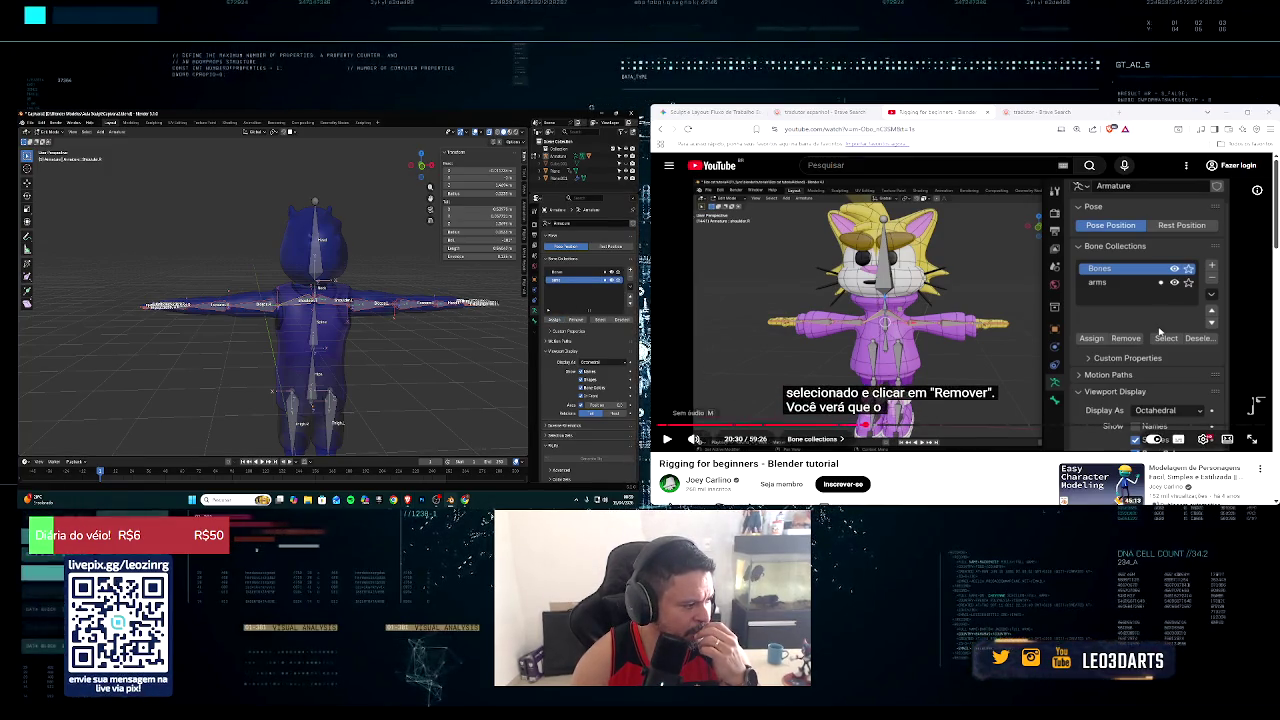
pyautogui.click(668, 439)
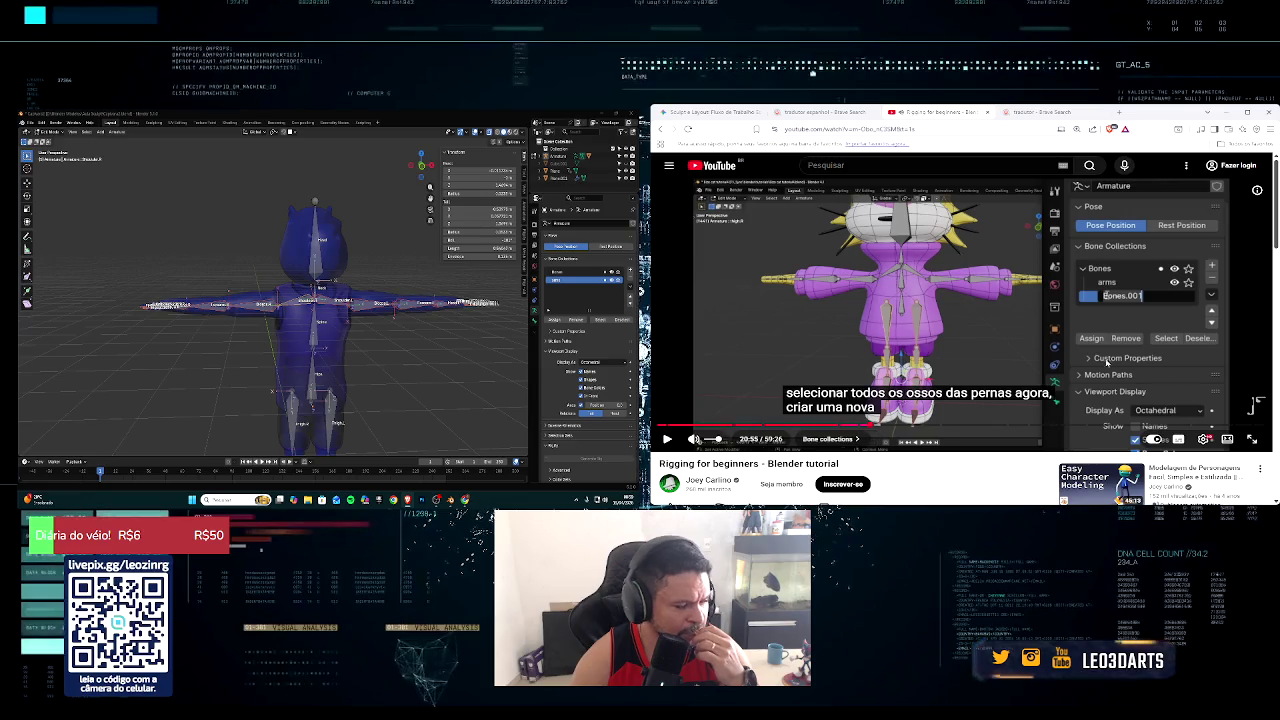
# Step: Make the arm collection active and select both legs' bones from the front
pyautogui.click(572, 281)
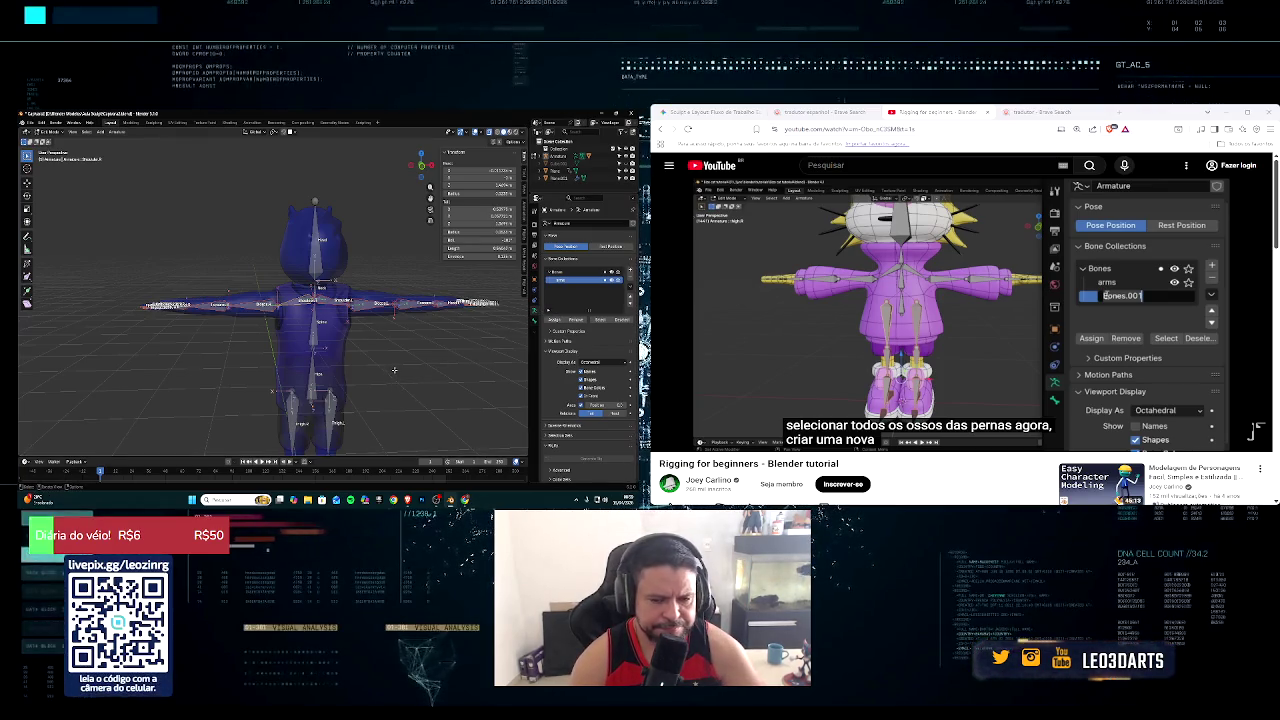
pyautogui.scroll(2, 394, 370)
pyautogui.keyDown('shift'); pyautogui.moveTo(394, 370); pyautogui.dragTo(294, 272, button='middle'); pyautogui.keyUp('shift')
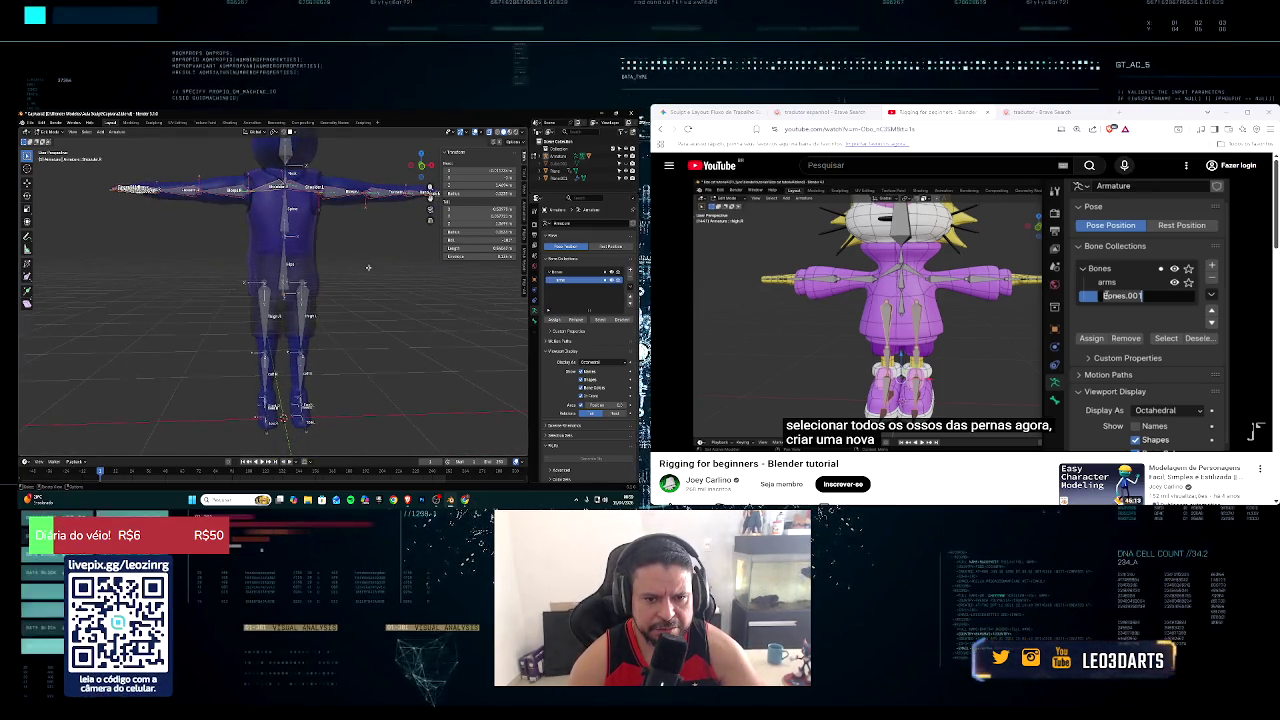
pyautogui.click(294, 272)
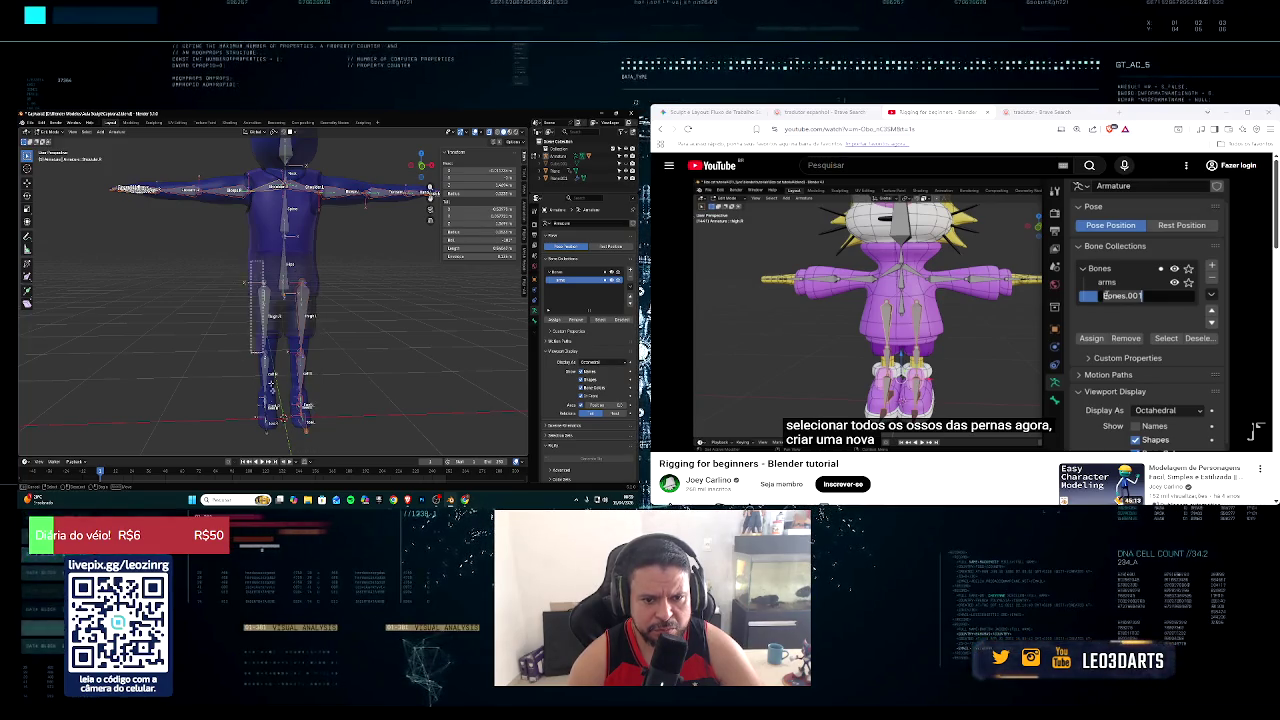
pyautogui.moveTo(258, 300); pyautogui.dragTo(262, 290, button='middle')
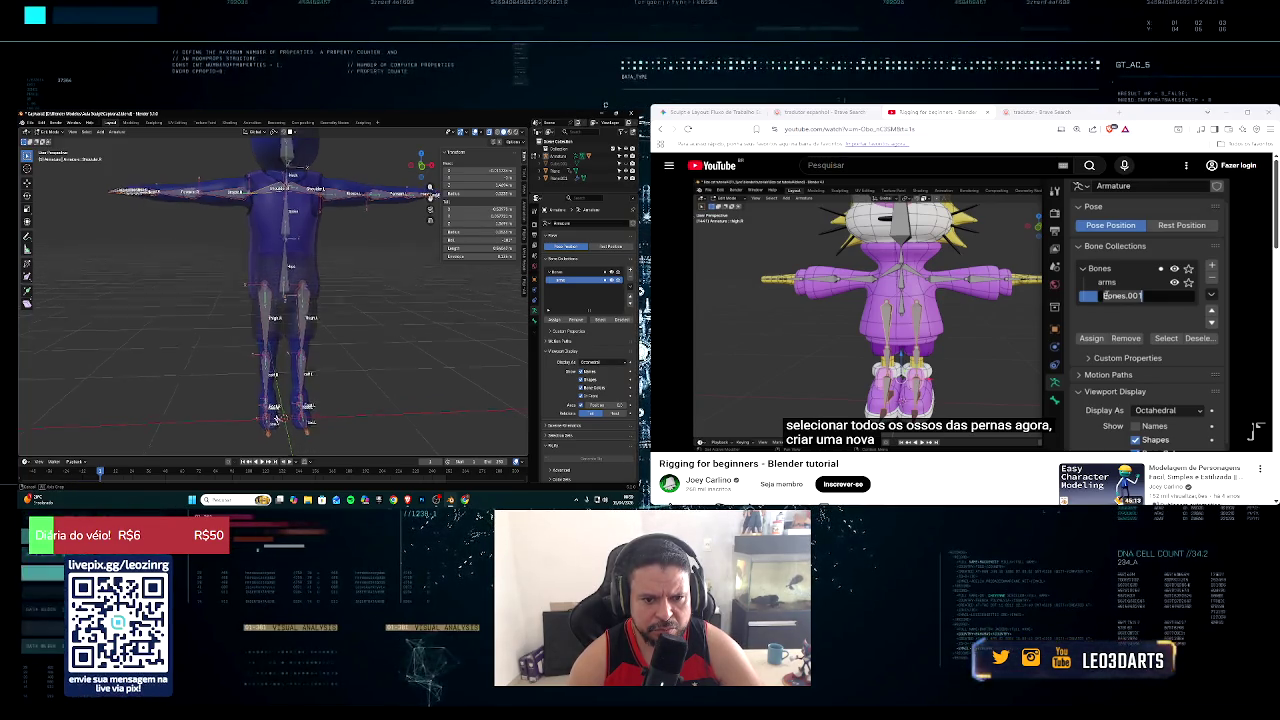
pyautogui.moveTo(283, 418); pyautogui.dragTo(250, 420, button='middle')
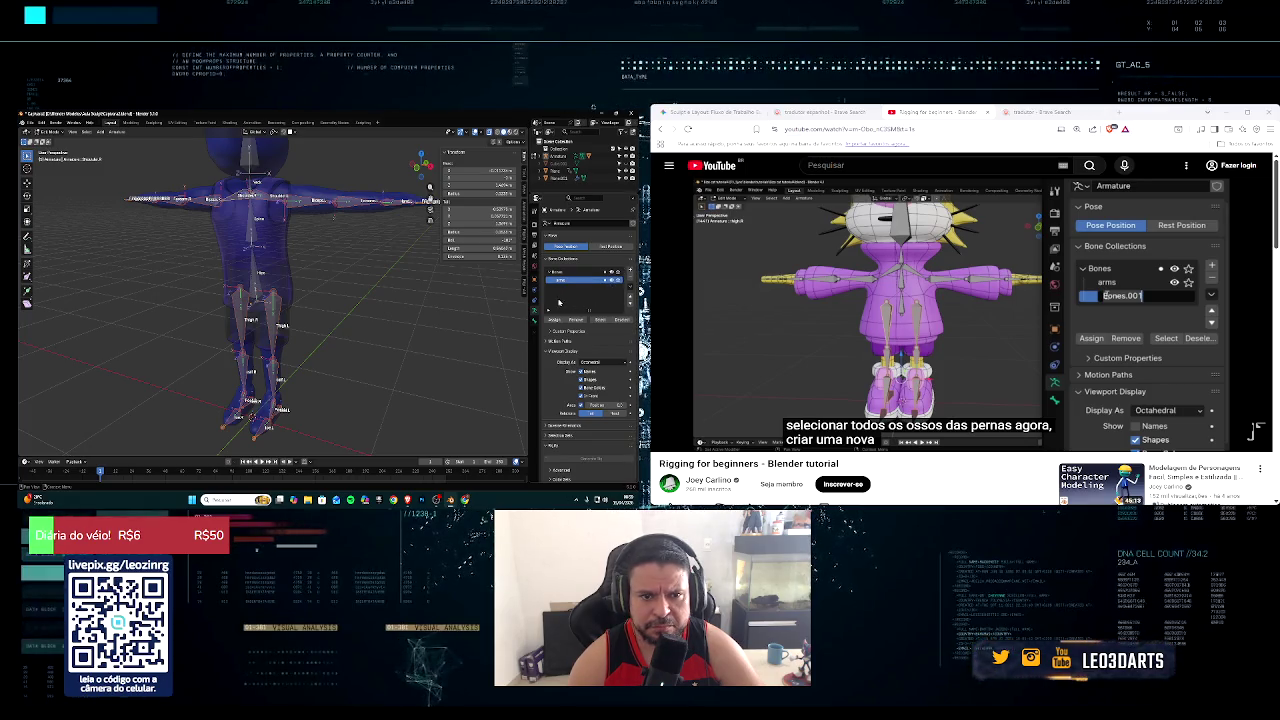
pyautogui.moveTo(398, 303); pyautogui.dragTo(370, 300, button='middle')
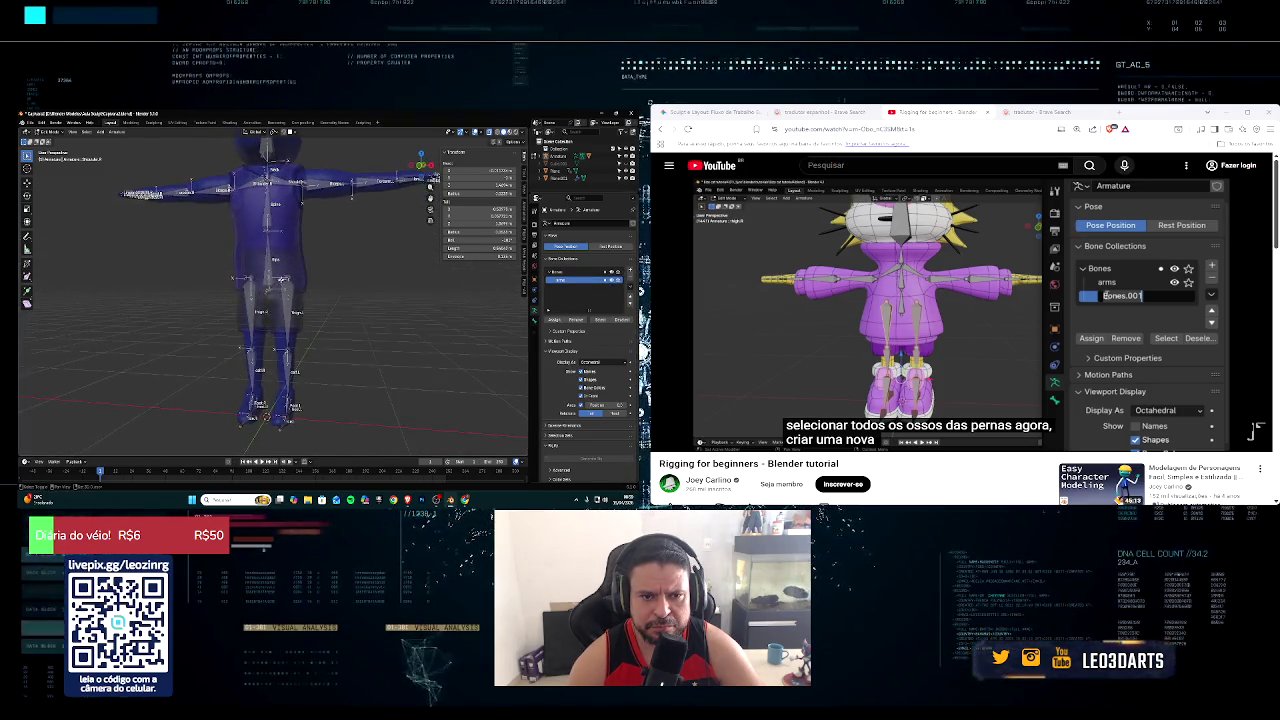
pyautogui.click(281, 268)
pyautogui.moveTo(315, 415); pyautogui.dragTo(328, 422, button='middle')
pyautogui.moveTo(247, 270); pyautogui.dragTo(272, 438)
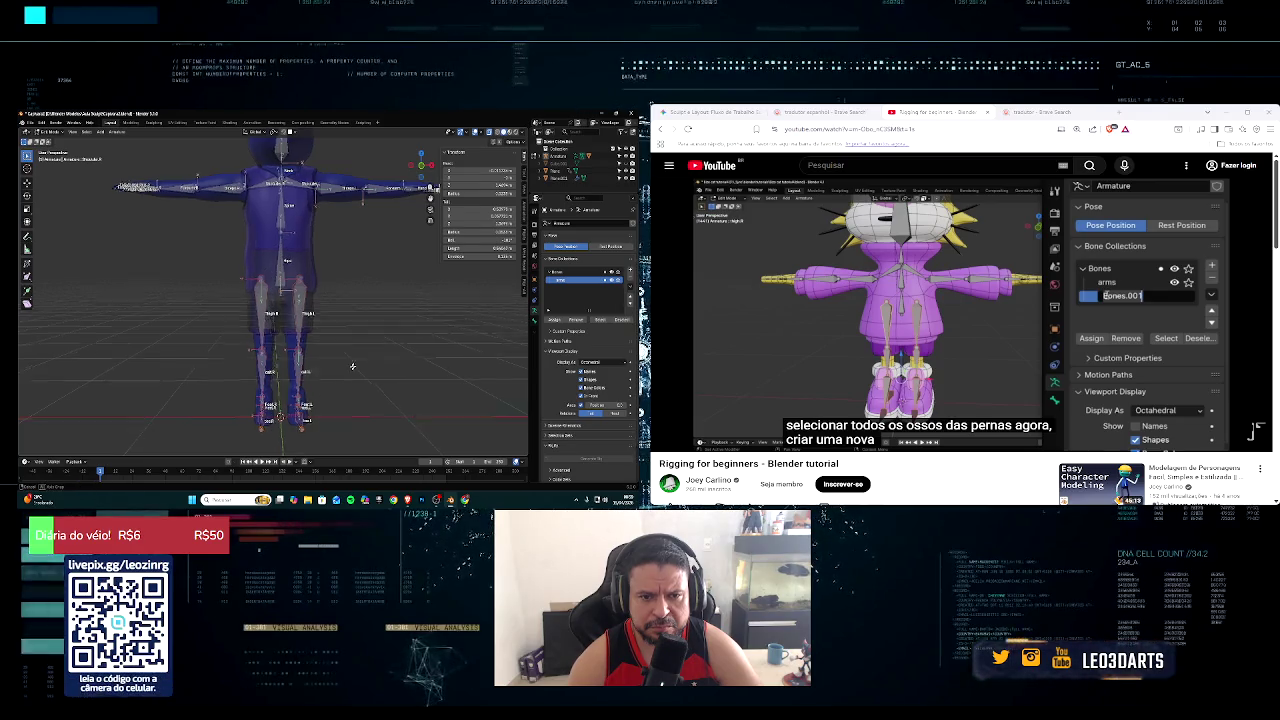
pyautogui.moveTo(341, 383); pyautogui.dragTo(368, 357, button='middle')
# Step: Add a bone collection named 'legs' and assign the selected leg bones to it
pyautogui.click(630, 270)
pyautogui.doubleClick(575, 288)
pyautogui.write('legs')
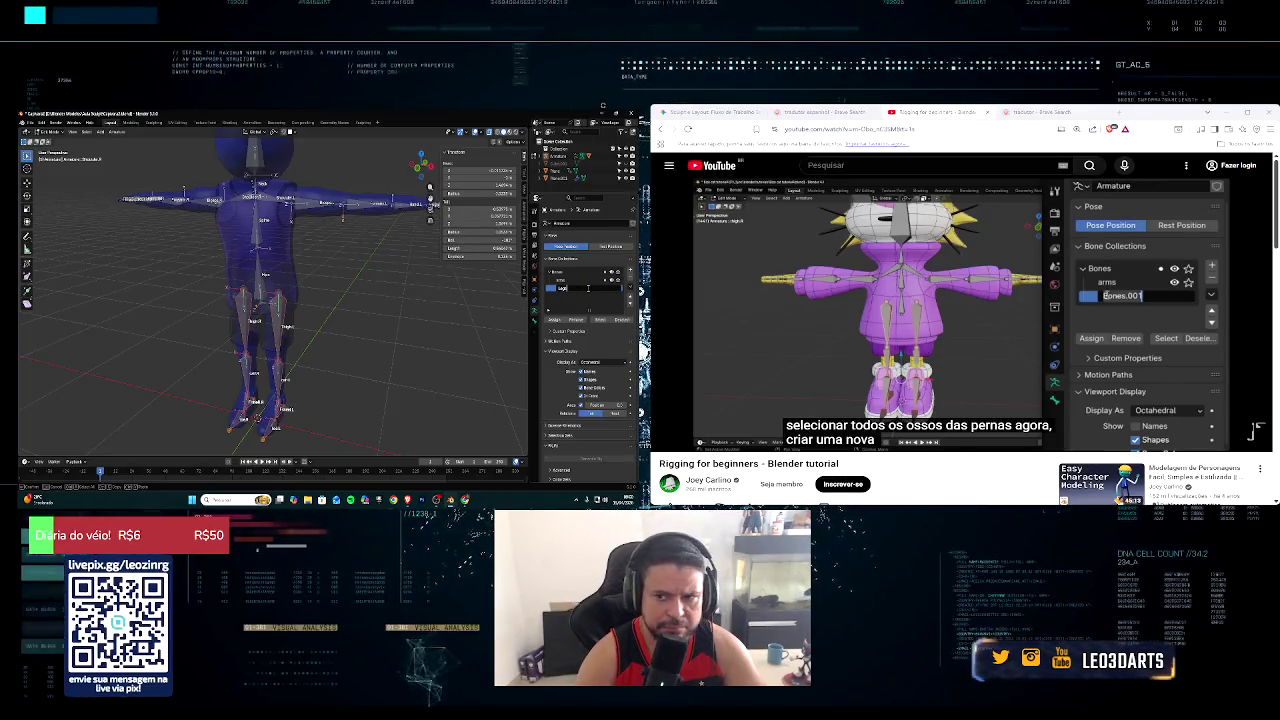
pyautogui.press('Return')
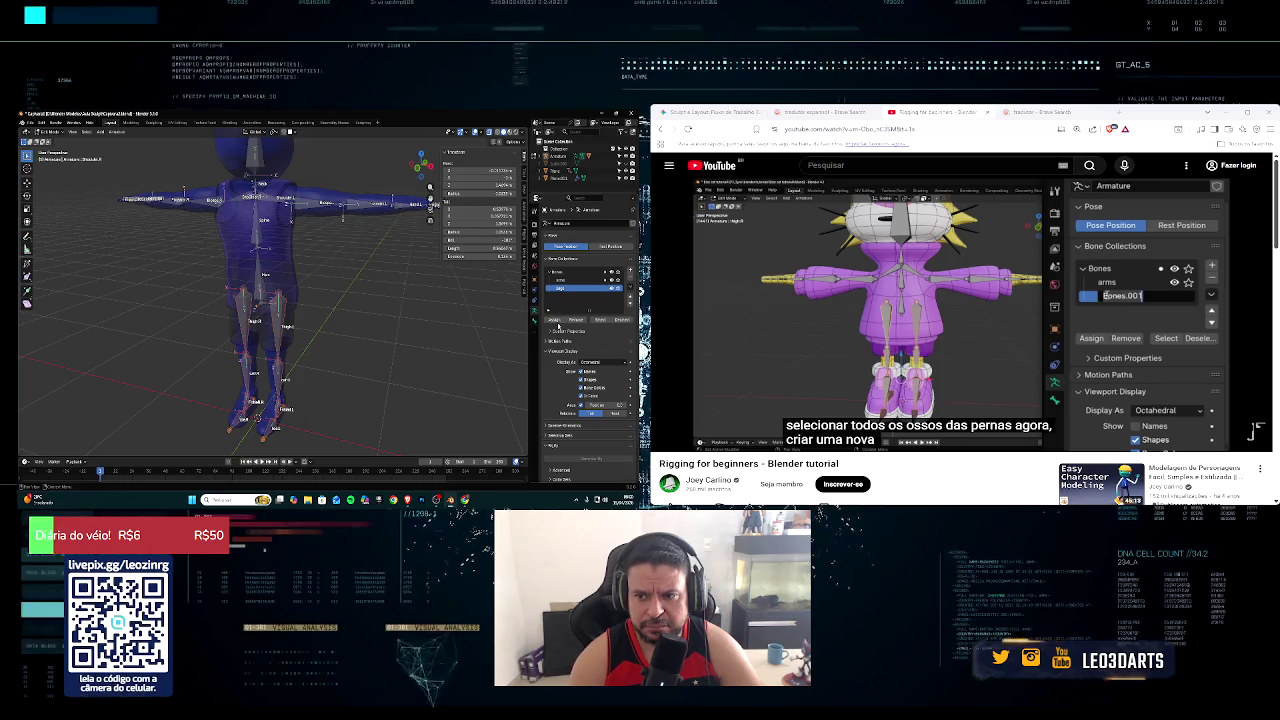
pyautogui.click(558, 323)
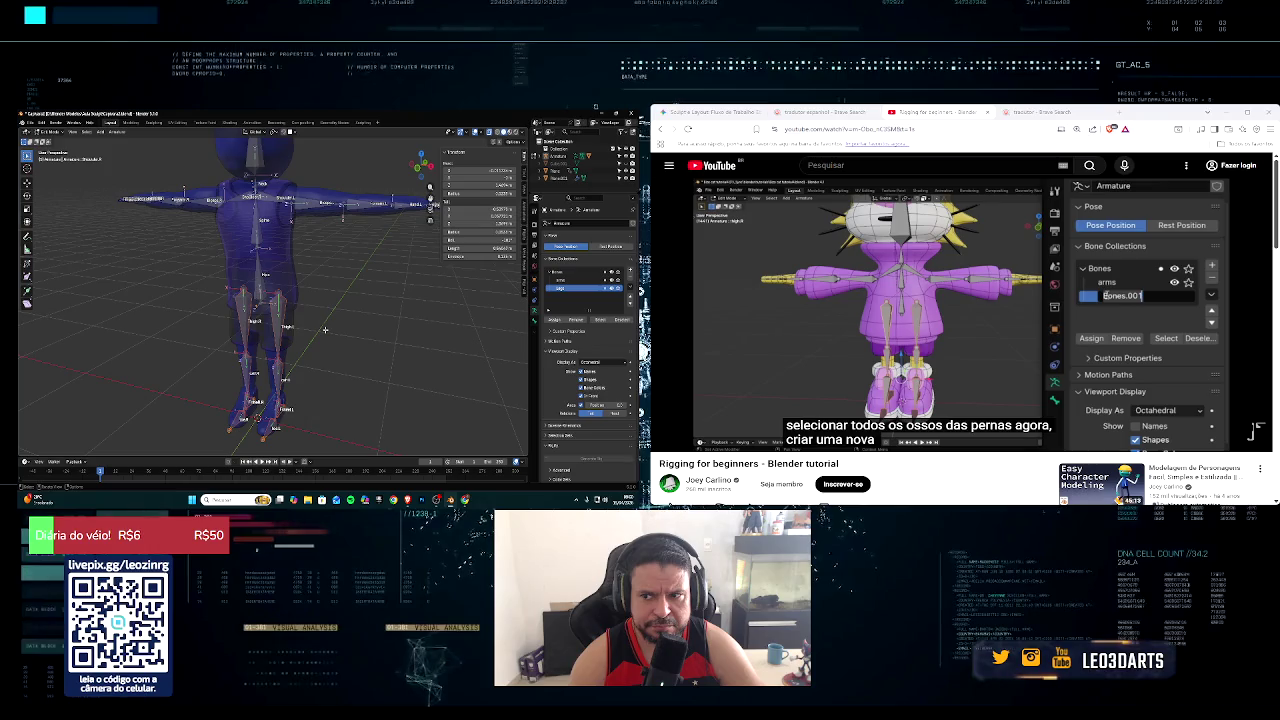
pyautogui.press('space')
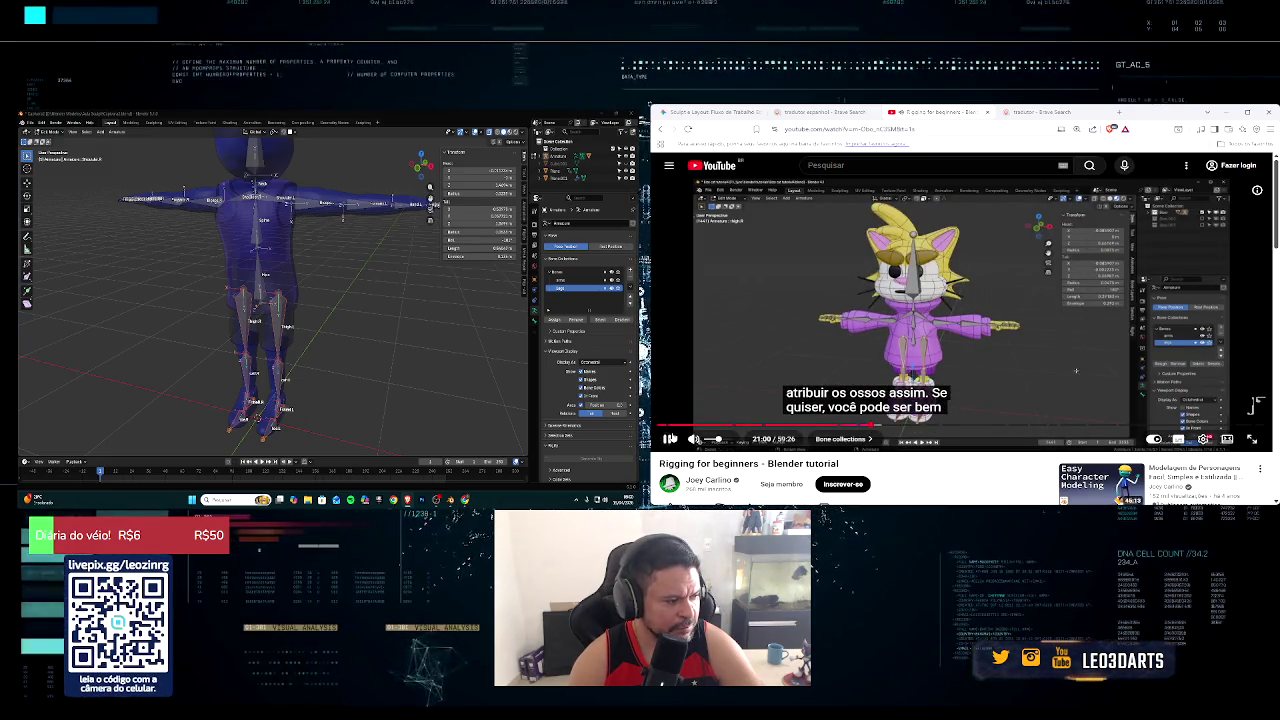
pyautogui.press('space')
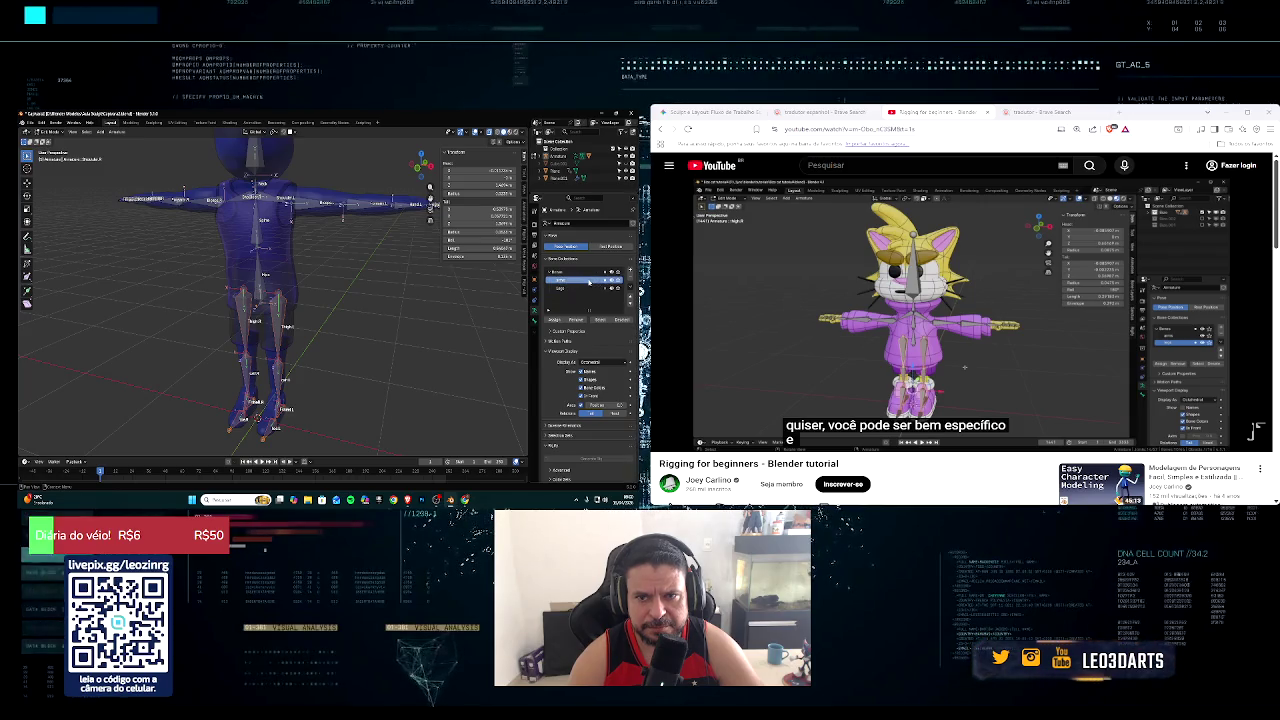
pyautogui.doubleClick(589, 281)
pyautogui.click(400, 331)
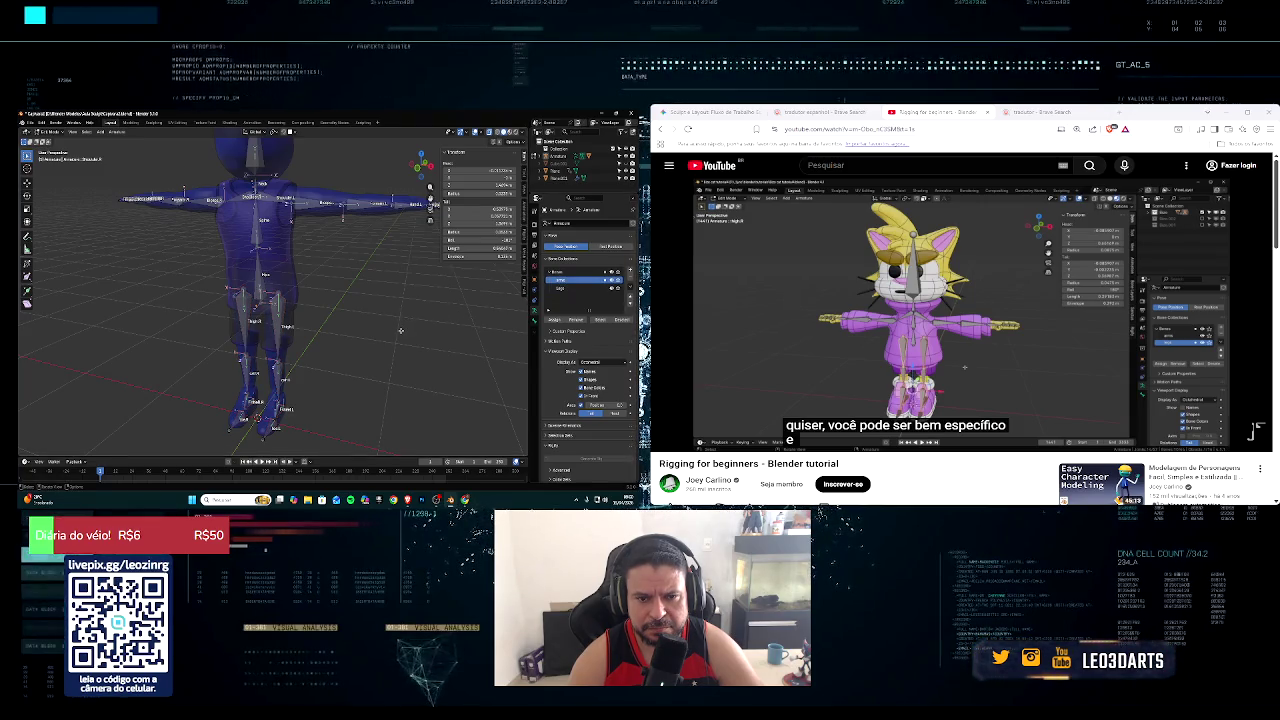
pyautogui.click(584, 289)
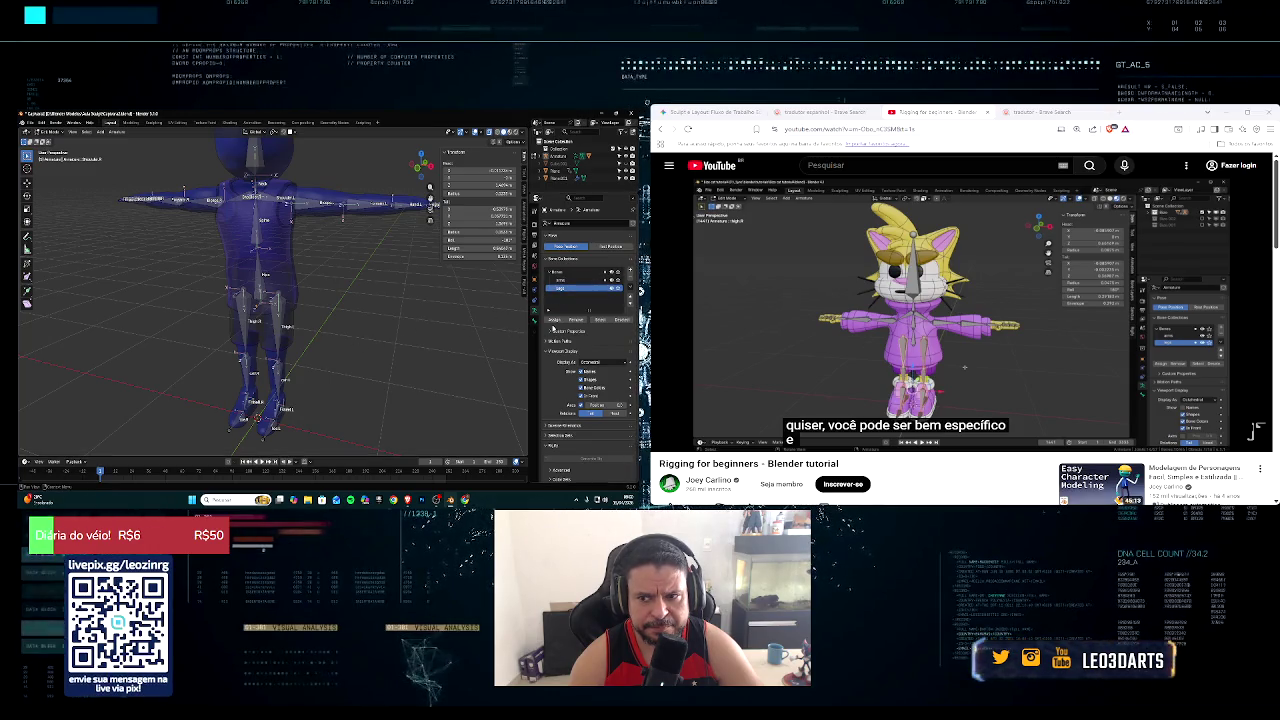
pyautogui.moveTo(316, 369); pyautogui.dragTo(293, 330, button='middle')
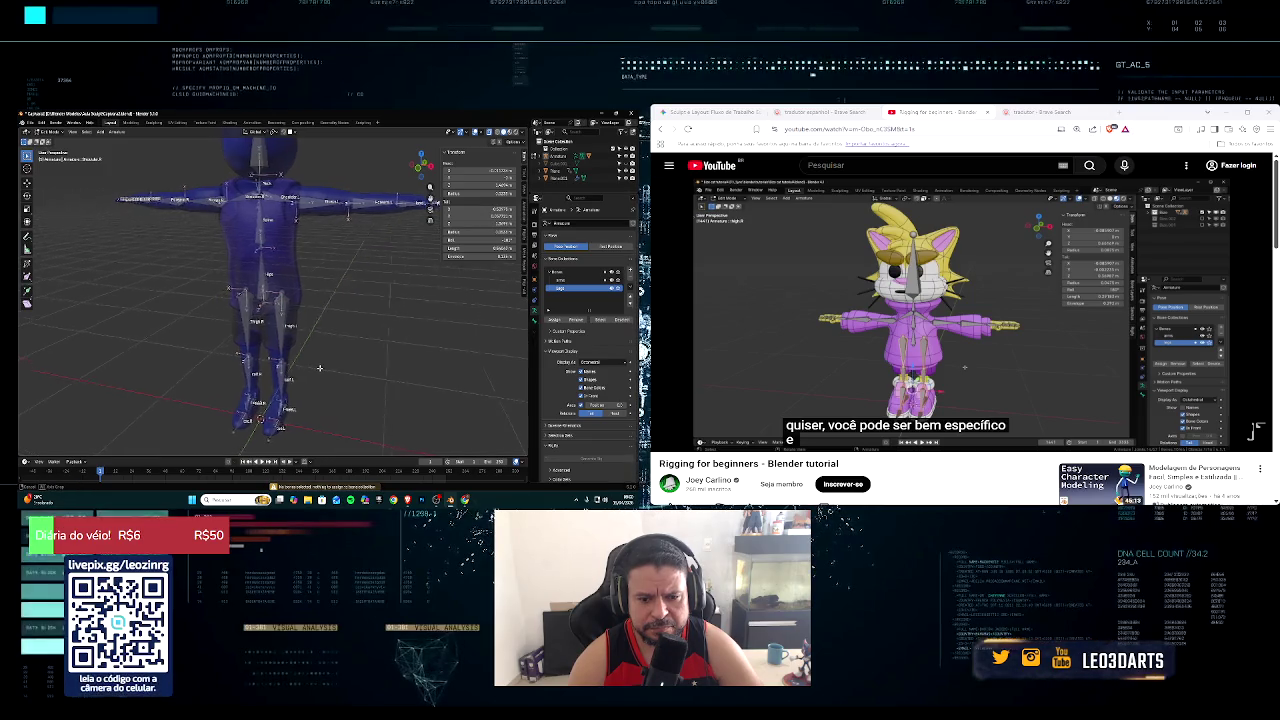
pyautogui.click(283, 274)
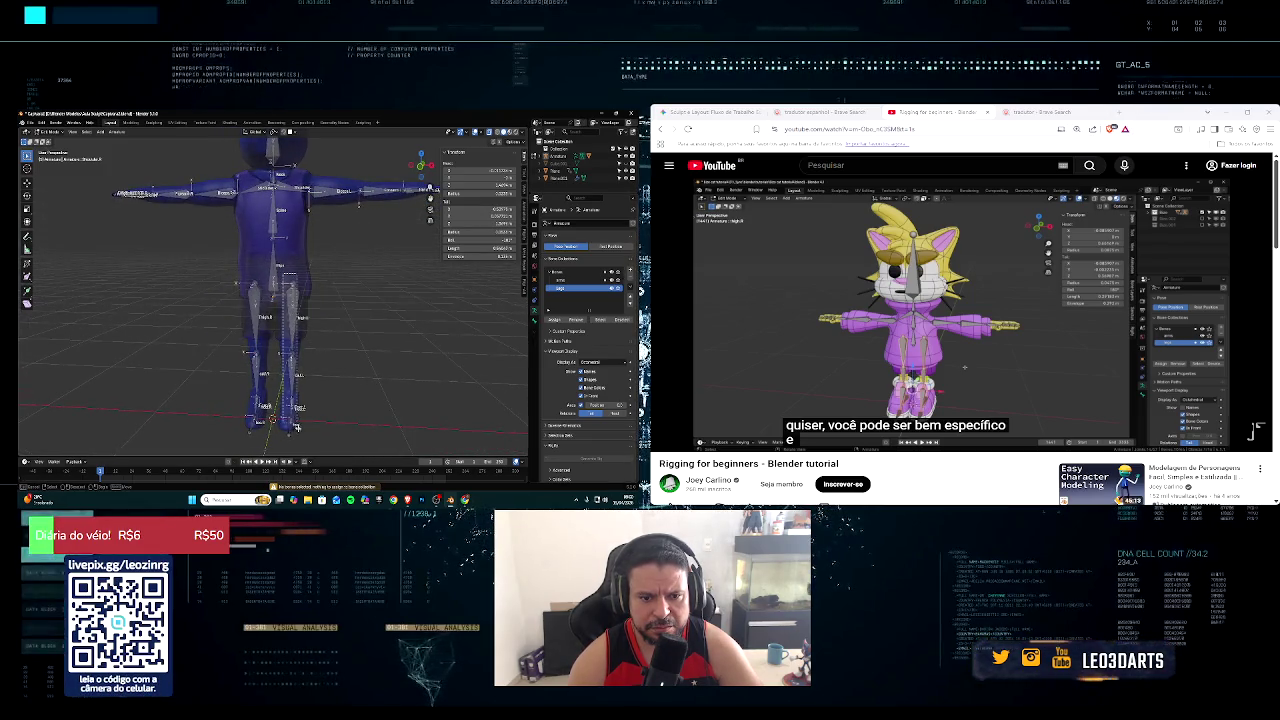
pyautogui.keyDown('shift'); pyautogui.moveTo(222, 270); pyautogui.dragTo(266, 436); pyautogui.keyUp('shift')
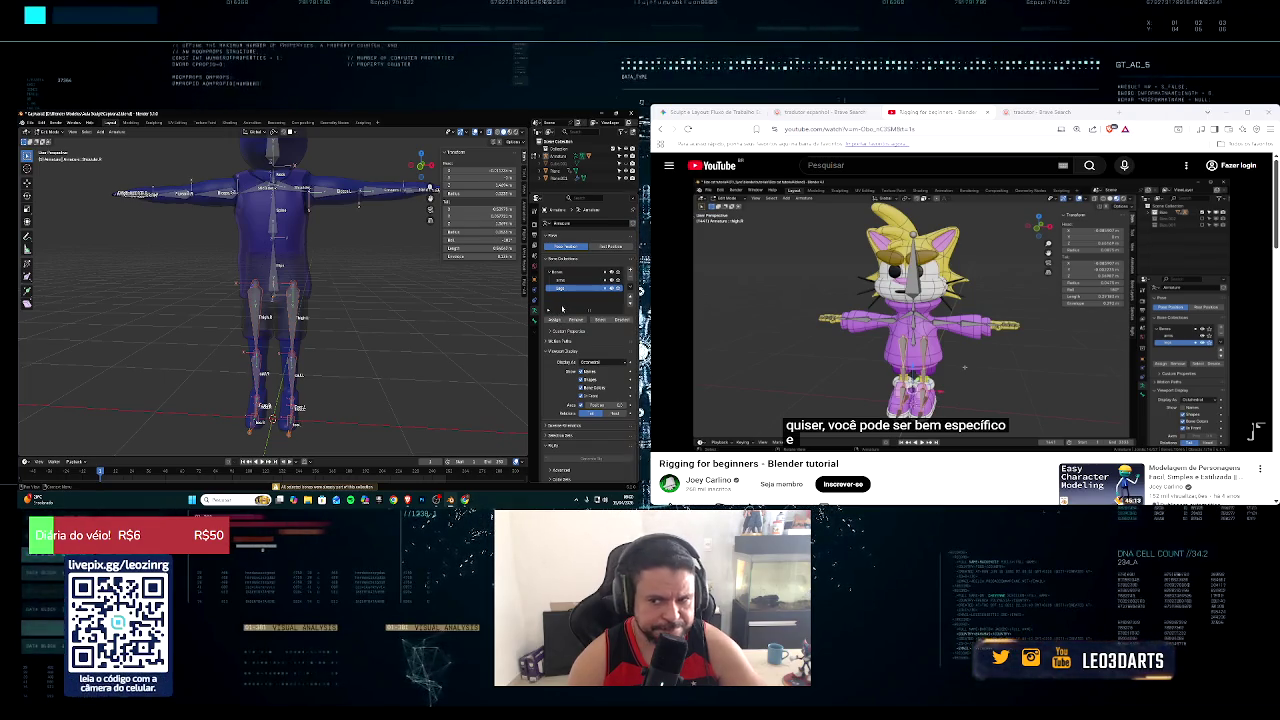
pyautogui.moveTo(347, 321)
pyautogui.mouseDown(button='middle')
pyautogui.moveTo(389, 267)
pyautogui.moveTo(347, 326)
pyautogui.moveTo(320, 335)
pyautogui.mouseUp(button='middle')
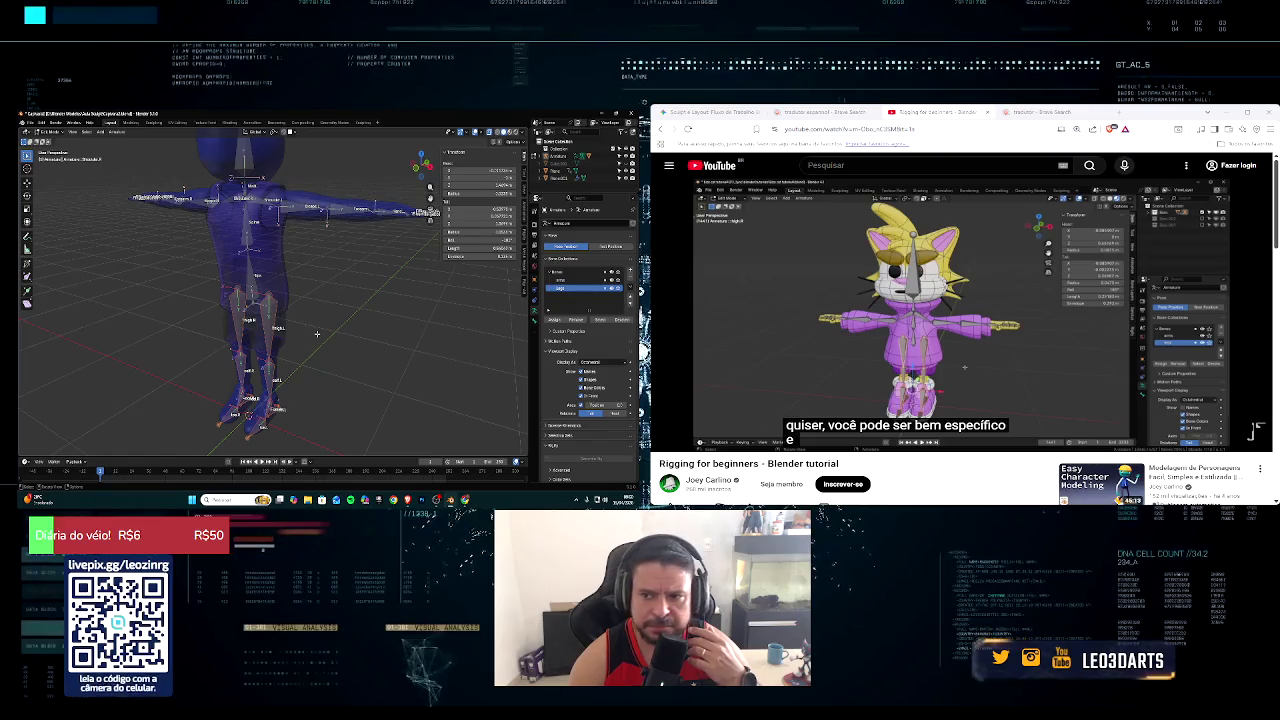
pyautogui.click(595, 281)
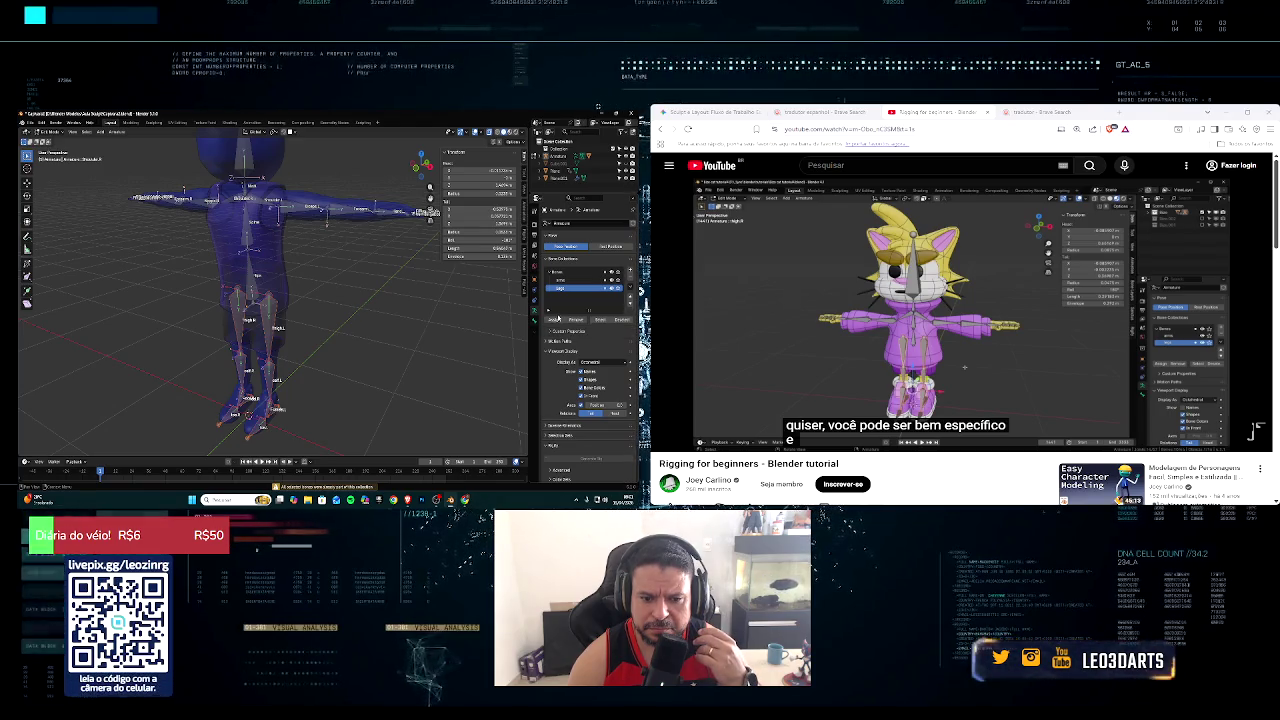
pyautogui.press('KP_1')
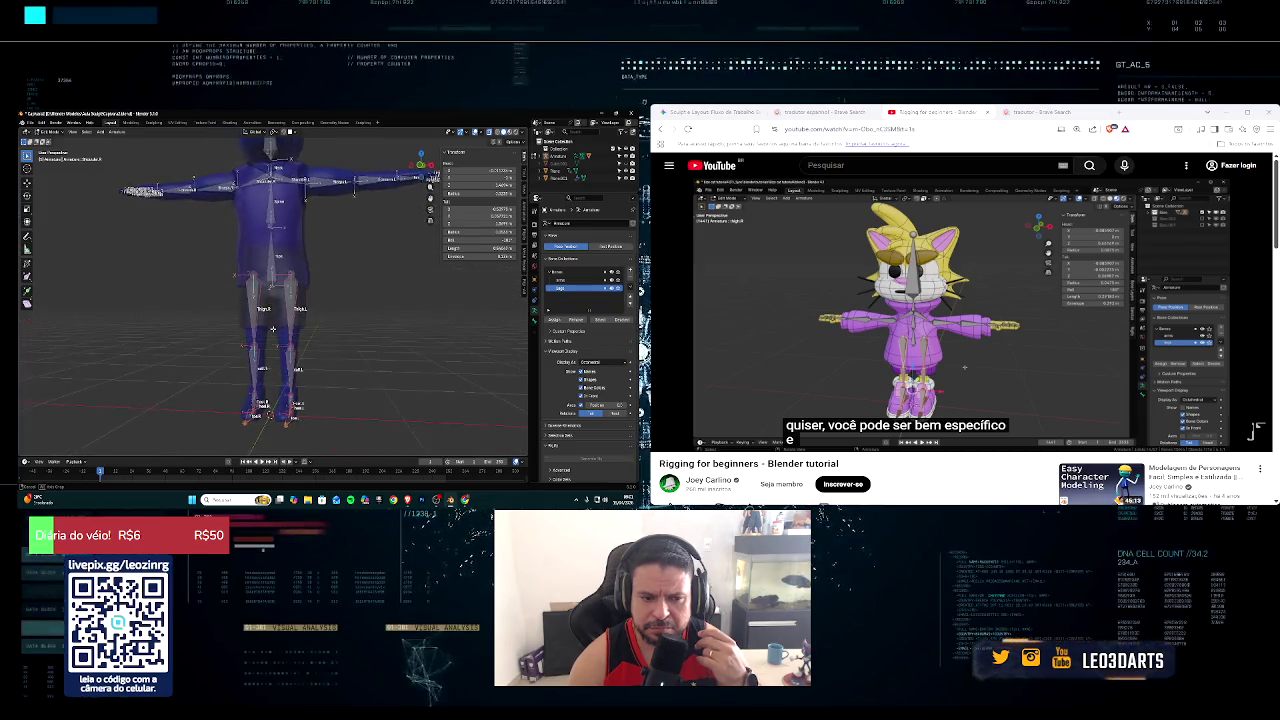
pyautogui.click(667, 438)
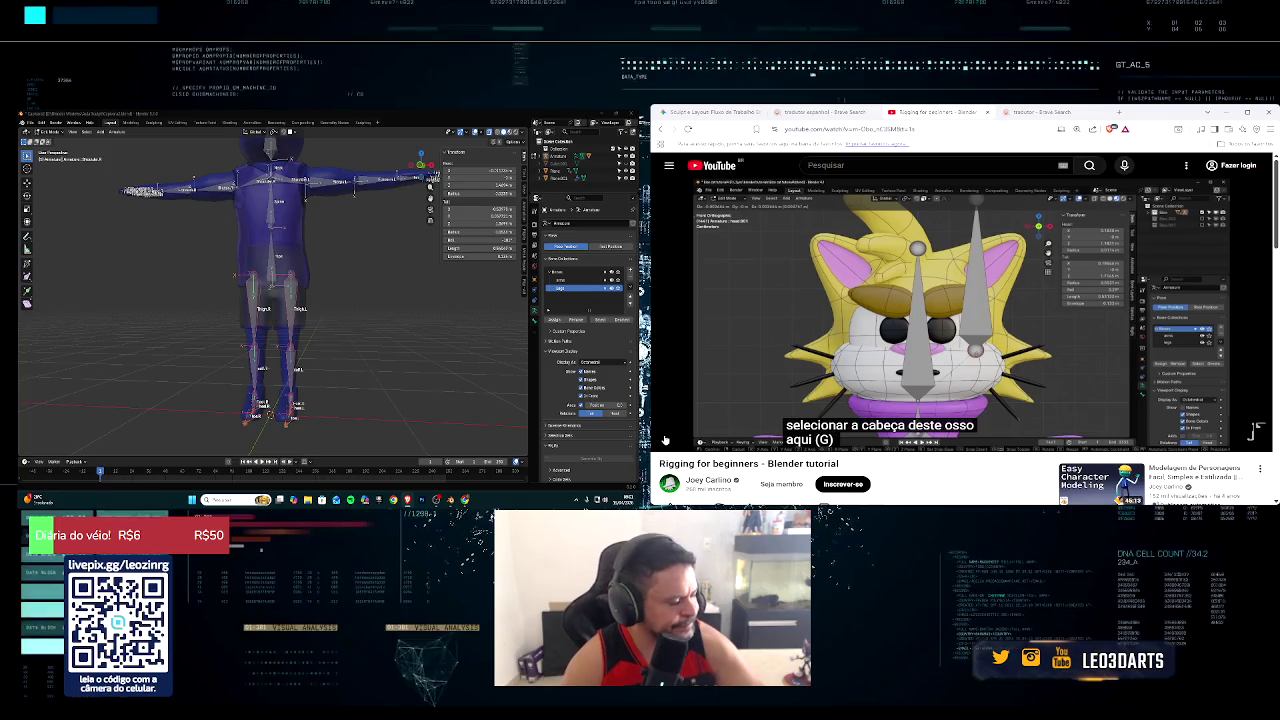
pyautogui.click(673, 440)
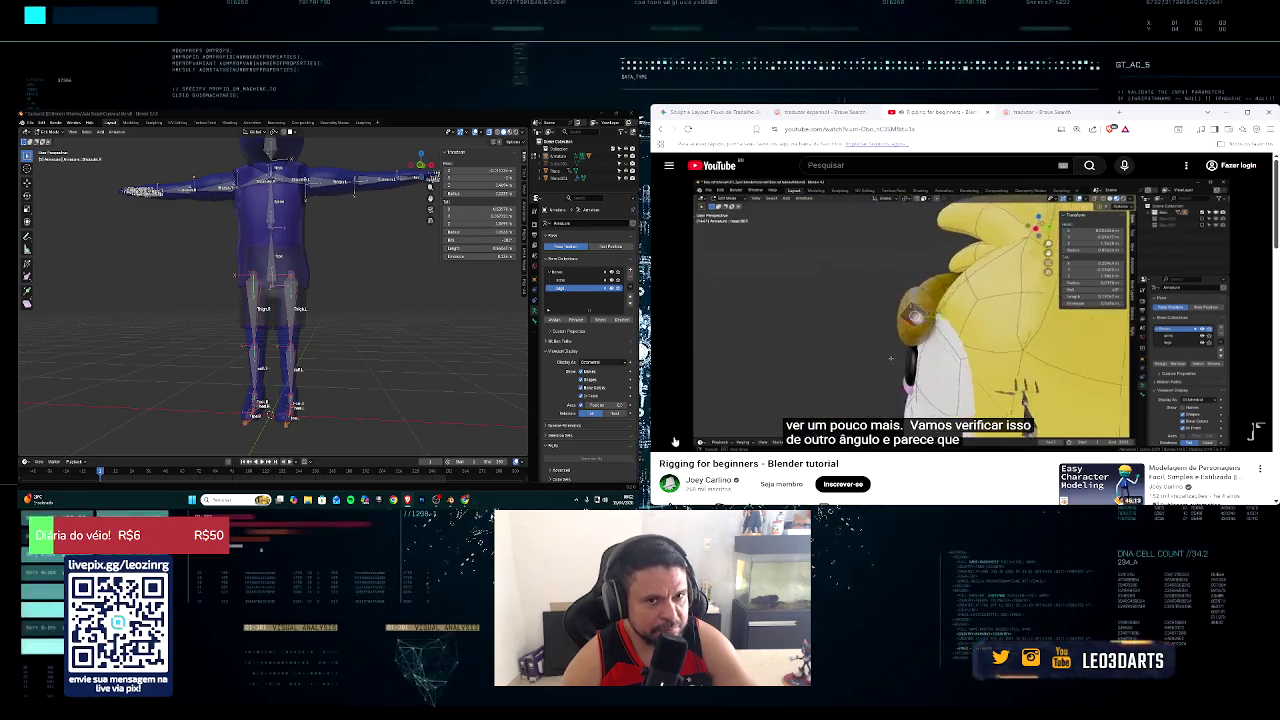
pyautogui.moveTo(197, 433); pyautogui.dragTo(270, 424, button='middle')
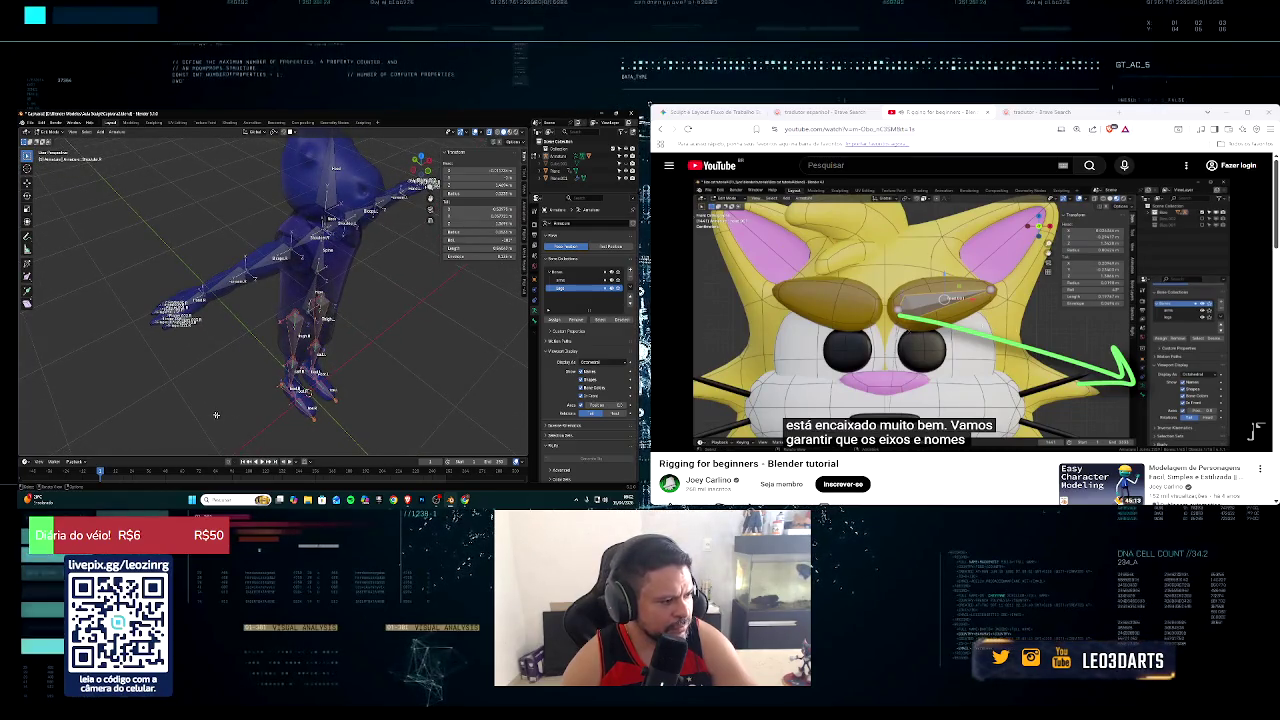
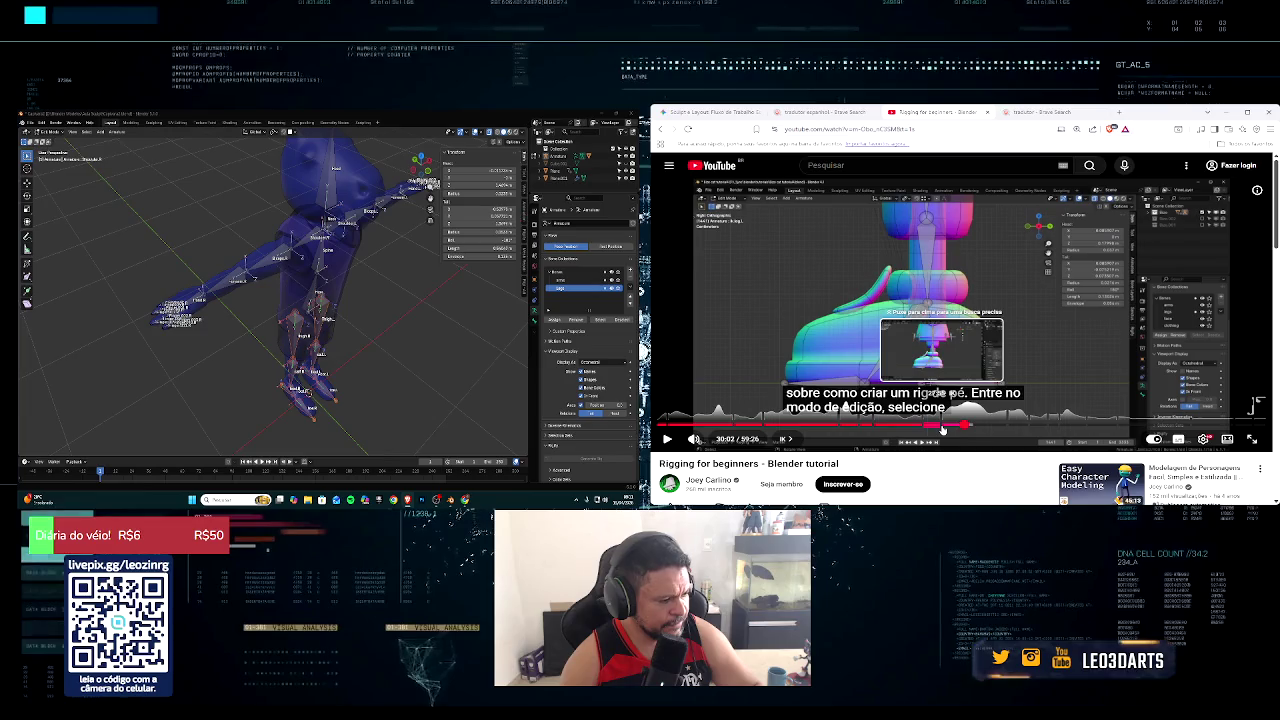
# Step: Replay the tutorial from 27:46 and orbit the viewport to face the rigged character from the front
pyautogui.click(941, 427)
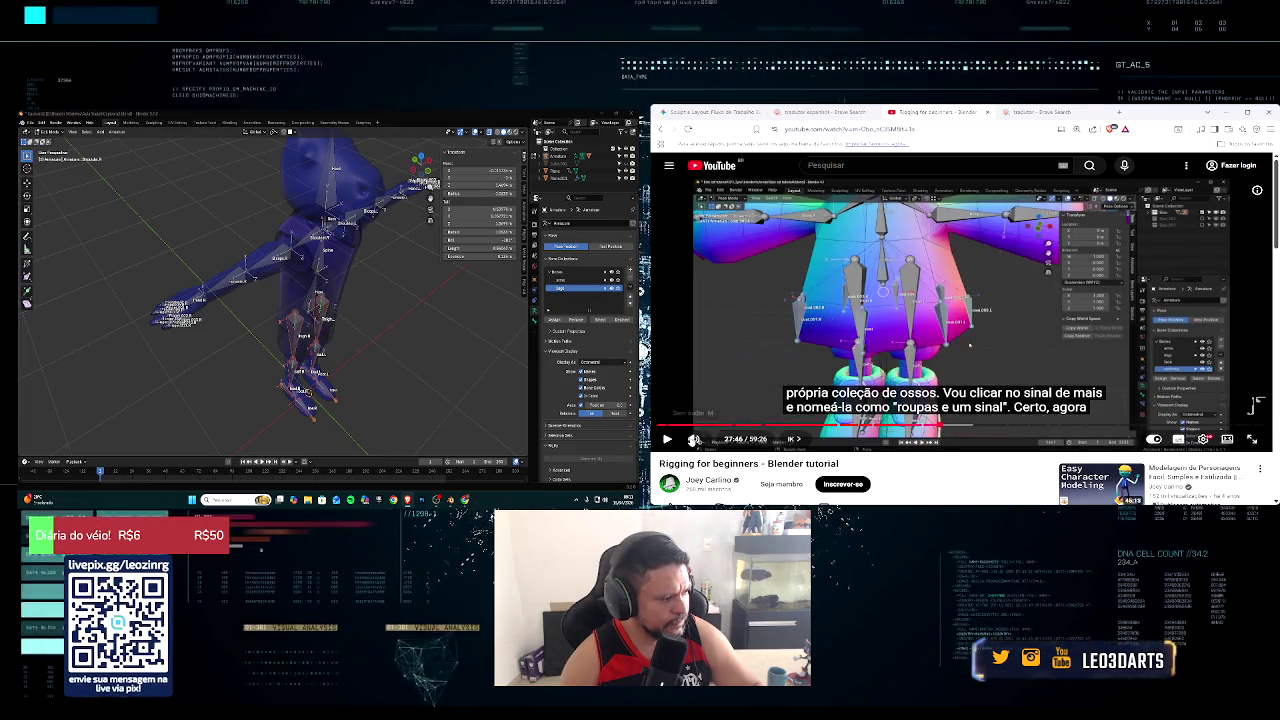
pyautogui.click(668, 439)
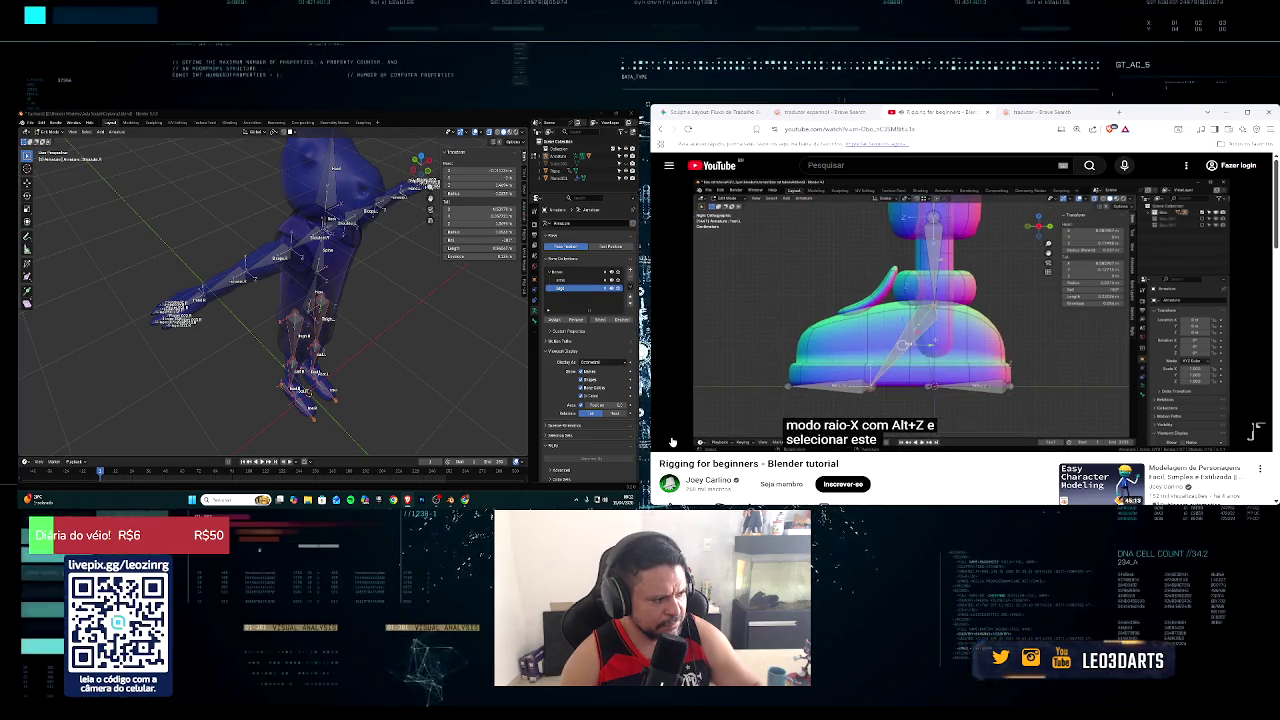
pyautogui.moveTo(430, 320); pyautogui.dragTo(411, 373, button='middle')
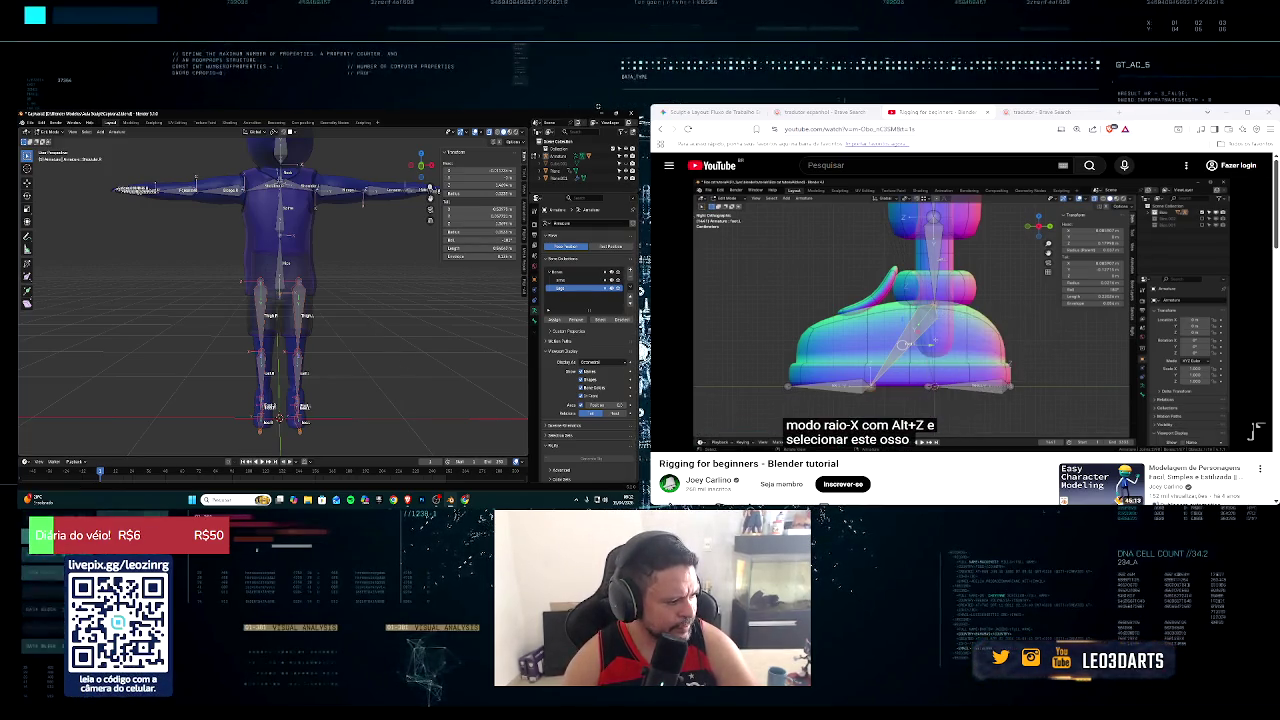
# Step: Rewind the tutorial a few seconds, then box-select and adjust the bones on the rig's left side
pyautogui.press('Left')
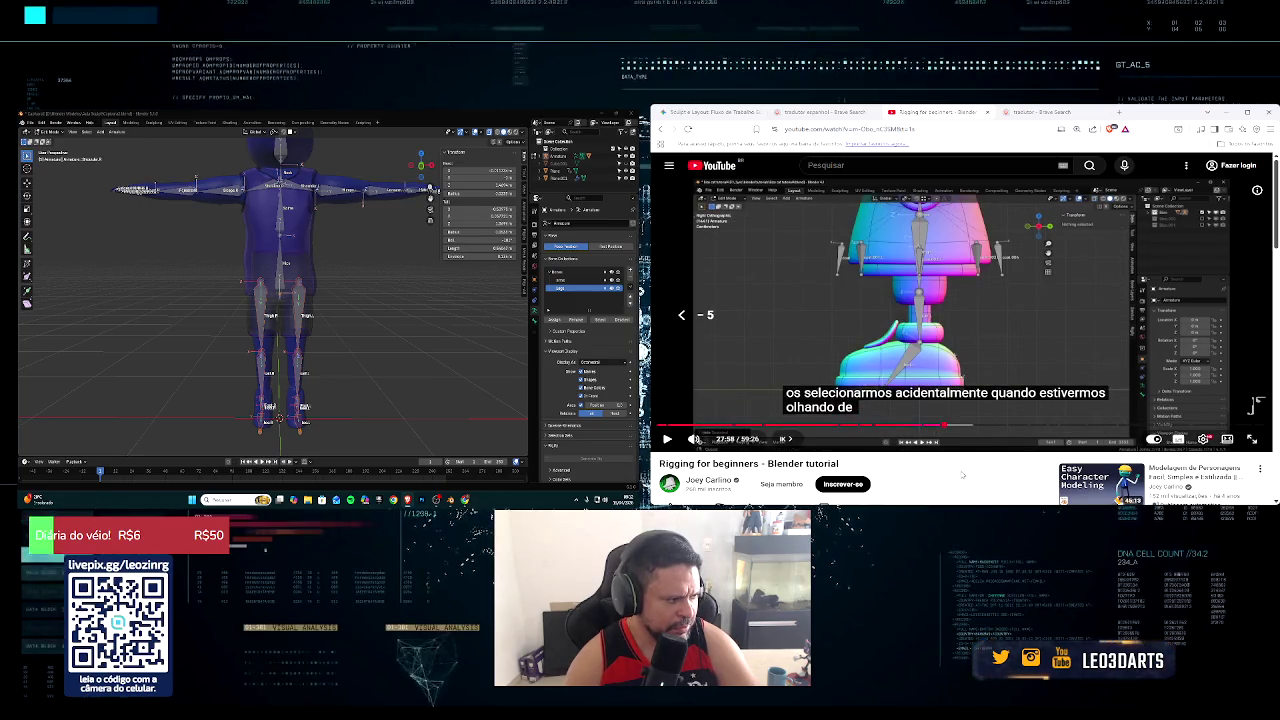
pyautogui.press('Left')
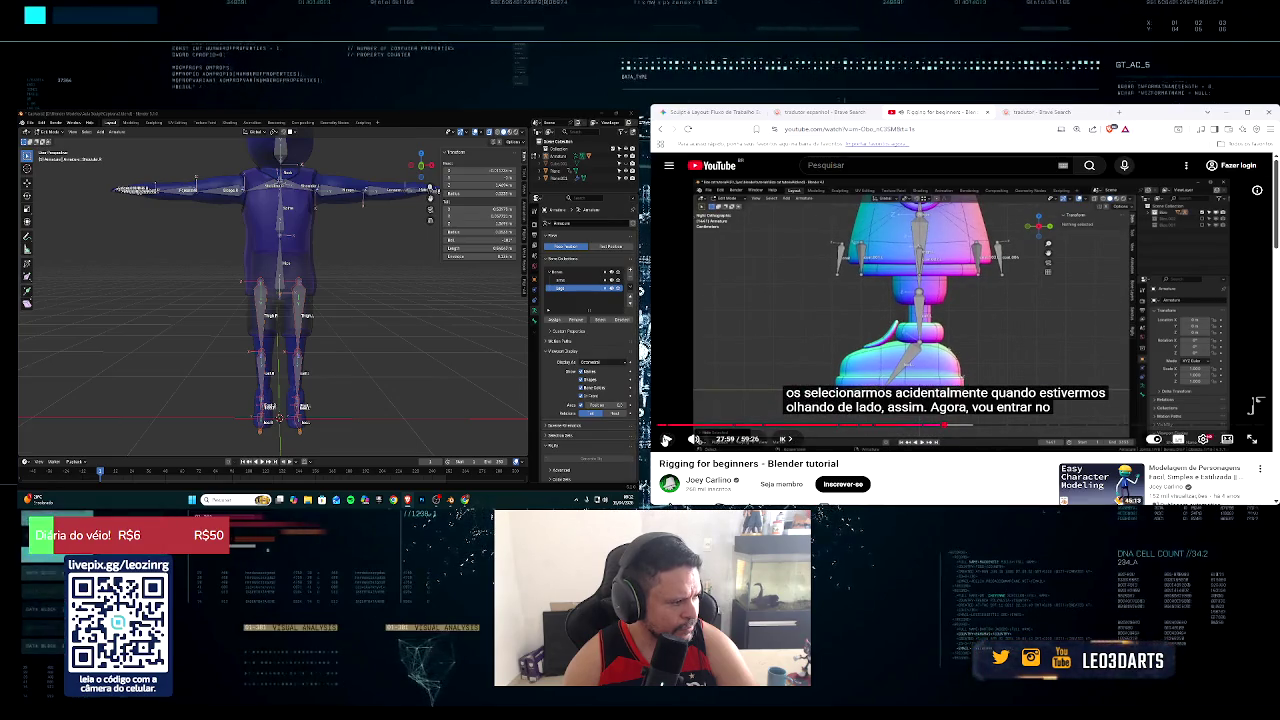
pyautogui.moveTo(125, 163); pyautogui.dragTo(277, 451)
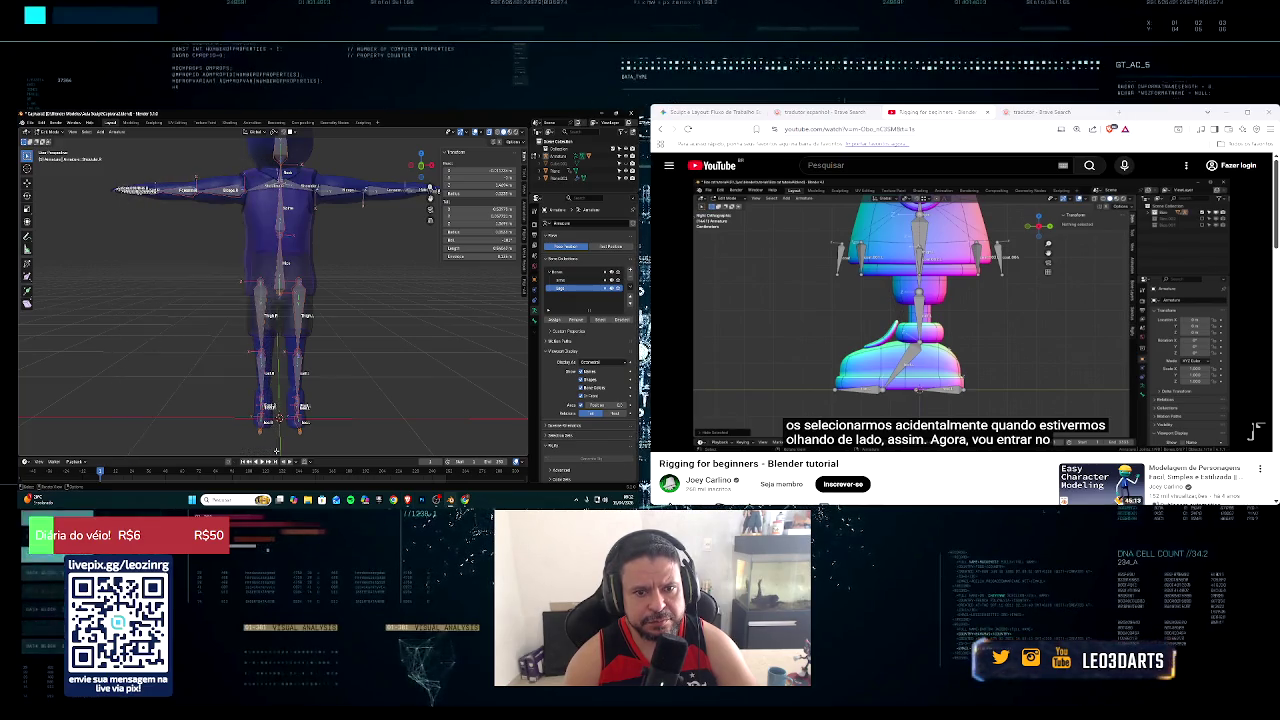
pyautogui.moveTo(107, 157)
pyautogui.mouseDown()
pyautogui.moveTo(262, 390)
pyautogui.moveTo(266, 434)
pyautogui.mouseUp()
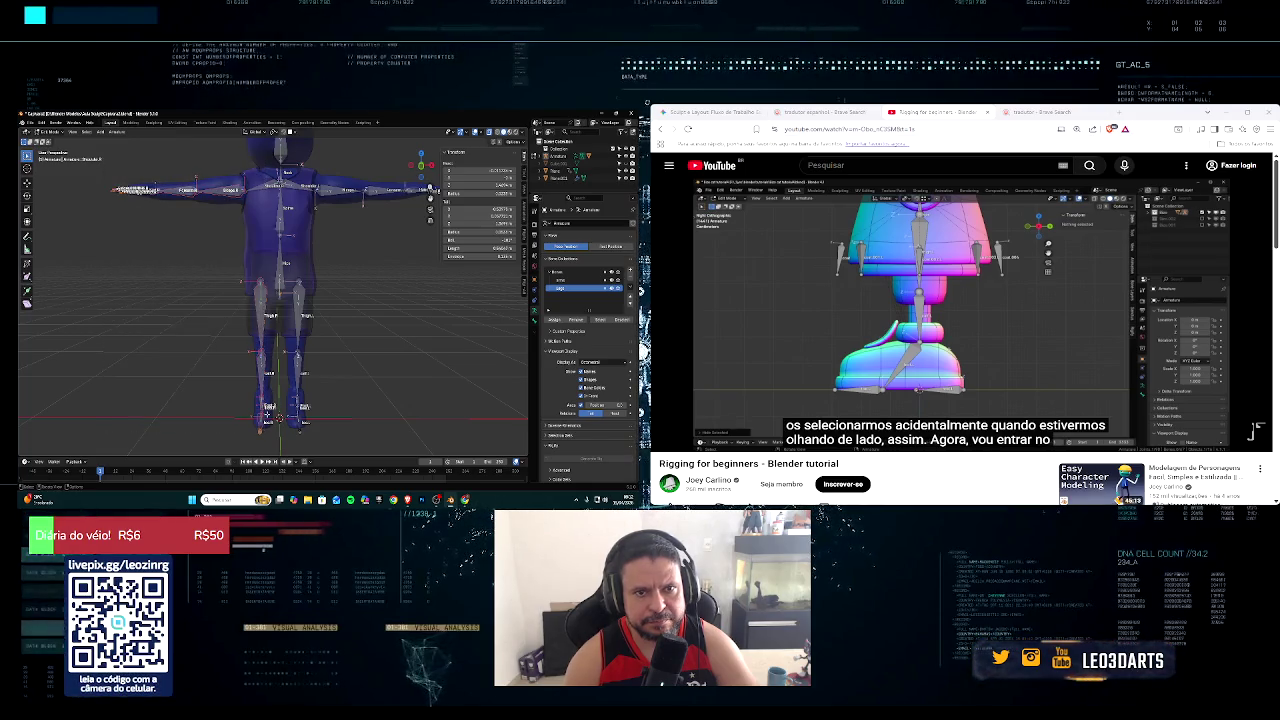
pyautogui.click(266, 413)
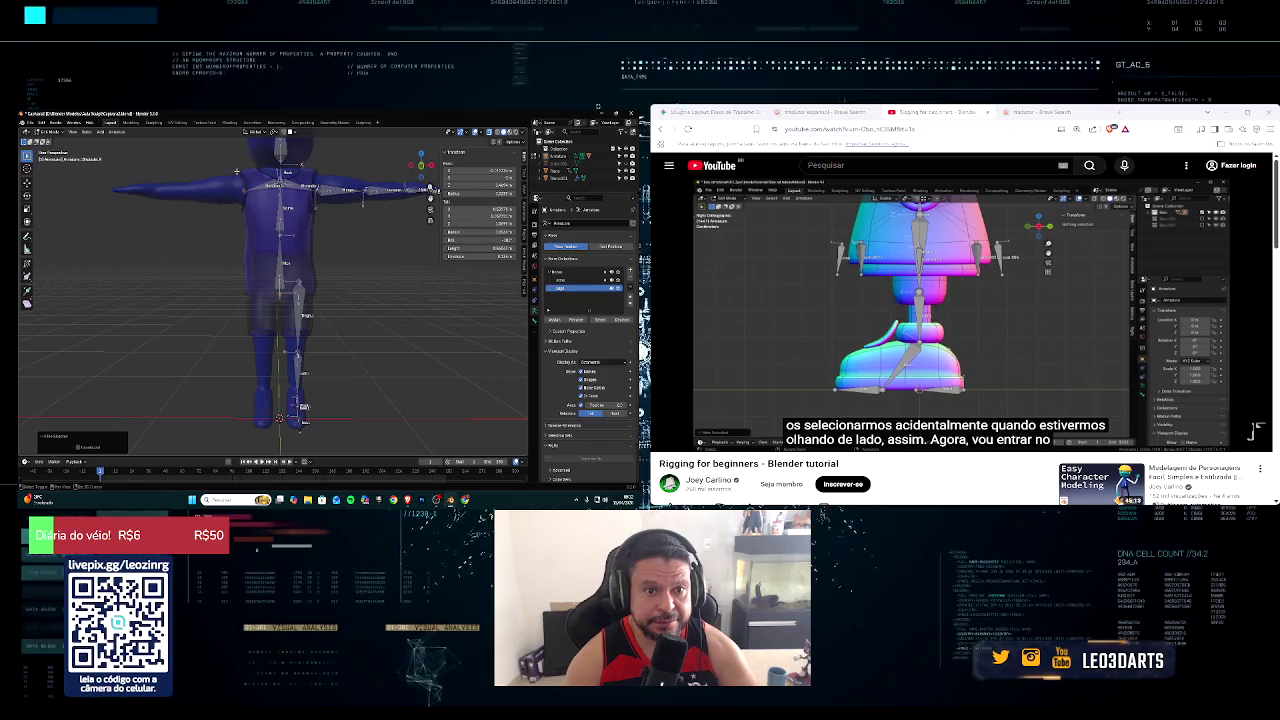
# Step: Select a different bone near the rig's centre in place of the left-side group
pyautogui.moveTo(254, 211); pyautogui.dragTo(255, 211)
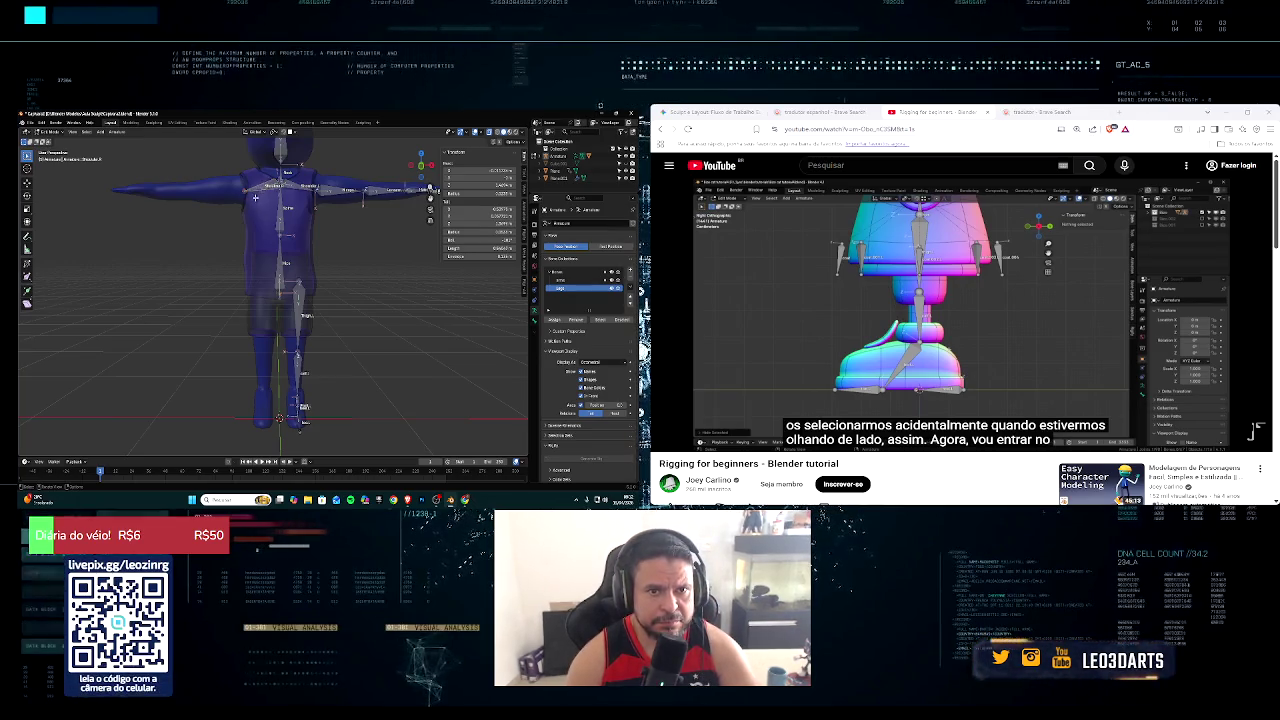
pyautogui.click(253, 200)
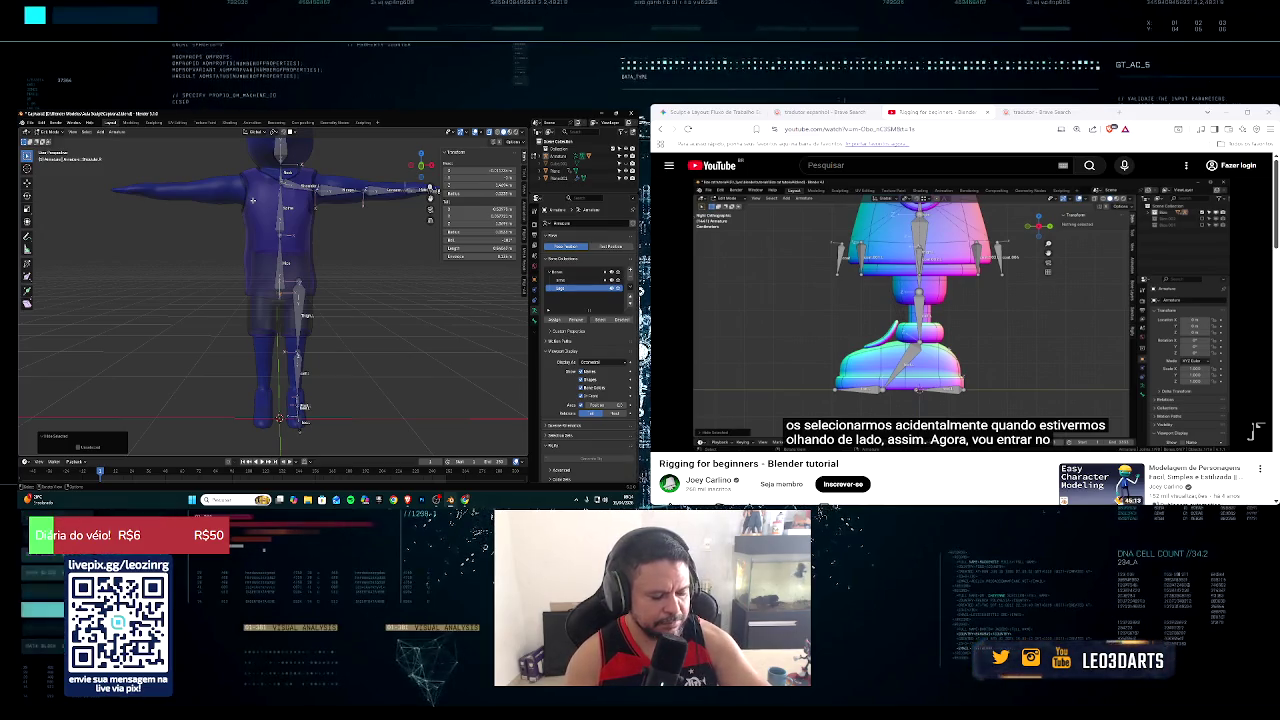
pyautogui.hotkey('alt', 'Tab')
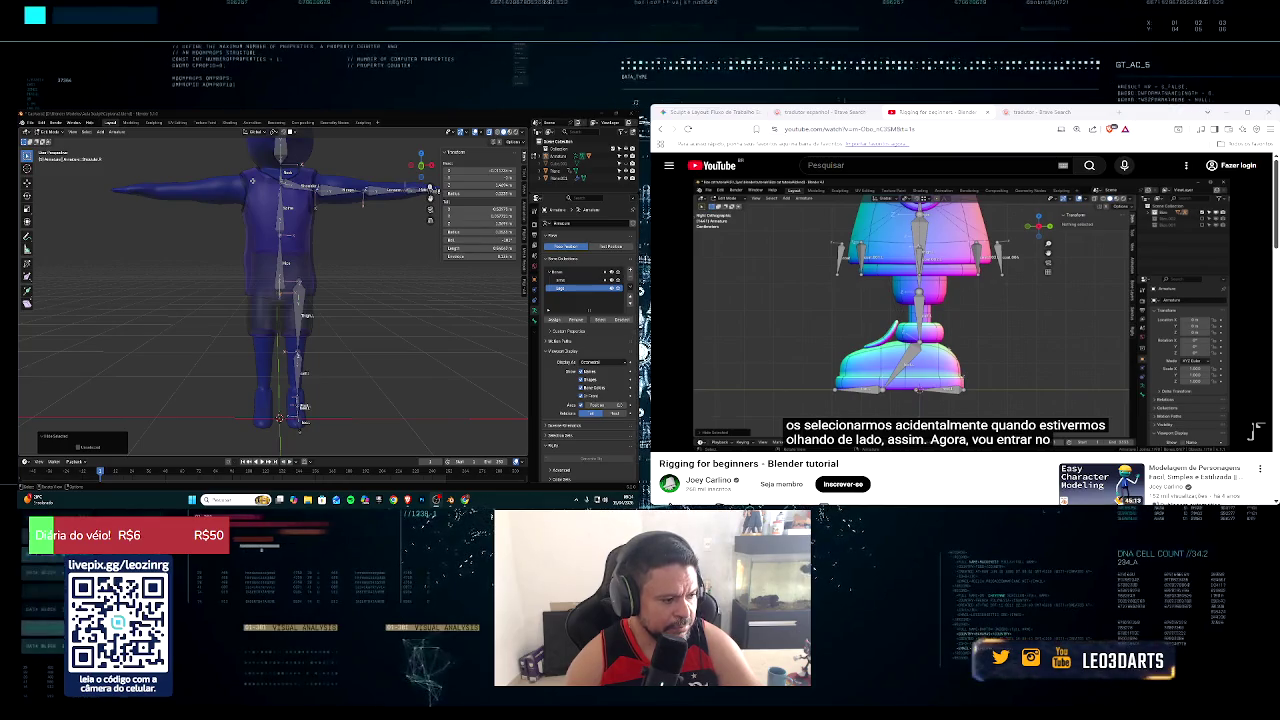
pyautogui.hotkey('alt', 'Tab')
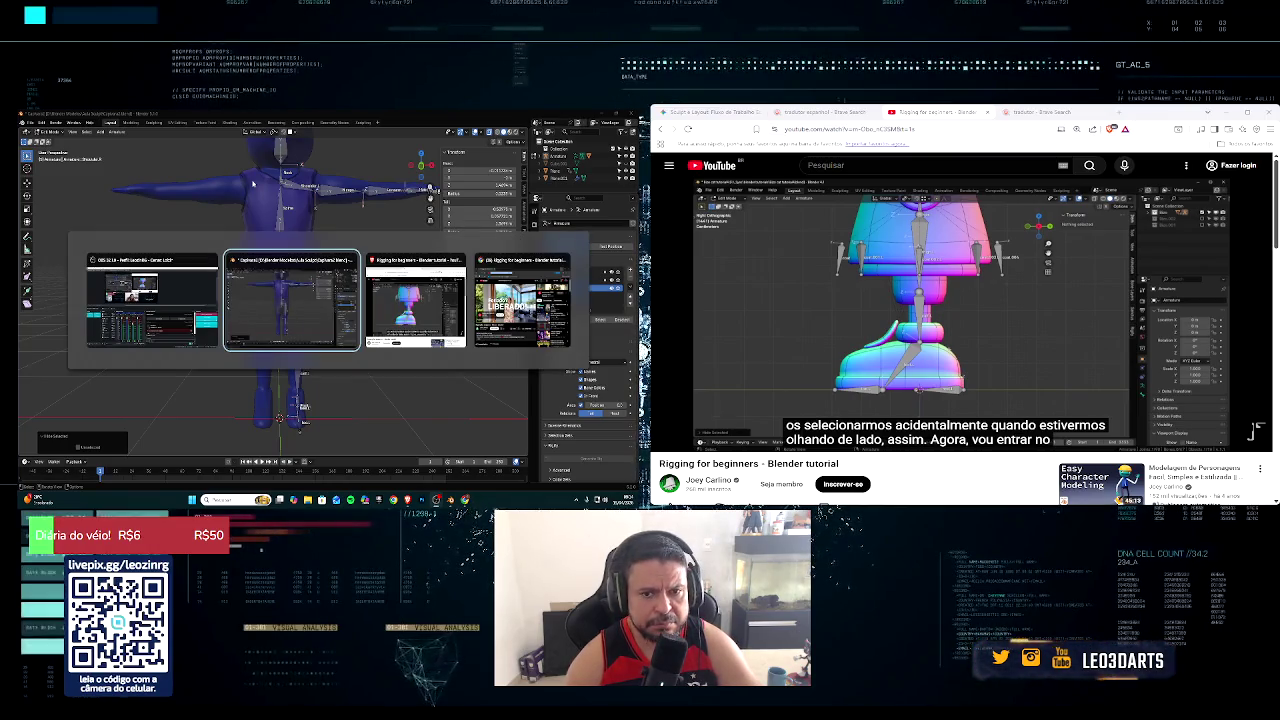